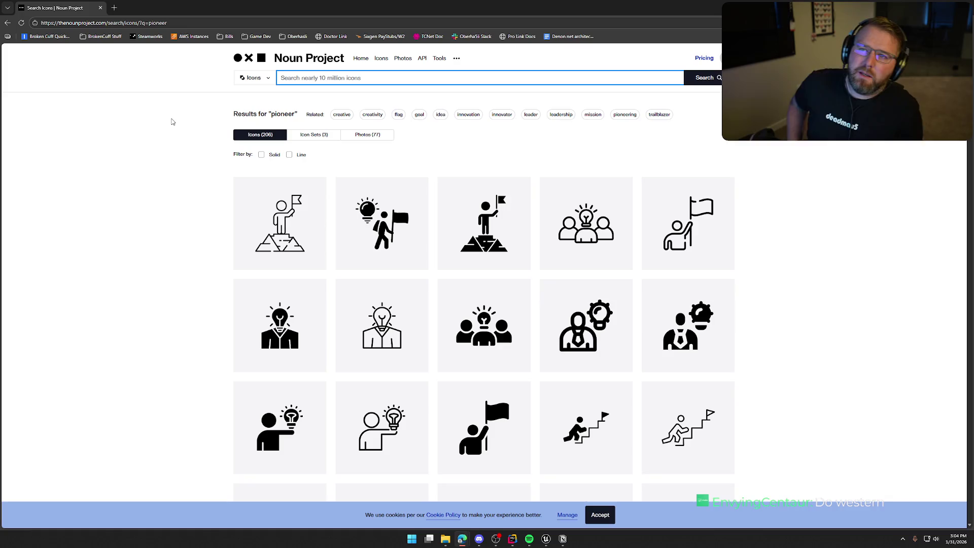
Step: Search Noun Project for 'western' icons and scroll down through the results
type("western")
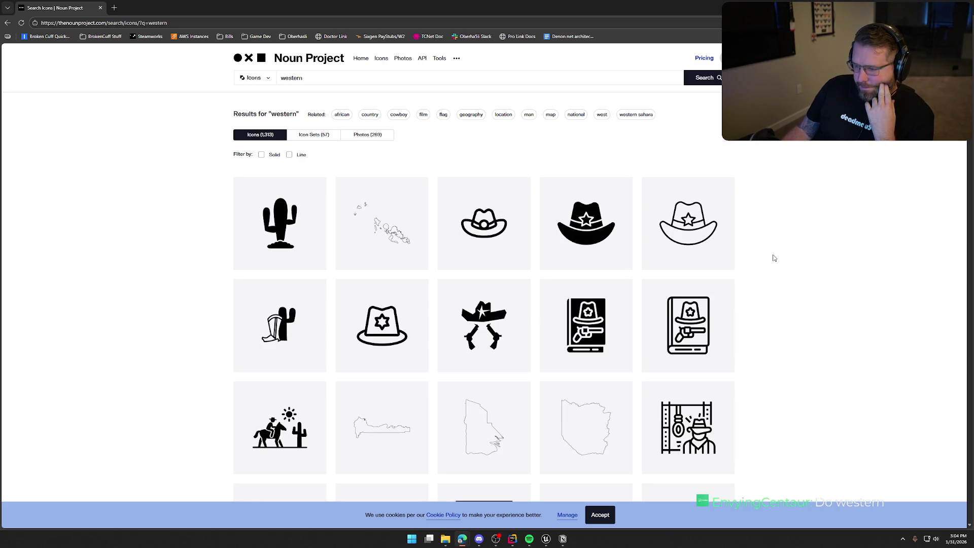
scroll(773, 258, "down", 7)
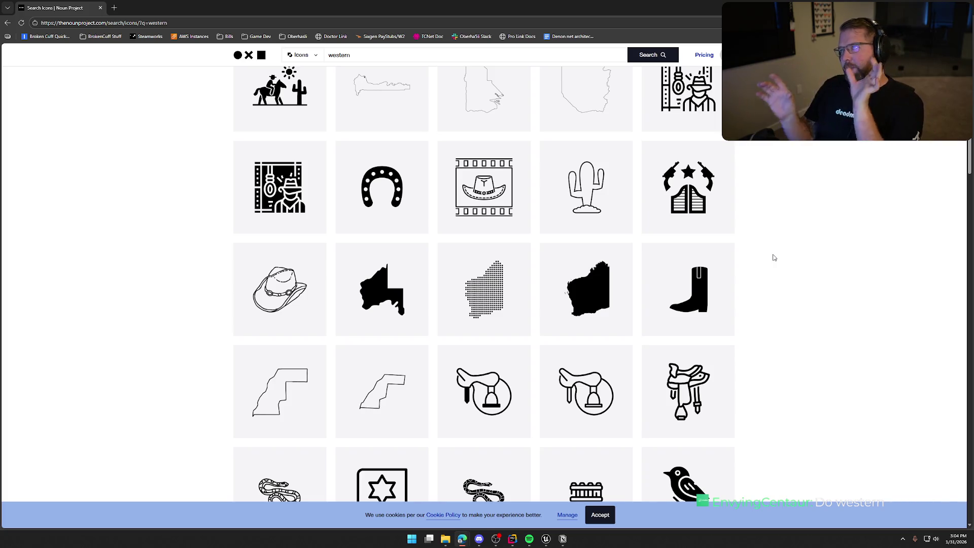
scroll(774, 258, "down", 6)
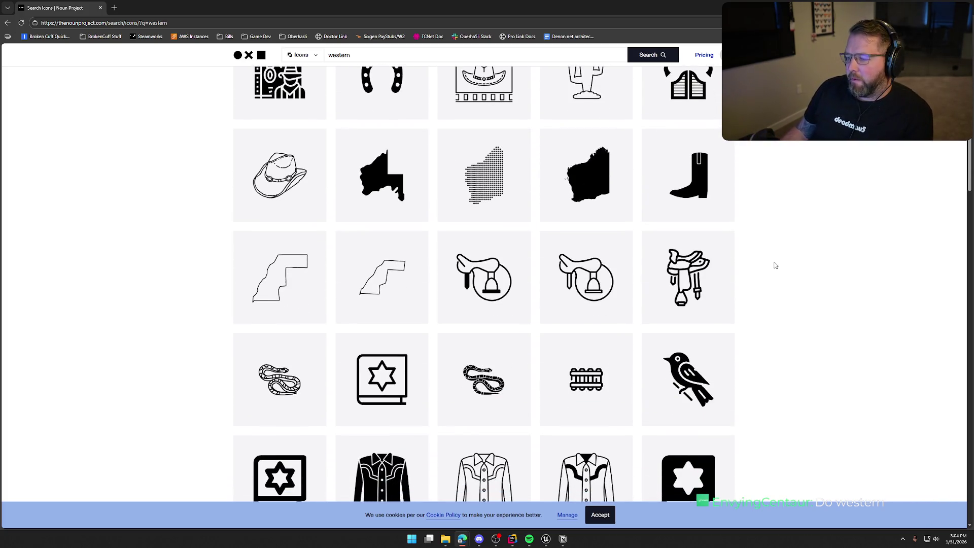
scroll(779, 282, "down", 3)
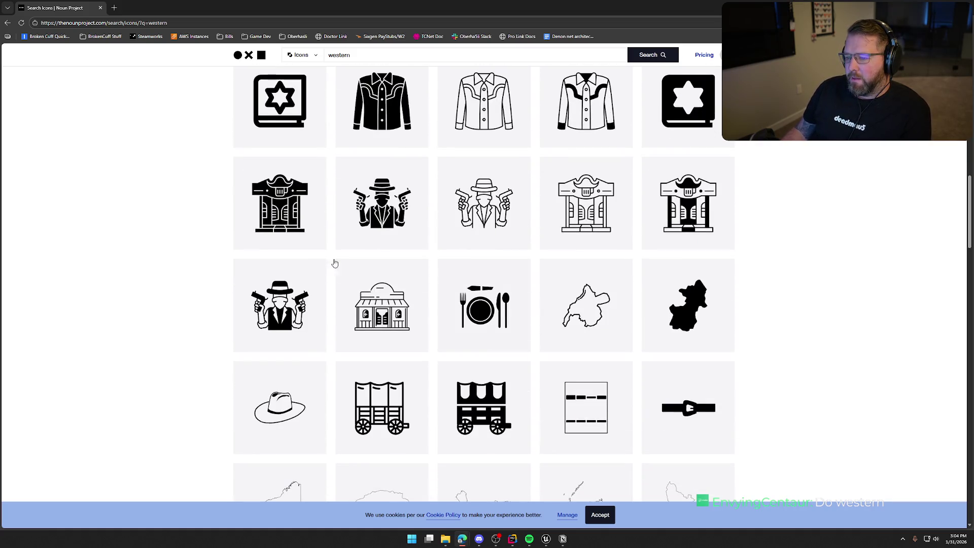
scroll(198, 226, "down", 3)
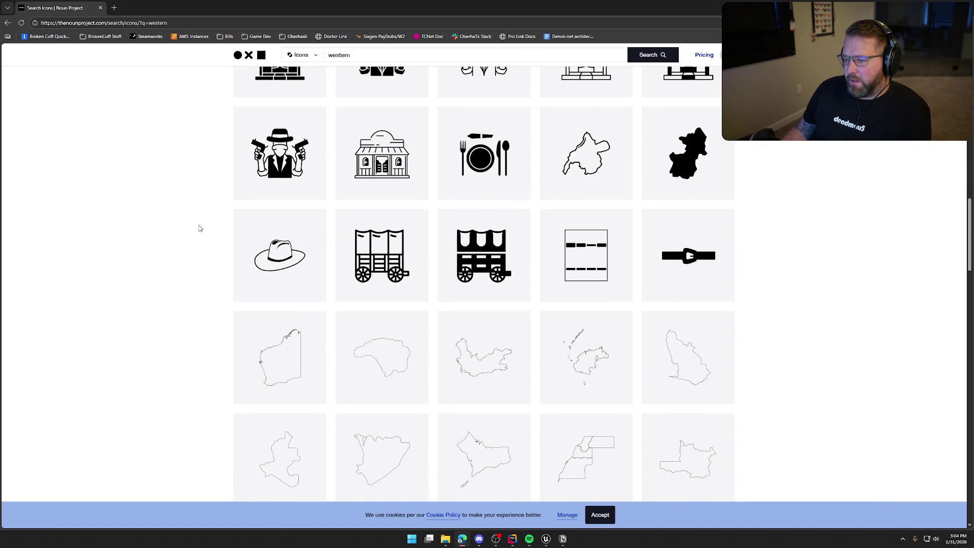
scroll(199, 228, "down", 15)
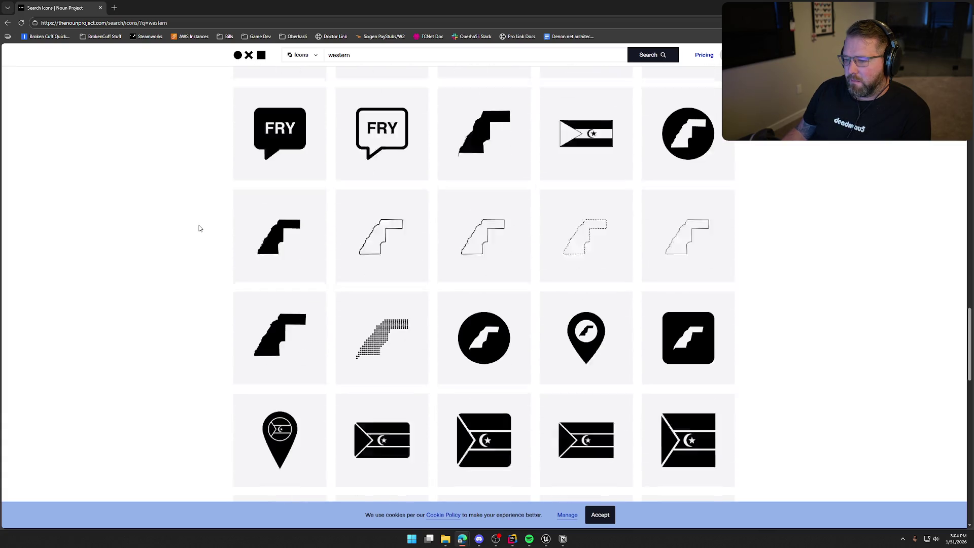
scroll(199, 228, "down", 5)
Step: Scroll back to the top of the 1,313 western results and start editing the search term
scroll(198, 228, "up", 20)
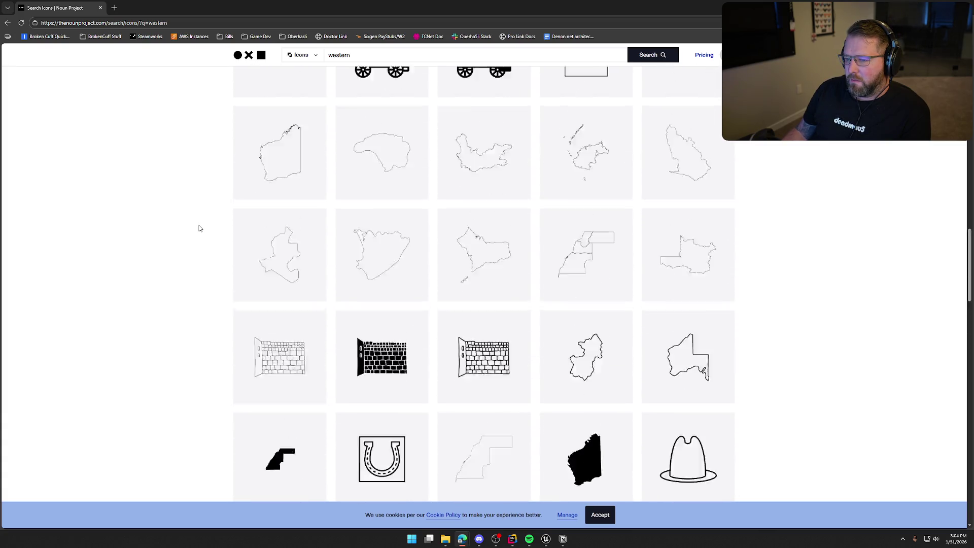
scroll(199, 228, "up", 6)
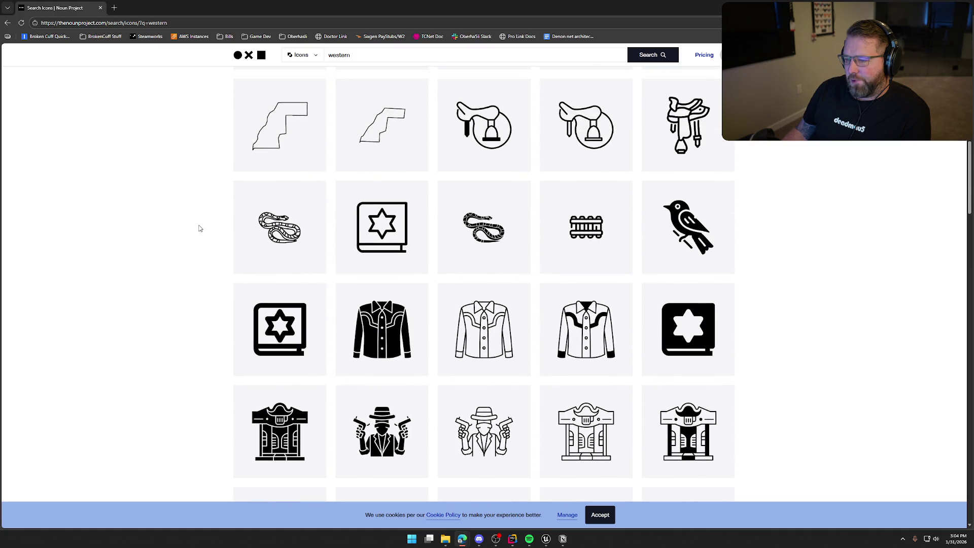
scroll(199, 228, "up", 6)
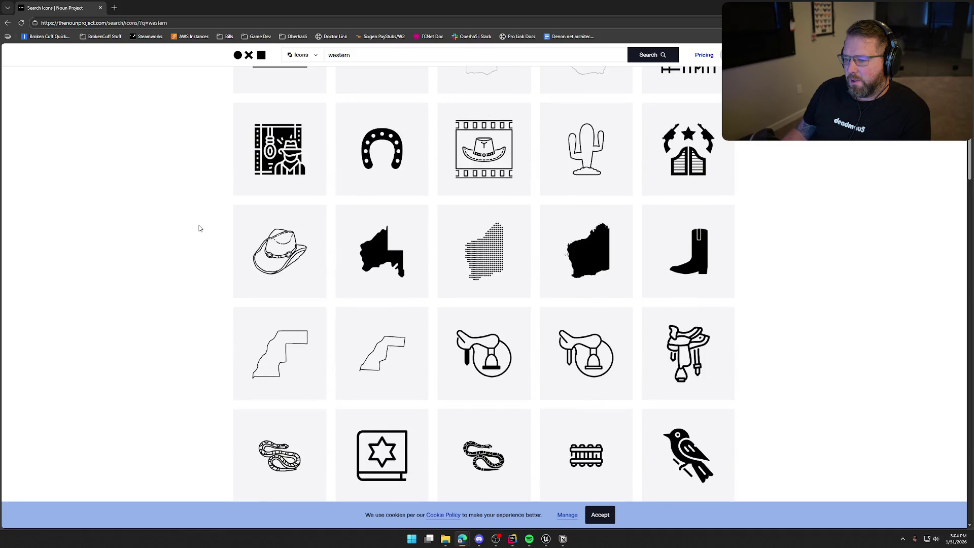
scroll(199, 228, "up", 2)
scroll(199, 228, "up", 2)
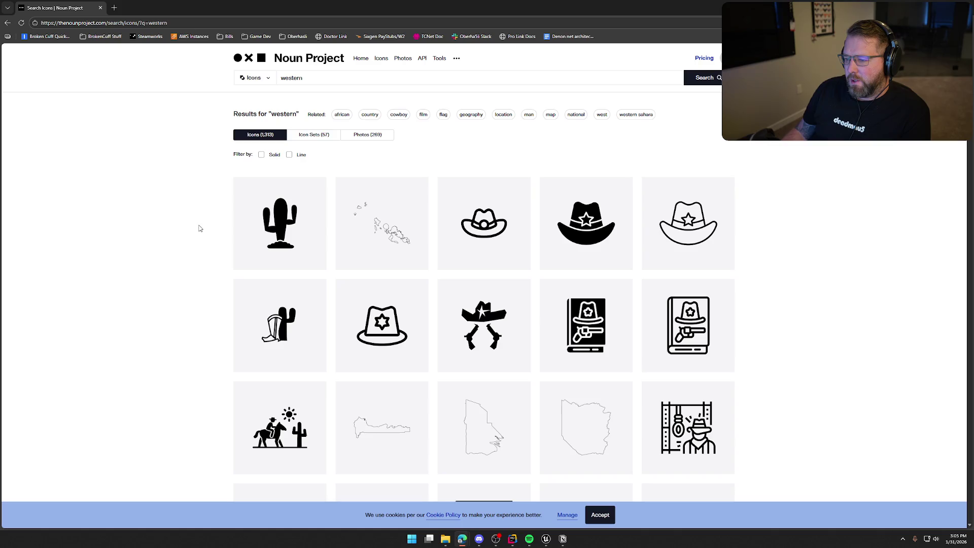
left_click(331, 74)
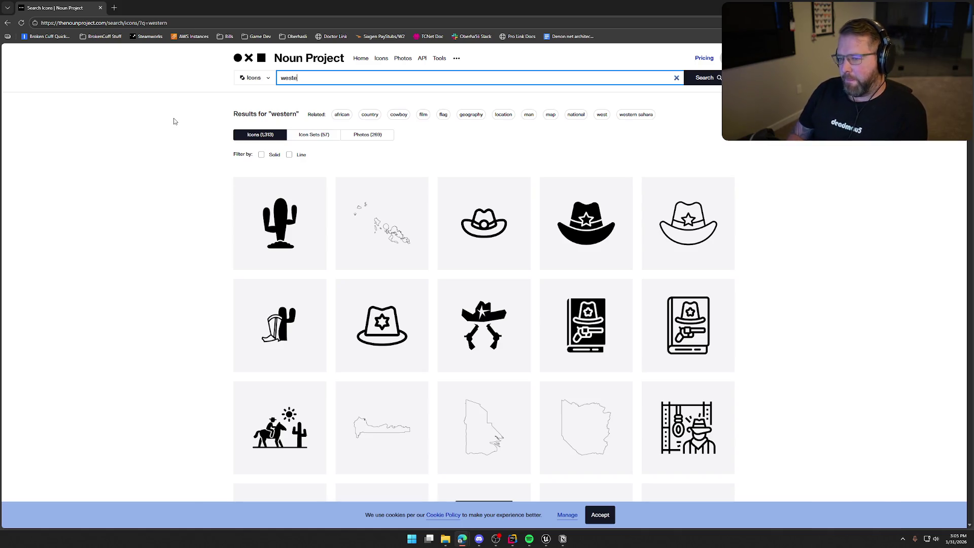
Step: Replace the search with 'bonnet' and scroll through the bonnet icon results
key("BackSpace")
key("BackSpace")
type("bopn")
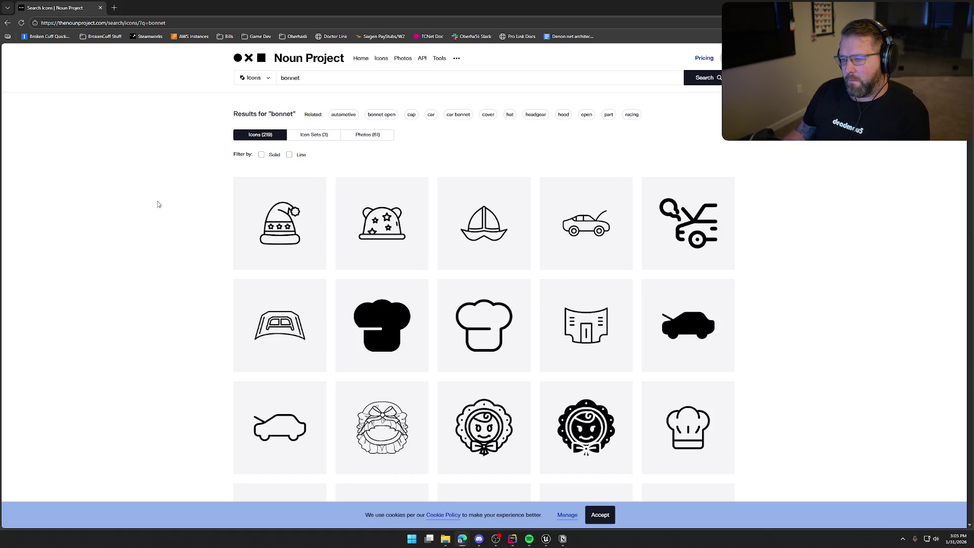
scroll(170, 194, "down", 1)
scroll(218, 218, "down", 3)
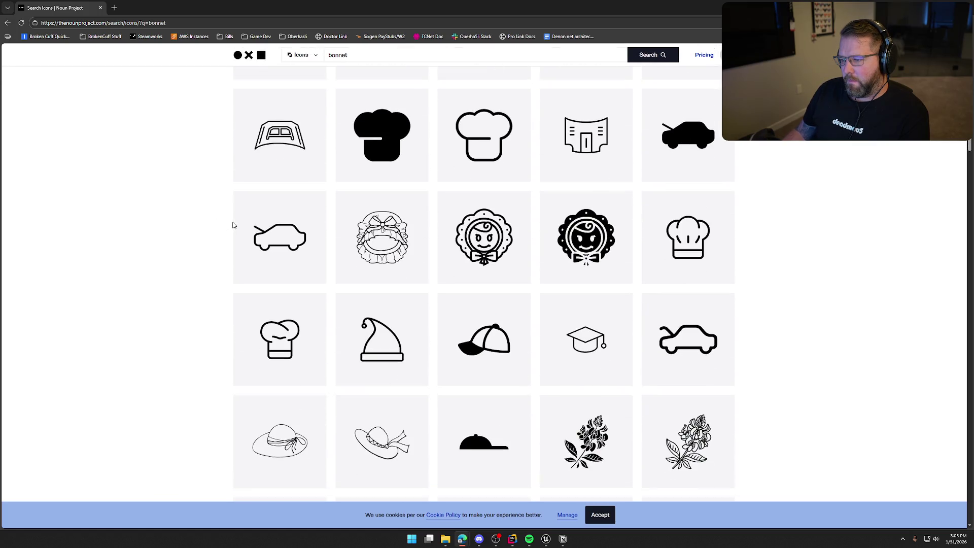
scroll(233, 224, "down", 3)
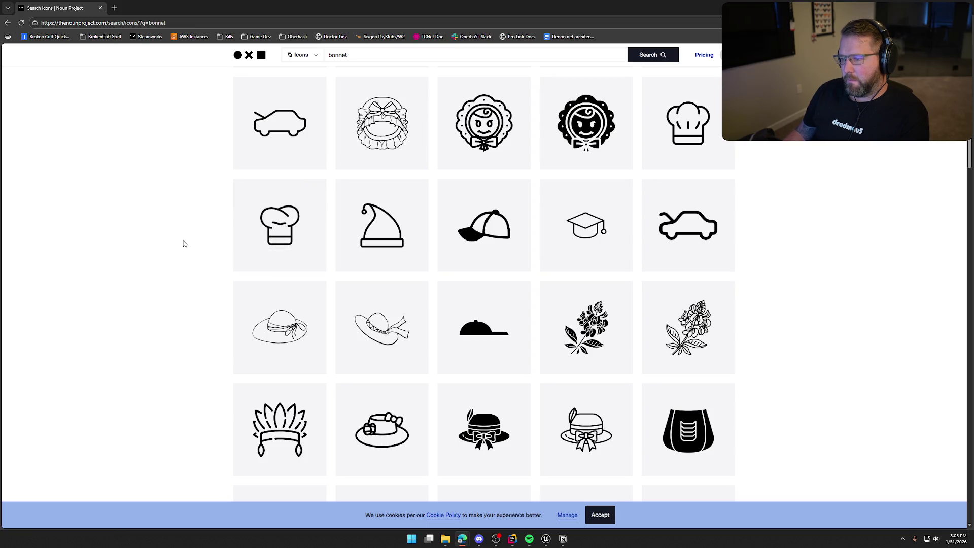
scroll(185, 243, "down", 10)
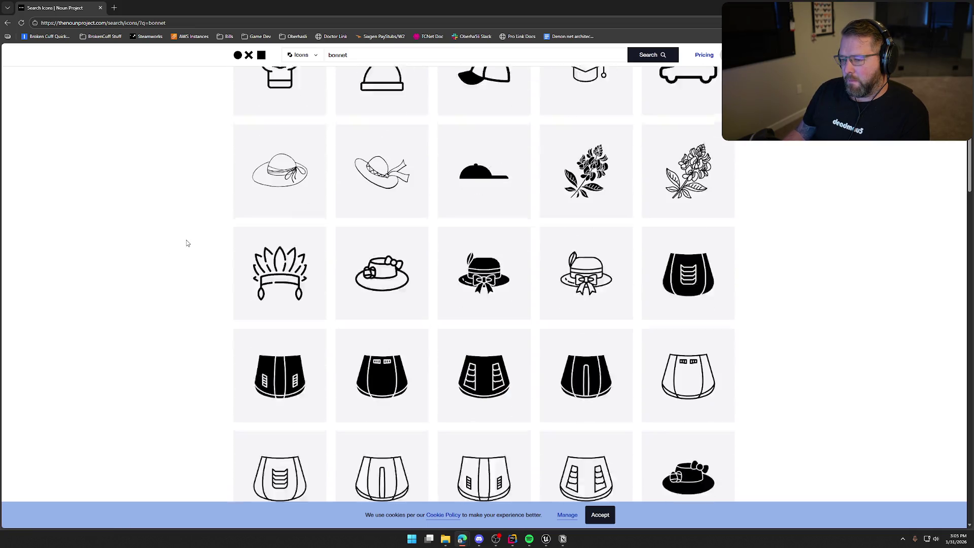
scroll(188, 242, "down", 15)
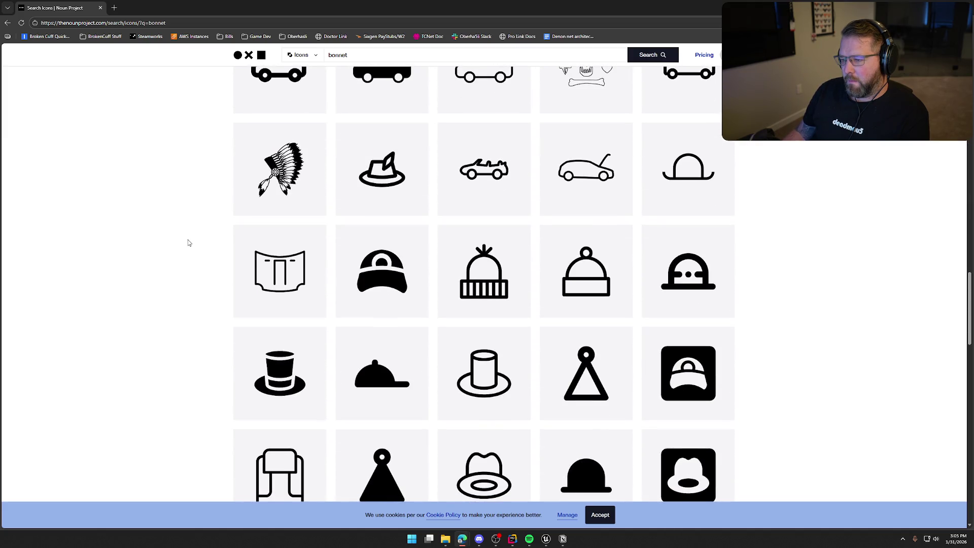
scroll(188, 243, "down", 10)
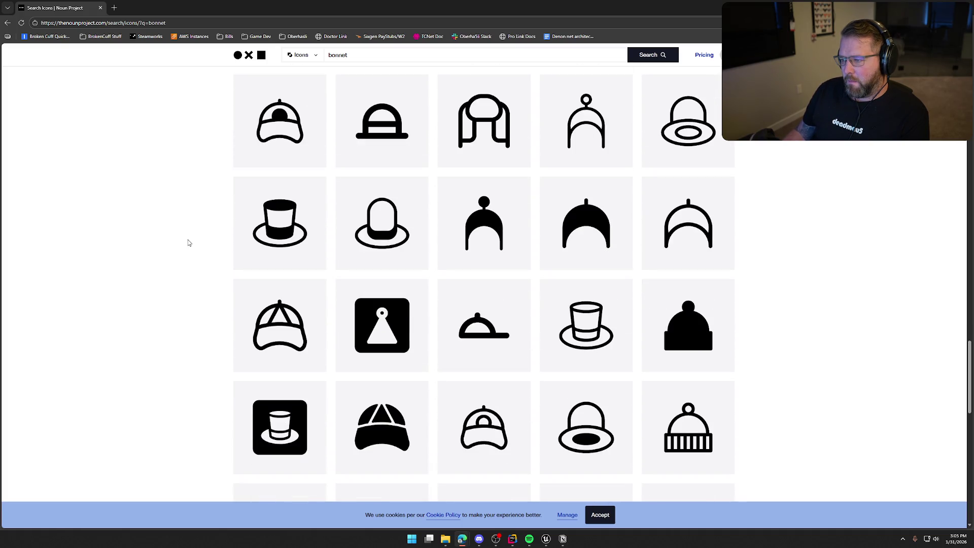
scroll(188, 243, "down", 9)
scroll(188, 242, "up", 20)
scroll(188, 243, "up", 10)
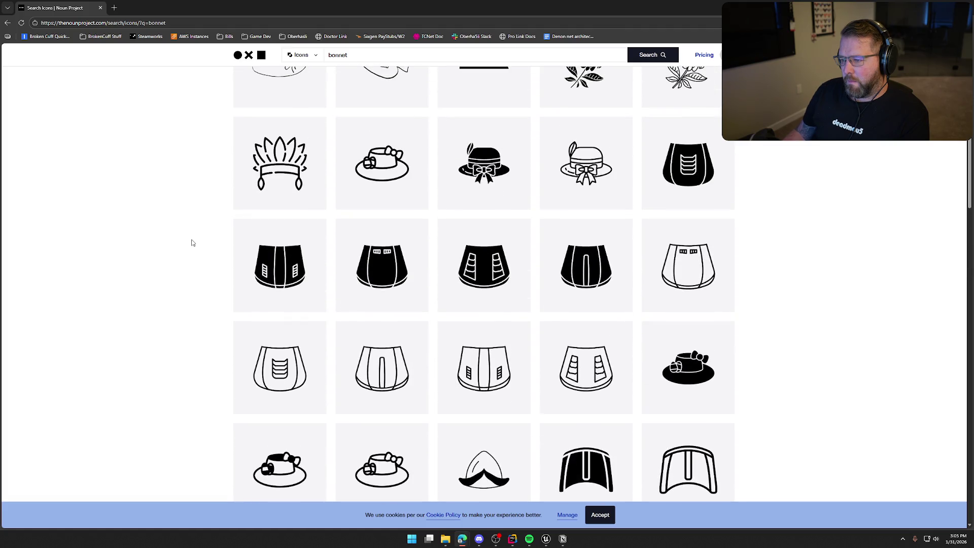
scroll(193, 242, "up", 8)
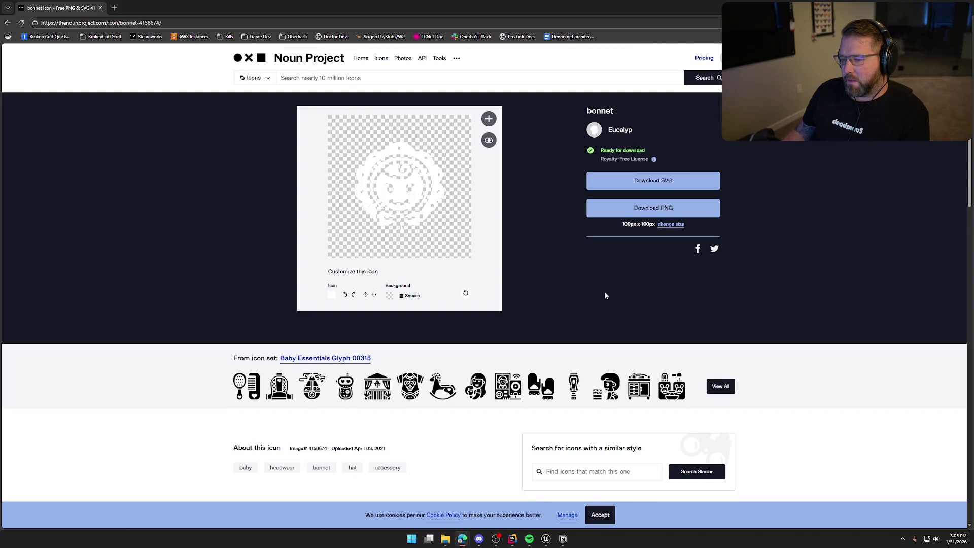
Step: Browse all icons by the baby bonnet's creator, then return to the Noun Project home page
left_click(620, 131)
scroll(176, 305, "down", 6)
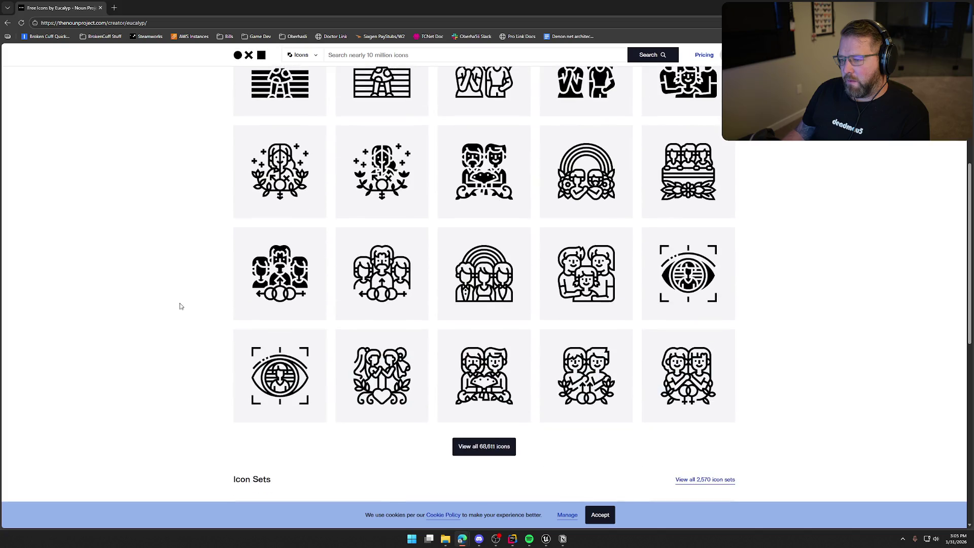
left_click(506, 451)
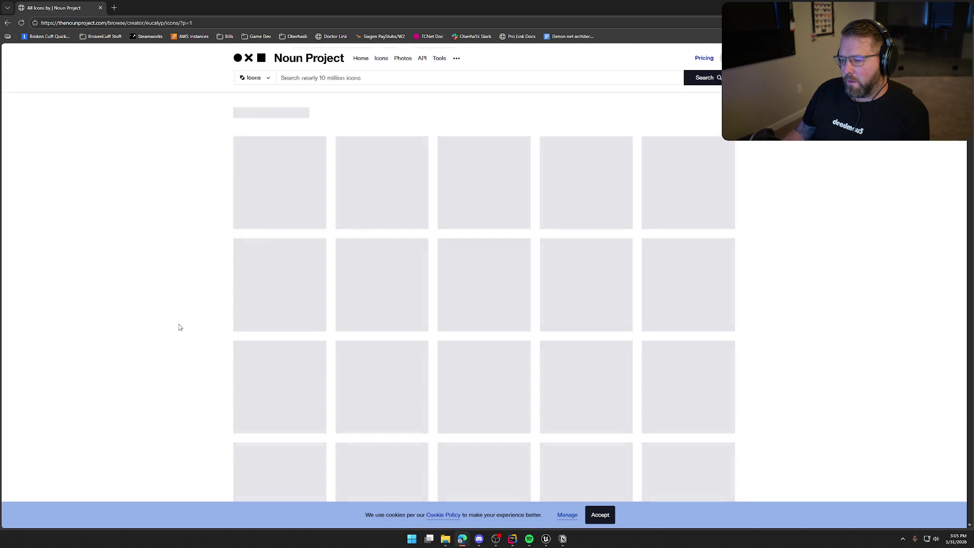
scroll(197, 325, "down", 15)
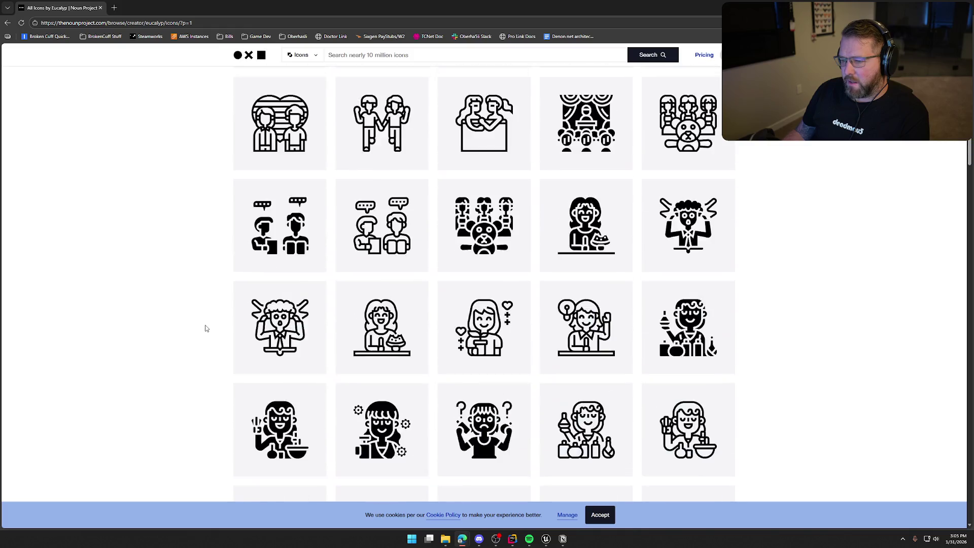
scroll(215, 333, "down", 4)
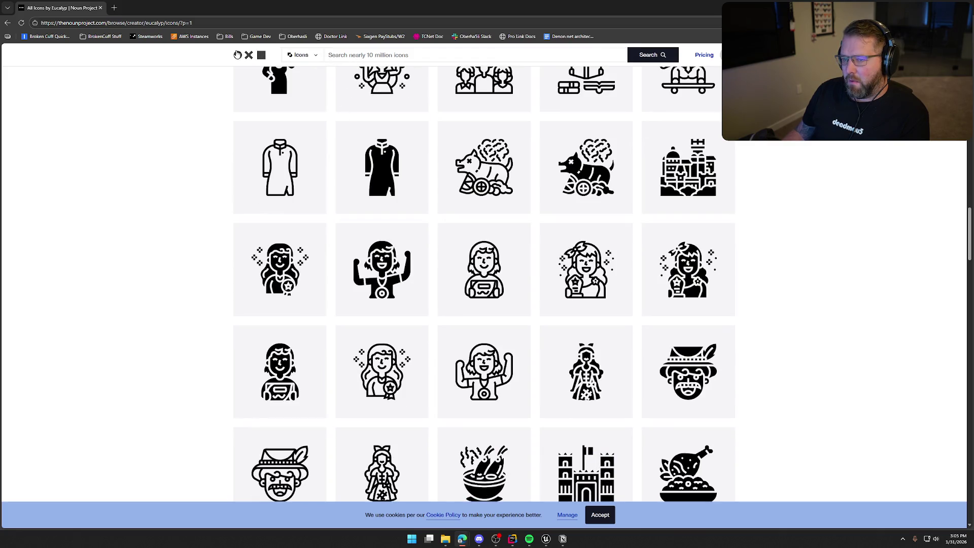
left_click(249, 55)
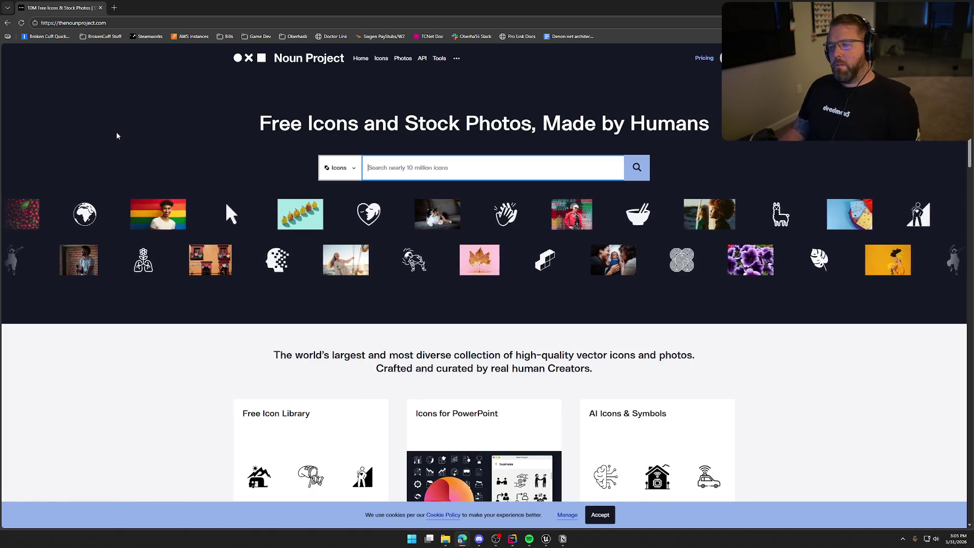
Step: Search for 'dress' icons, browse the results, then return to Unreal's GameWorld level
type("dress")
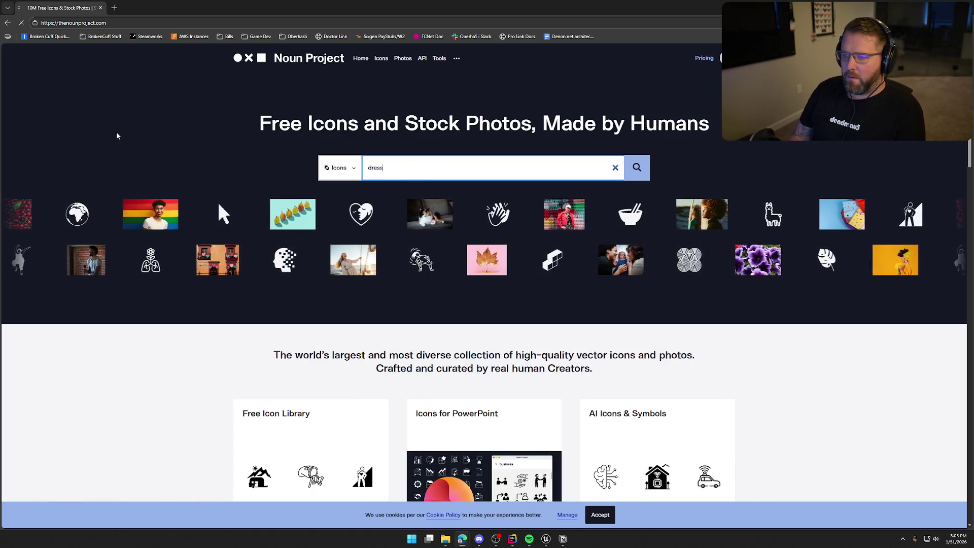
key("Return")
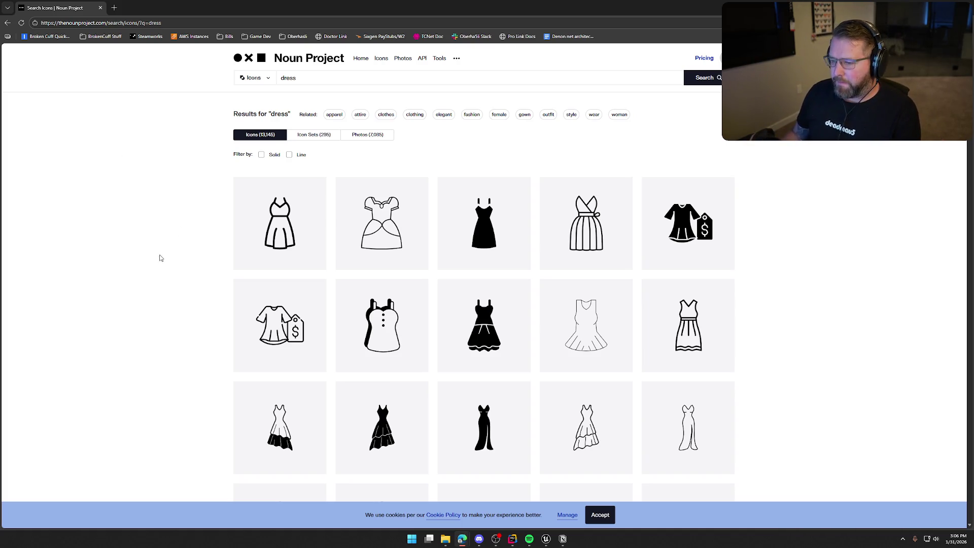
scroll(211, 242, "down", 4)
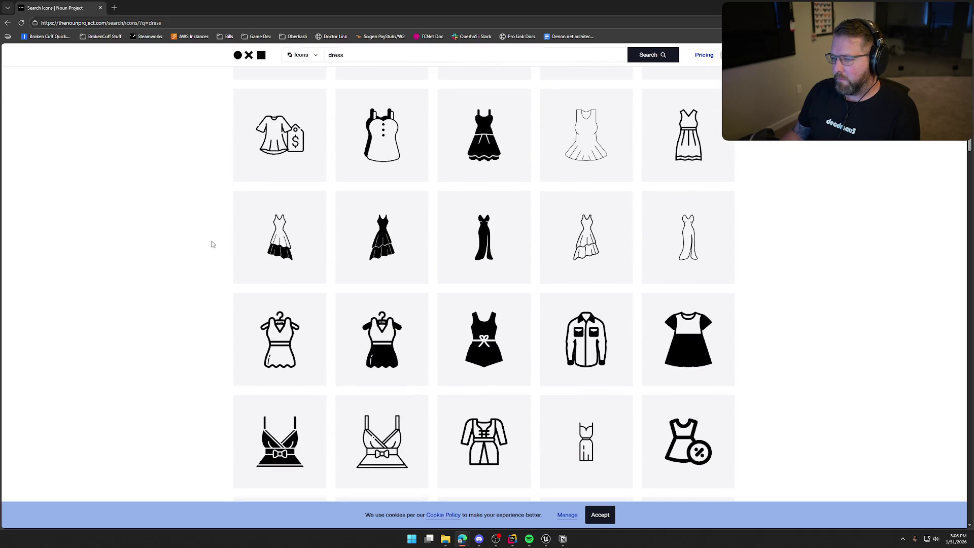
scroll(217, 242, "down", 3)
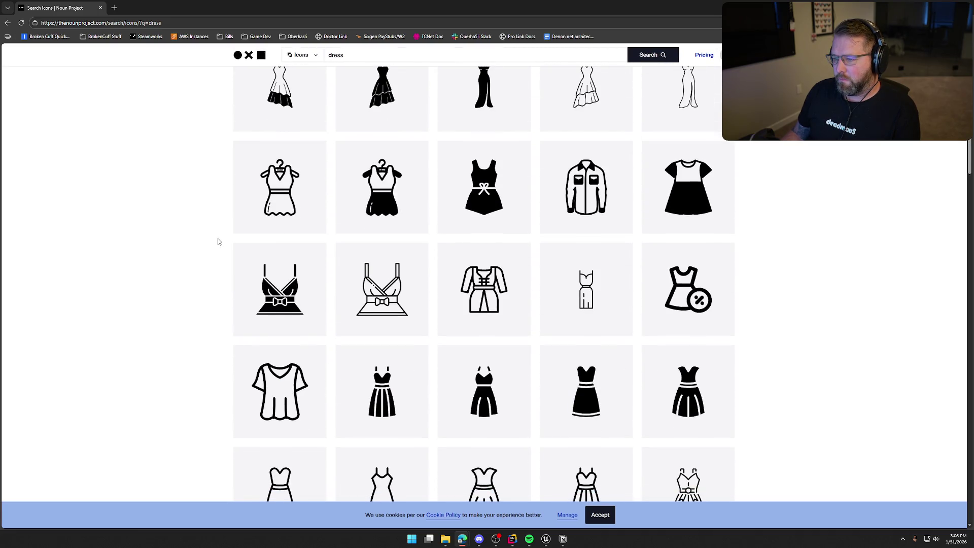
scroll(218, 241, "down", 2)
scroll(219, 240, "down", 3)
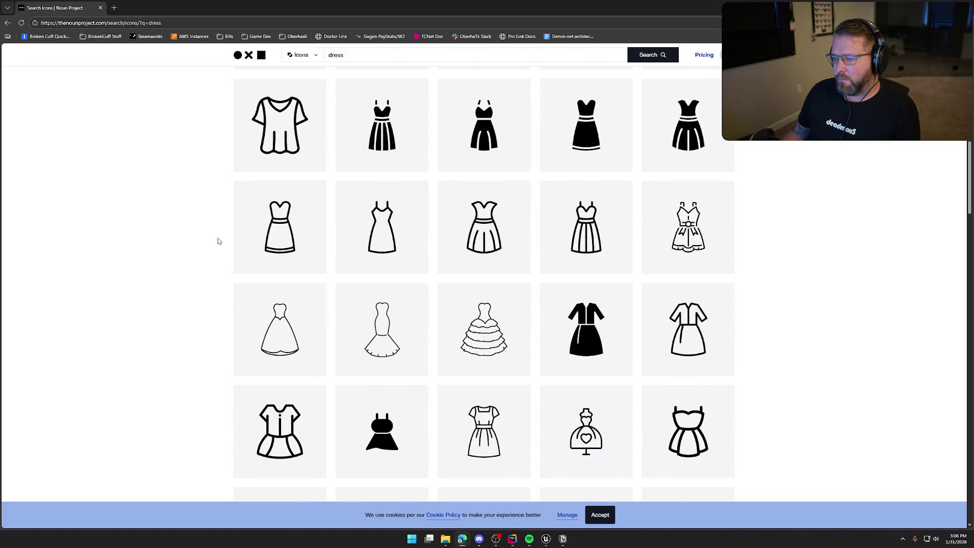
scroll(219, 242, "down", 3)
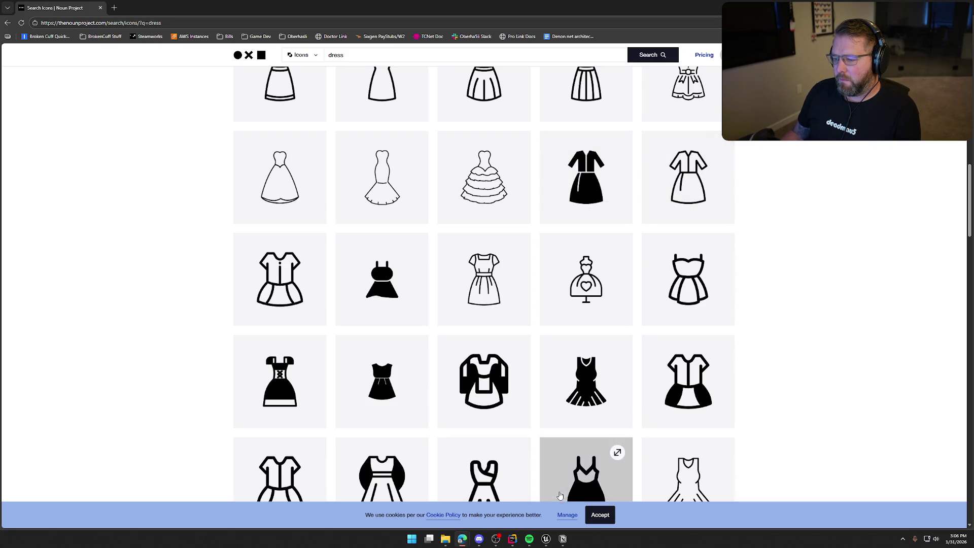
key("alt+Tab")
left_click(71, 15)
Step: Navigate the Content Drawer to Art/Characters/Player/Female
key("ctrl+space")
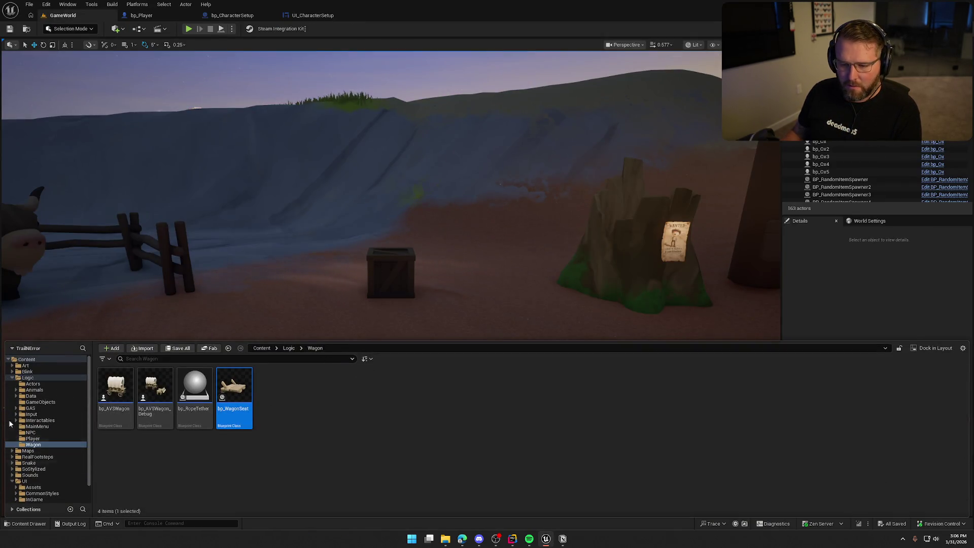
left_click(28, 378, "ctrl")
left_click(25, 365)
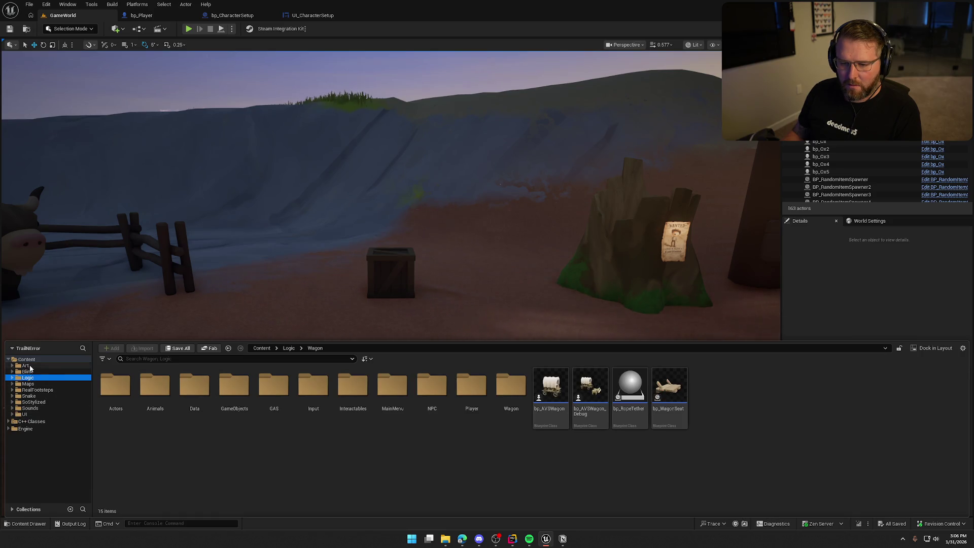
double_click(163, 401)
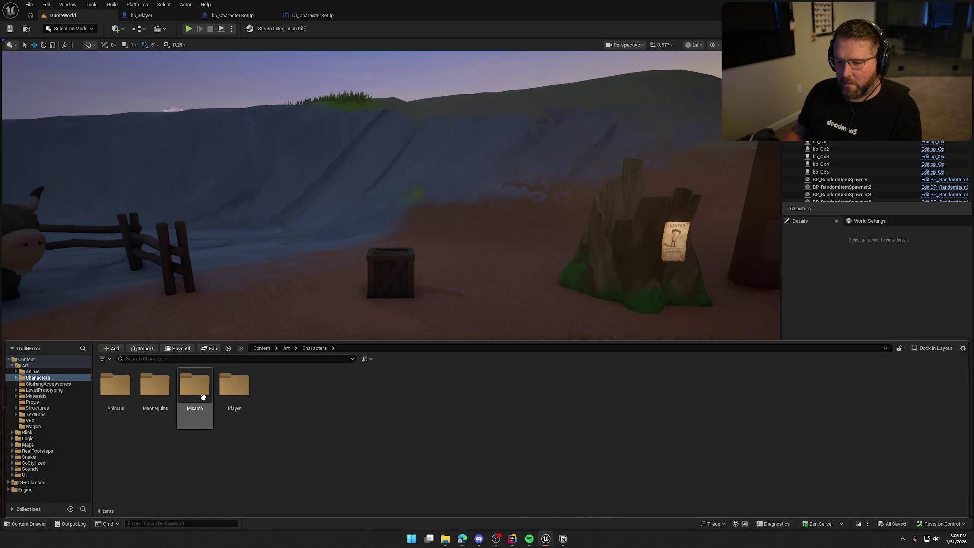
double_click(234, 388)
double_click(123, 392)
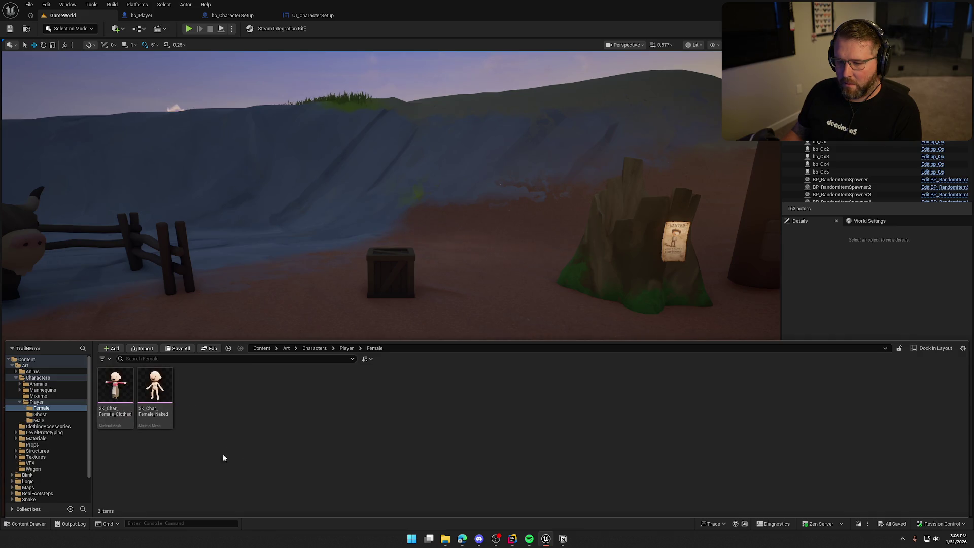
Step: Place SK_Char_Female_Clothed in the level, turned to face the camera
mouse_move(117, 388)
left_mouse_down()
mouse_move(321, 336)
mouse_move(357, 378)
mouse_move(411, 370)
left_mouse_up()
left_click(370, 401)
scroll(370, 401, "up", 5)
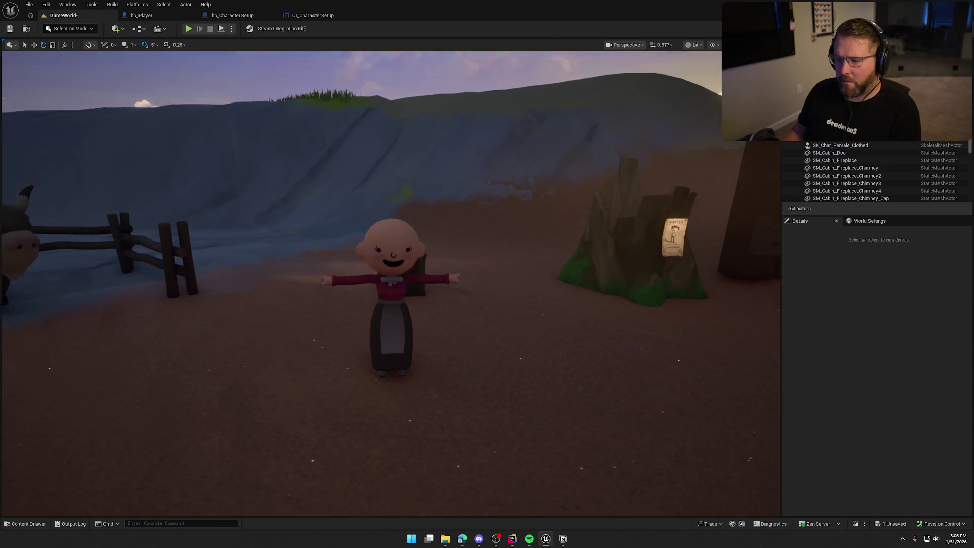
key("alt+Tab")
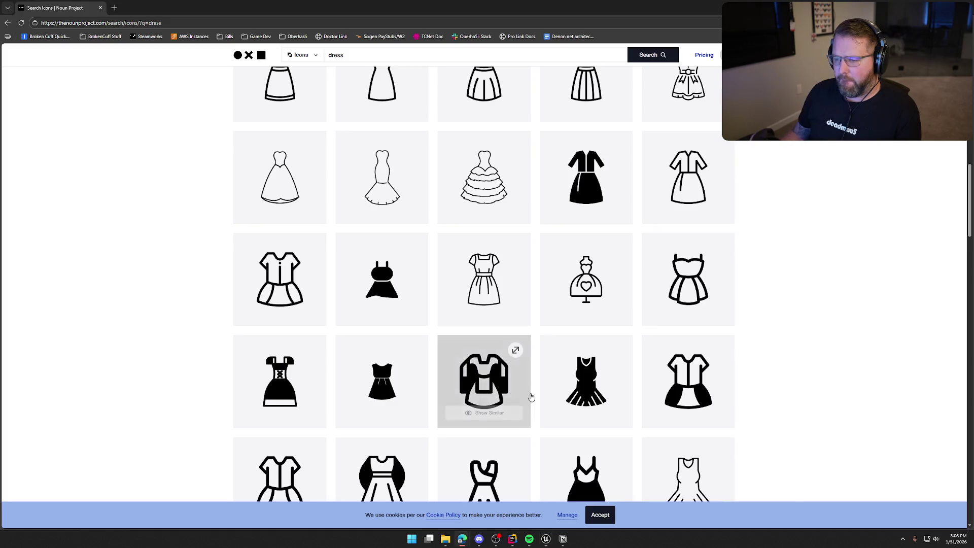
Step: Open a dress icon's page in a new tab and clear the 'dress' search term
middle_click(586, 172)
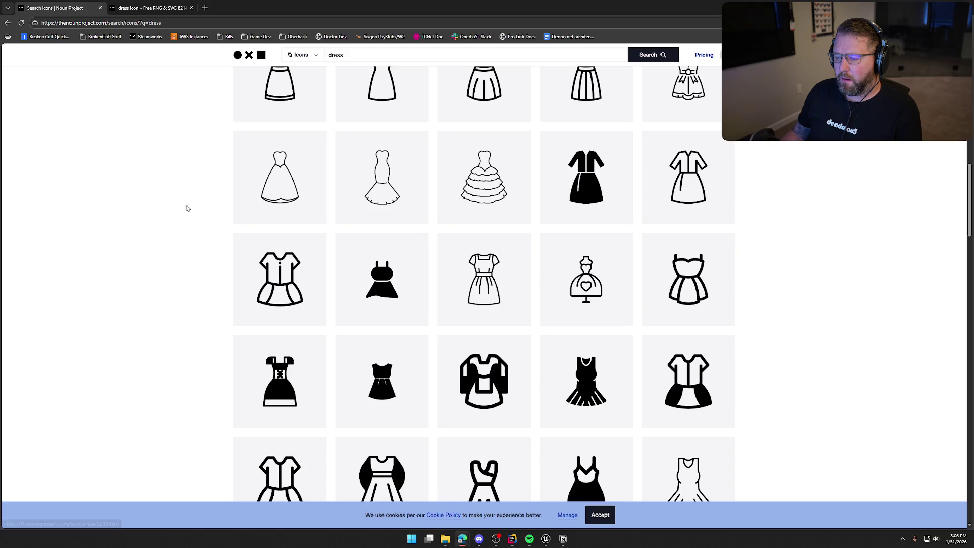
key("/")
key("BackSpace")
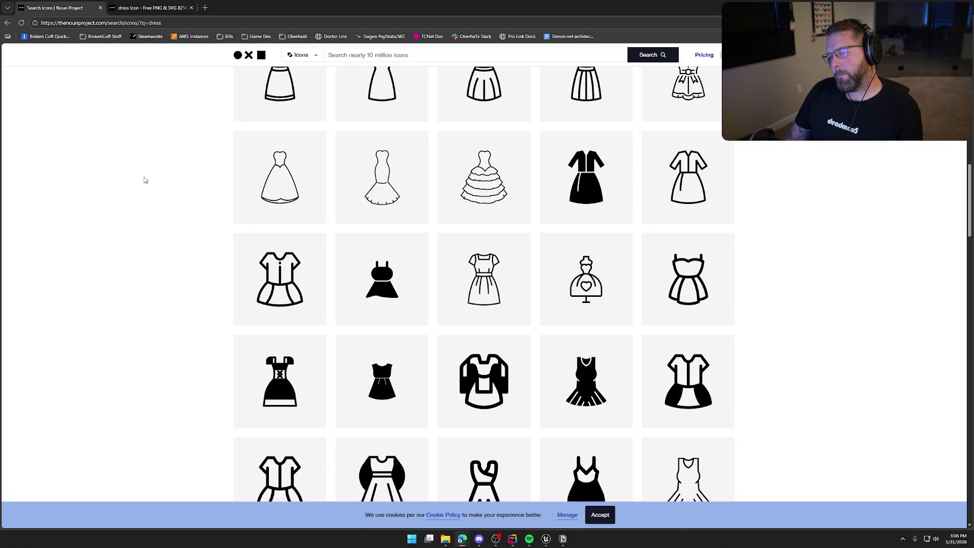
key("ctrl+Tab")
key("ctrl+shift+Tab")
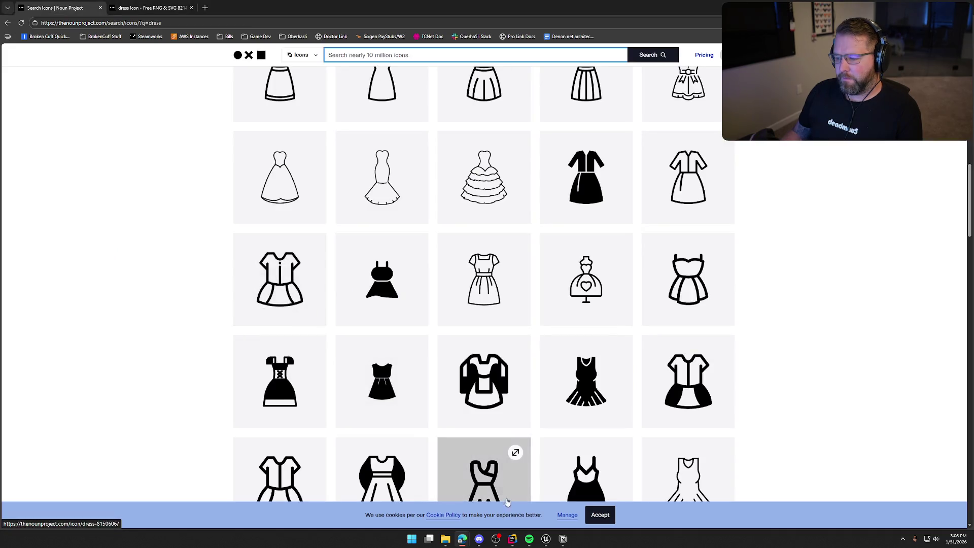
left_click(551, 541)
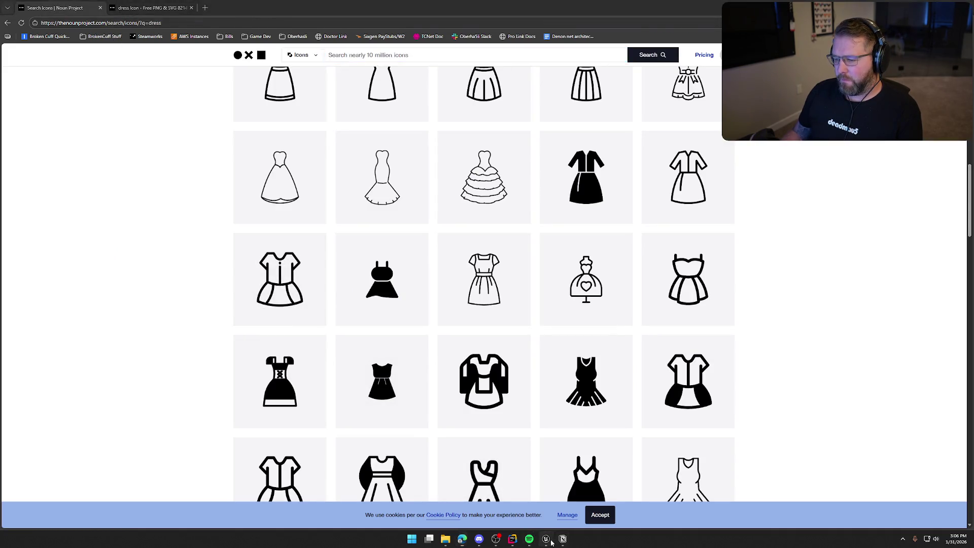
key("ctrl+space")
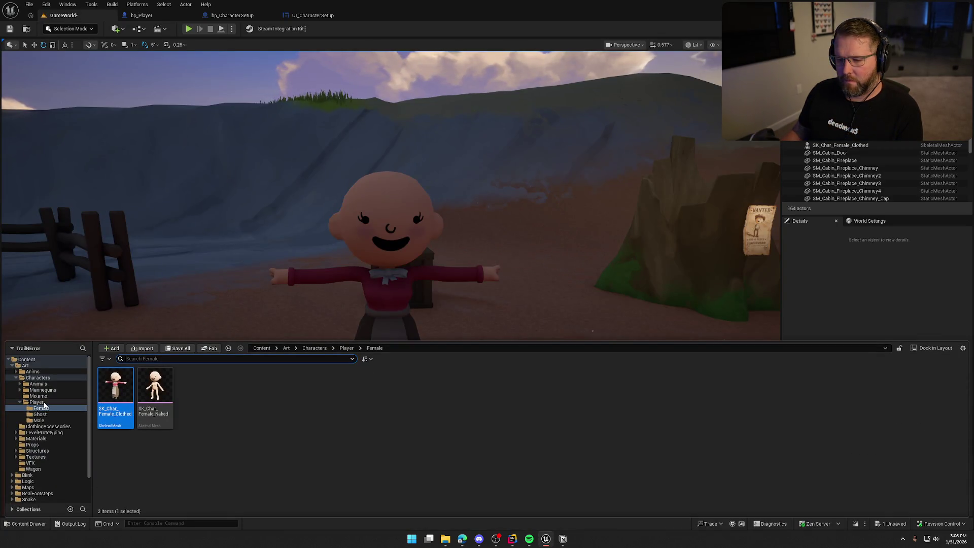
Step: Place SK_Char_Male_Clothed beside the female character, rotated to face the camera
left_click(45, 419)
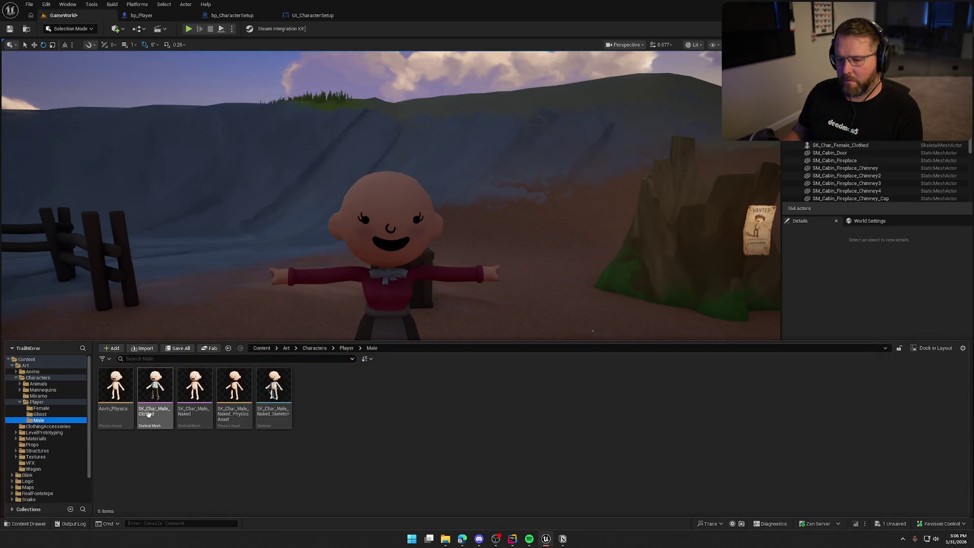
mouse_move(157, 385)
left_mouse_down()
mouse_move(167, 378)
mouse_move(570, 407)
mouse_move(573, 422)
mouse_move(608, 436)
mouse_move(629, 427)
left_mouse_up()
key("e")
left_click(624, 438)
Step: Erase a stray console character and move the view closer to both characters
key("ctrl+space")
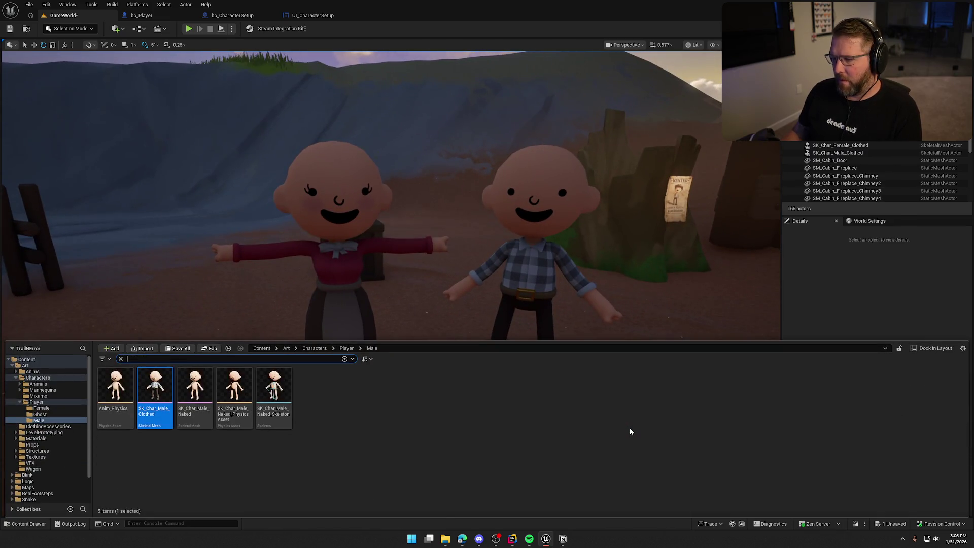
key("grave")
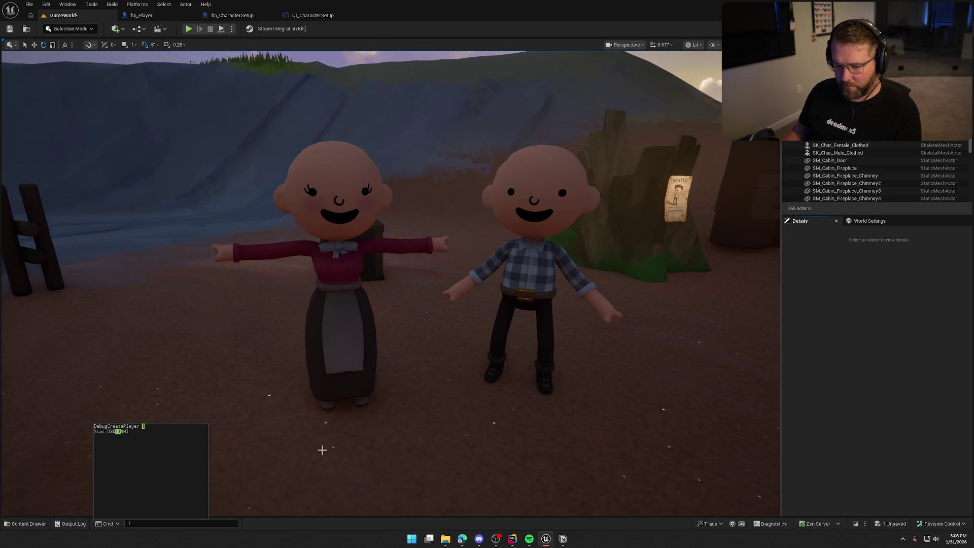
key("BackSpace")
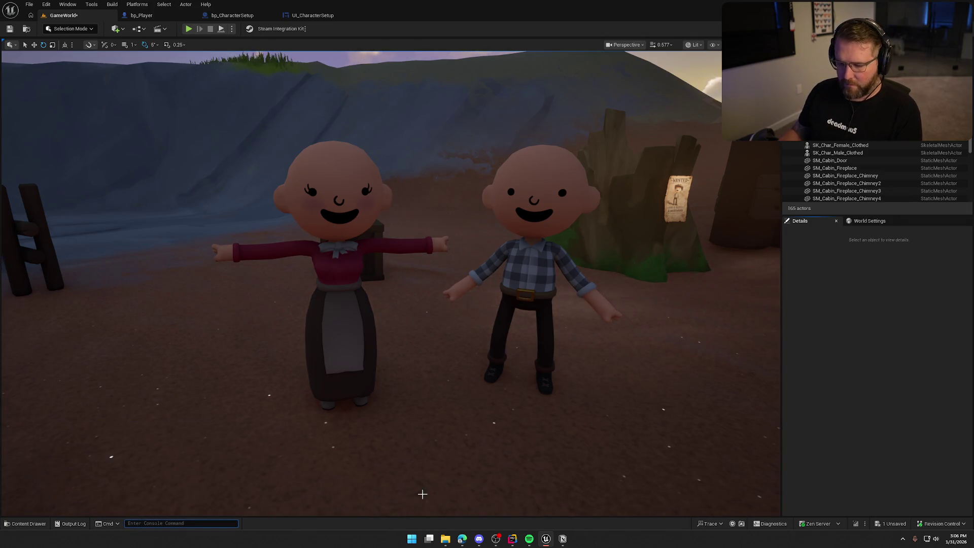
left_click(542, 443)
left_click_drag(552, 457, 542, 443)
key("ctrl+space")
key("ctrl+space")
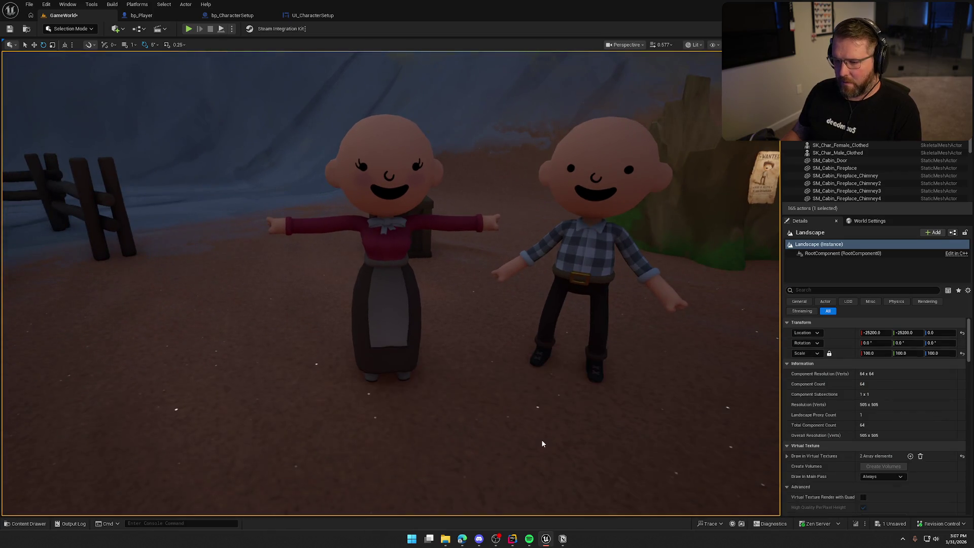
key("alt+Tab")
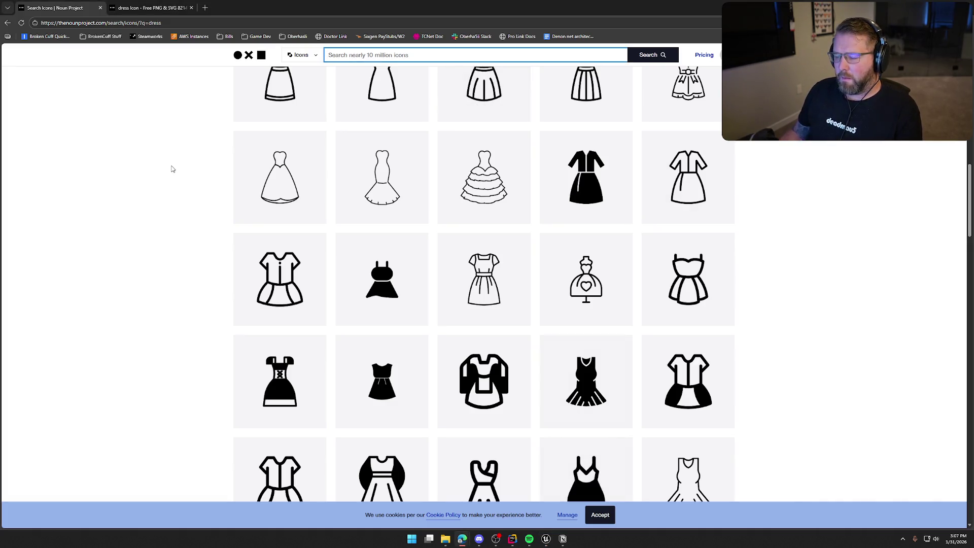
Step: Clear the Landscape selection in the Unreal editor and return to the browser
scroll(172, 331, "down", 4)
scroll(172, 332, "up", 4)
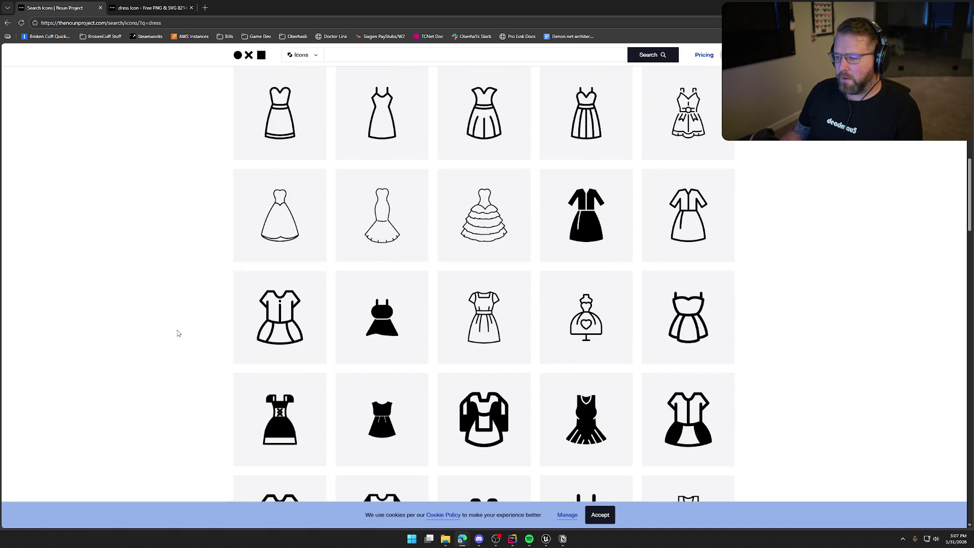
key("alt+Tab")
scroll(183, 331, "down", 5)
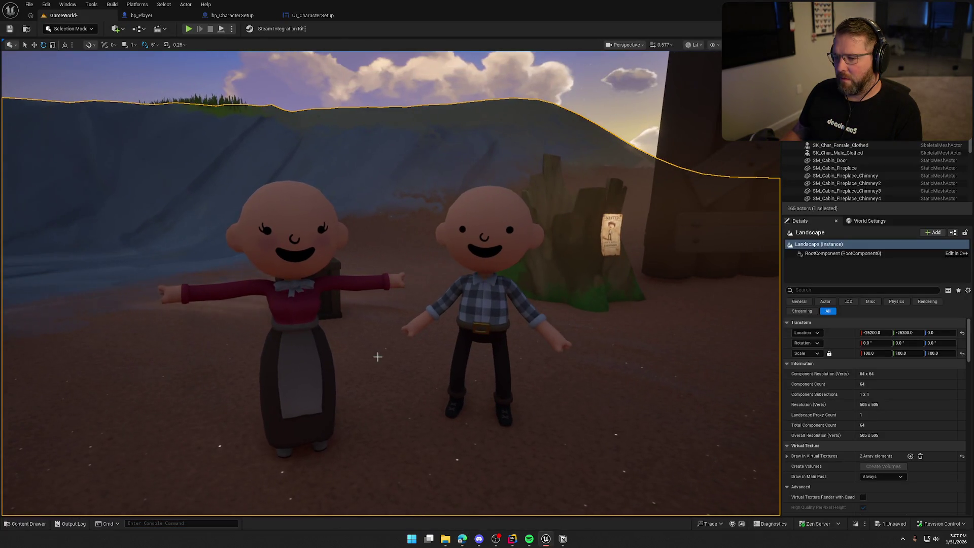
key("Escape")
key("alt+Tab")
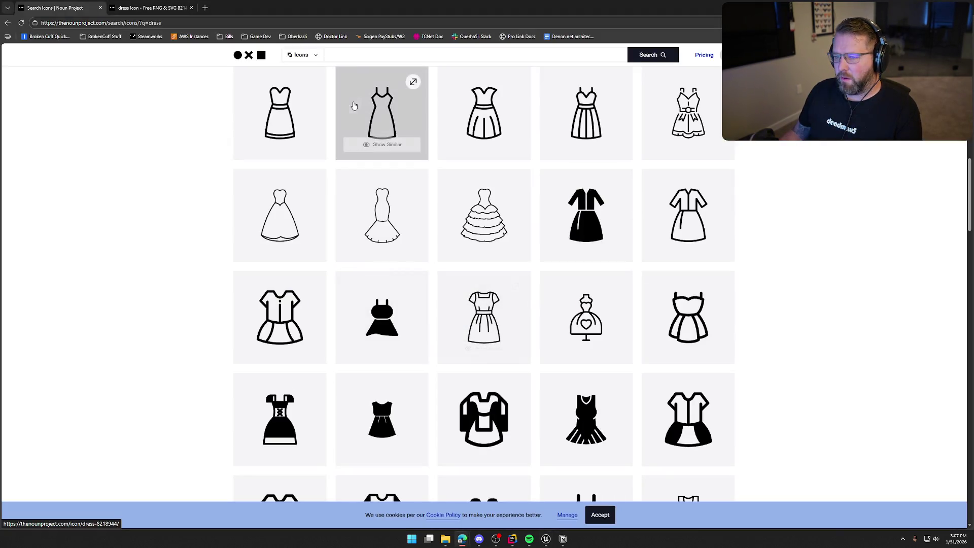
Step: Search for 'work clothes', scroll through all 121 results, then select the search term
left_click(348, 50)
type("work clothes")
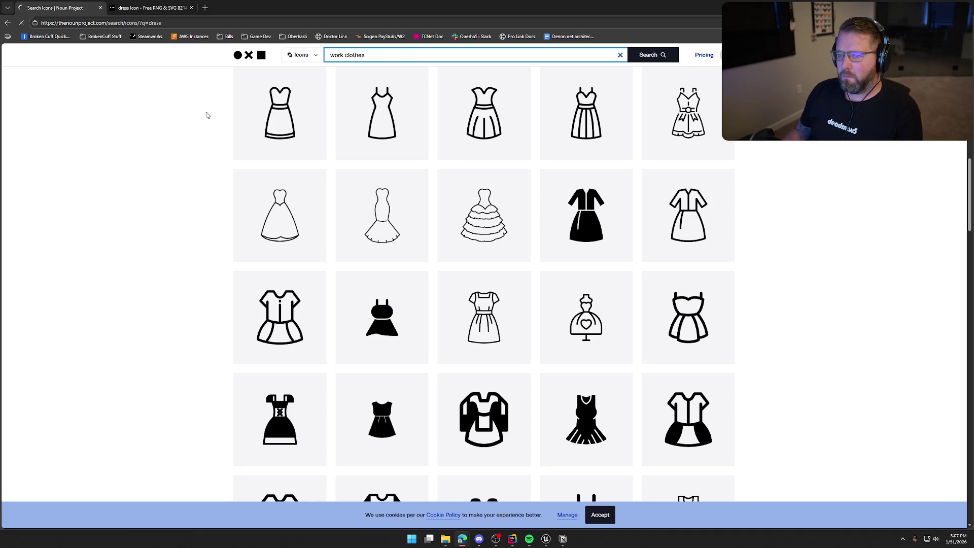
scroll(188, 287, "down", 3)
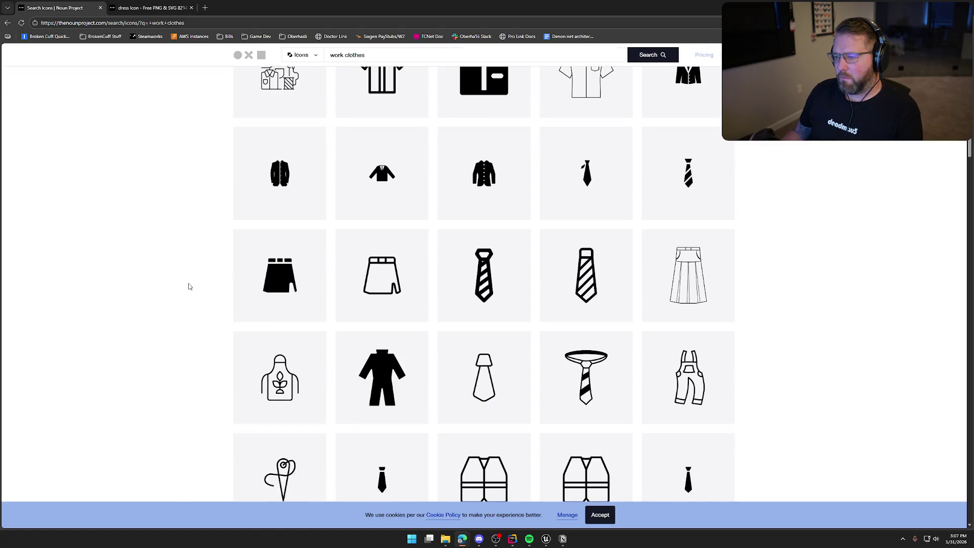
scroll(189, 287, "down", 10)
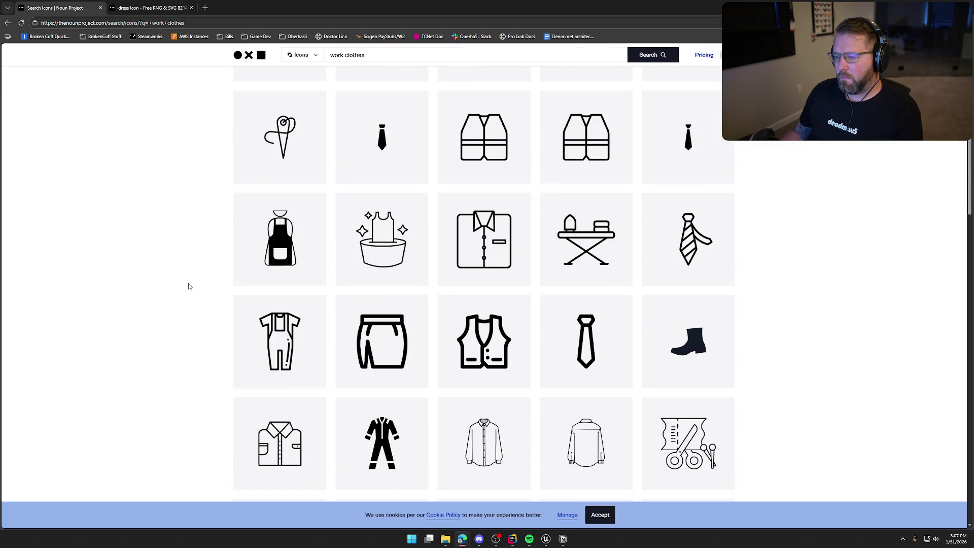
scroll(189, 287, "down", 13)
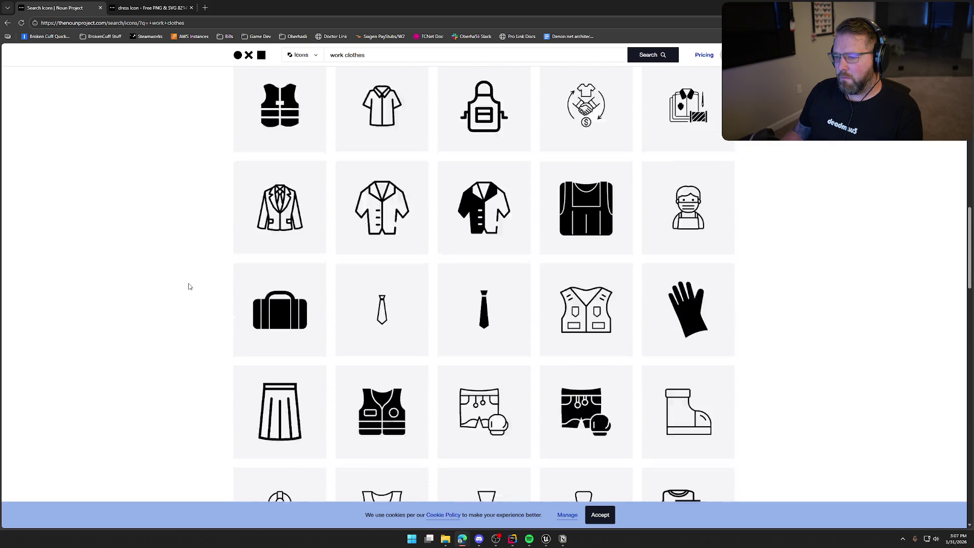
scroll(189, 287, "down", 4)
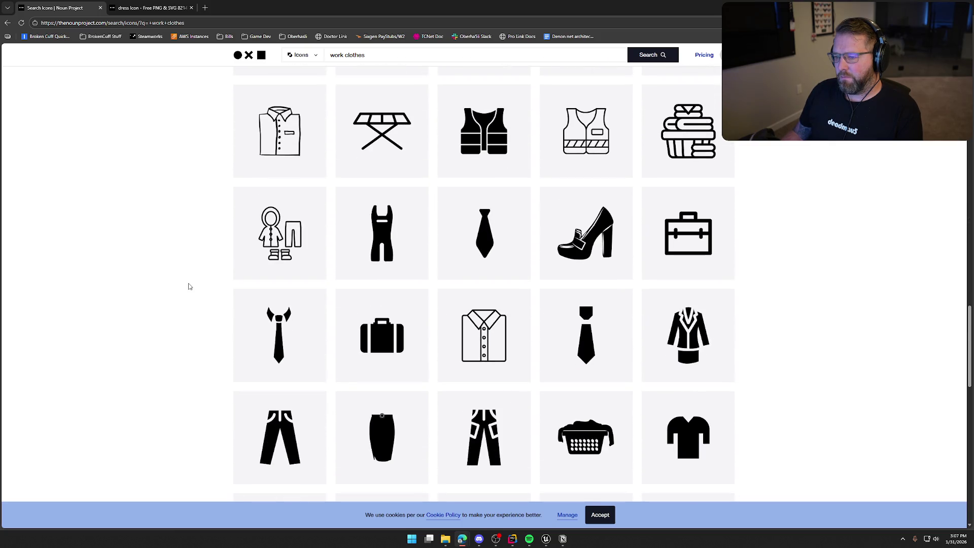
scroll(189, 287, "down", 4)
scroll(189, 287, "down", 4)
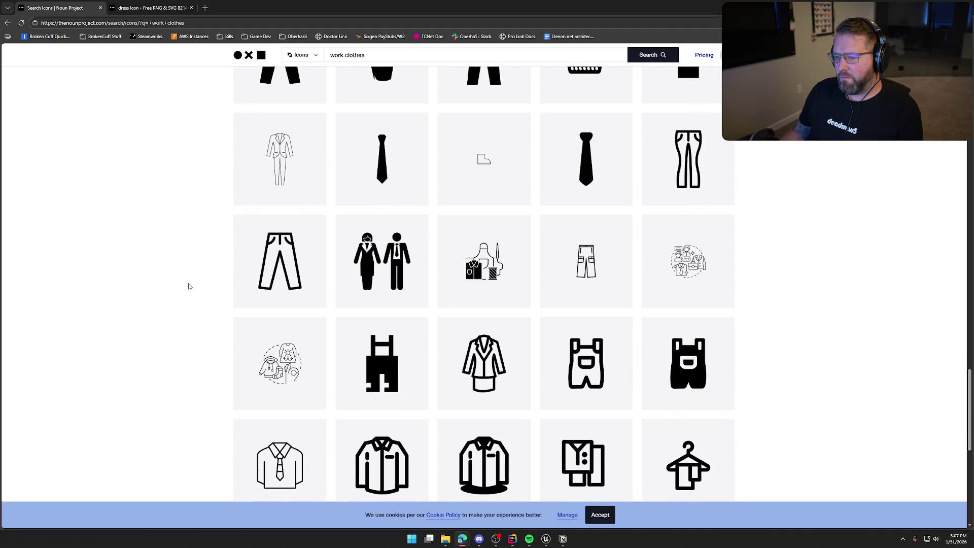
scroll(189, 287, "down", 9)
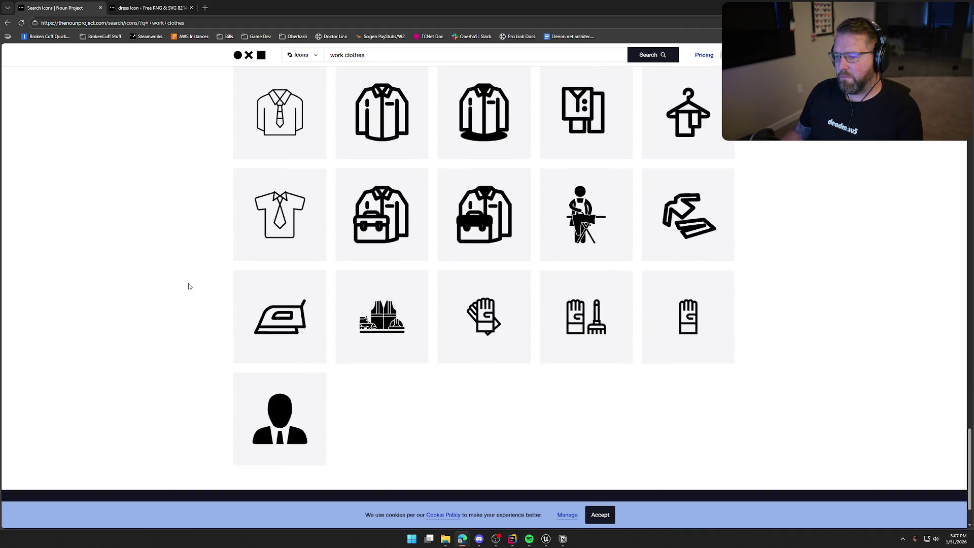
scroll(189, 287, "up", 3)
scroll(188, 287, "down", 10)
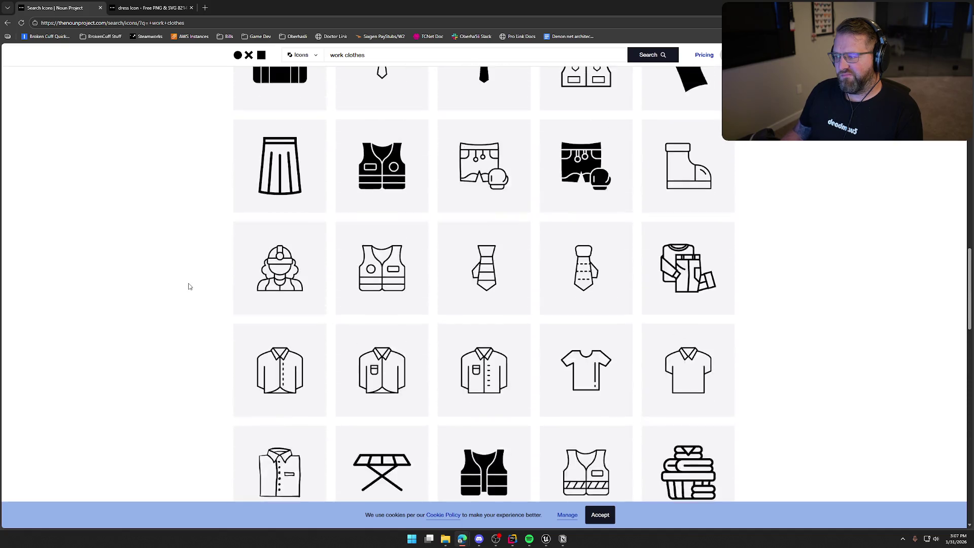
scroll(189, 287, "up", 6)
left_click_drag(318, 79, 280, 79)
Step: Search for 'farmer' icons, scroll the results, and jump back to the top
type("farmer")
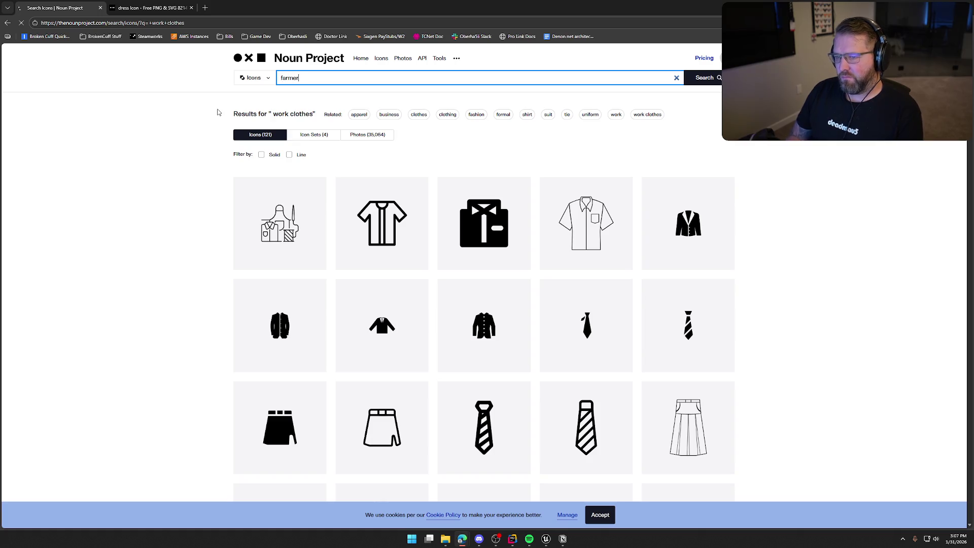
key("Return")
scroll(184, 161, "down", 3)
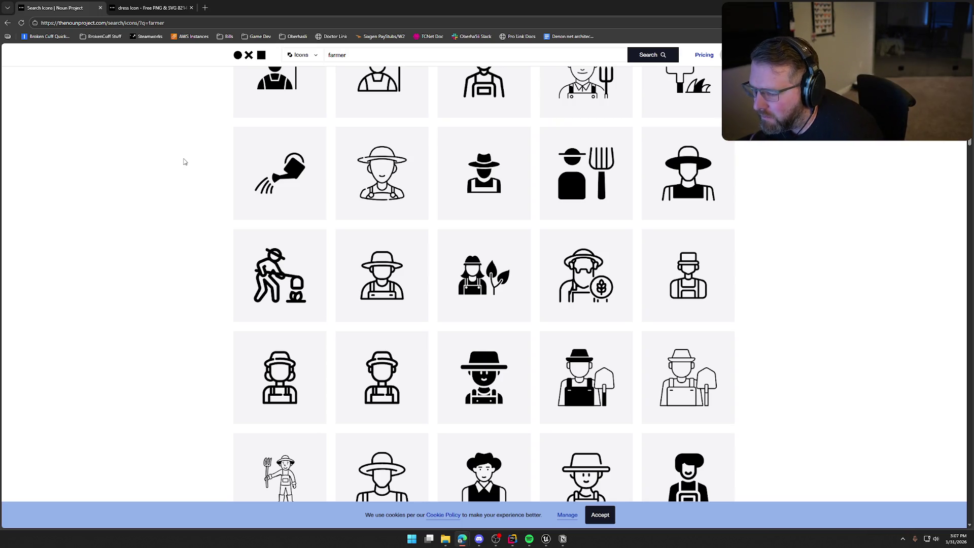
scroll(169, 324, "down", 4)
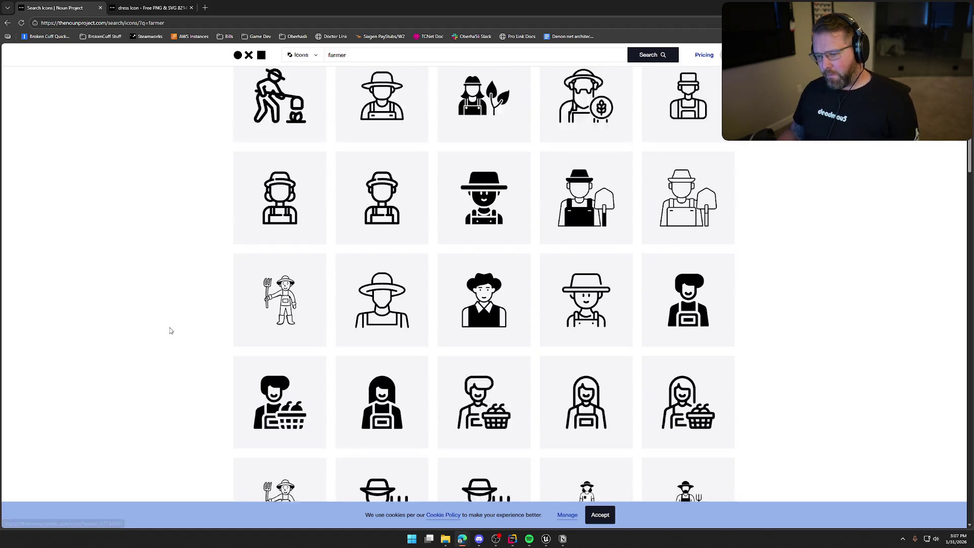
scroll(168, 339, "down", 6)
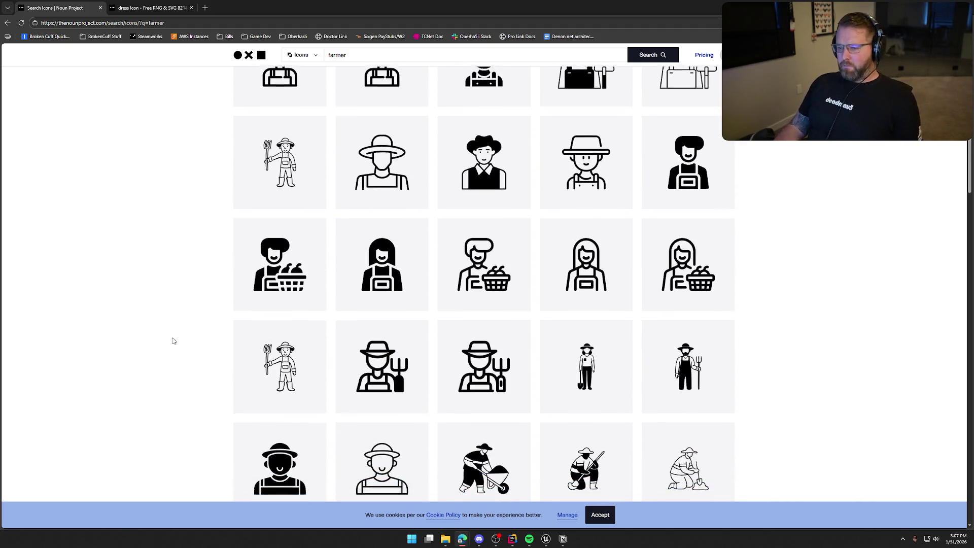
scroll(181, 354, "down", 3)
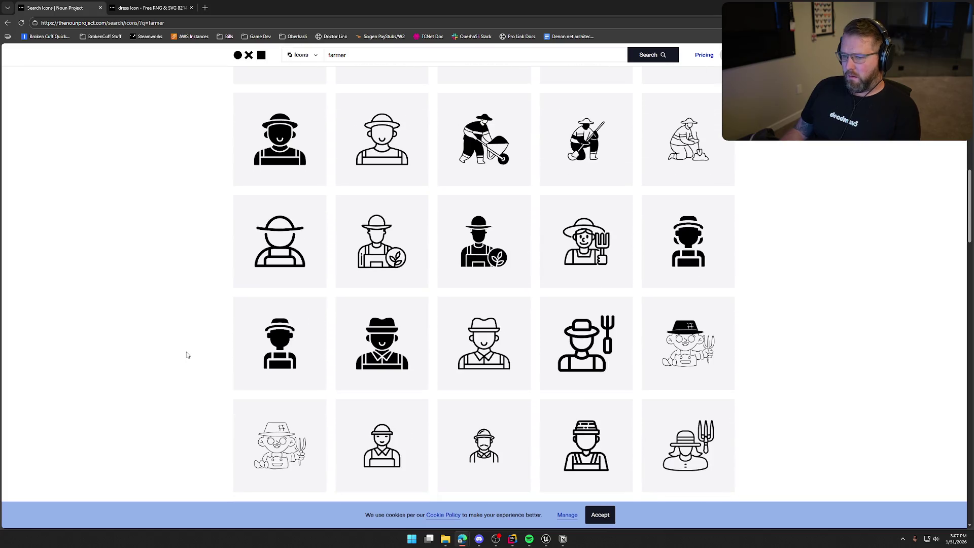
scroll(185, 352, "down", 6)
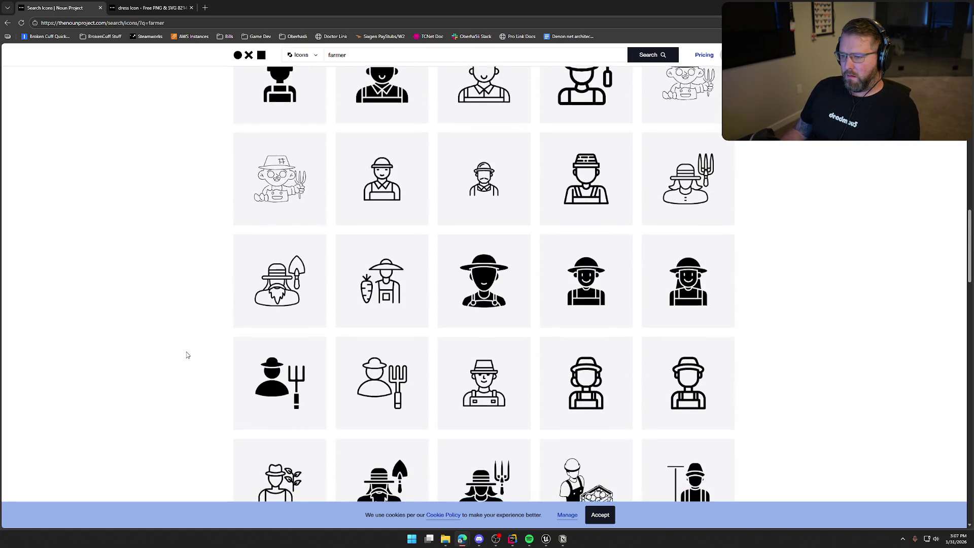
key("Home")
Step: Replace the search with 'male', then with 'female' icons
key("slash")
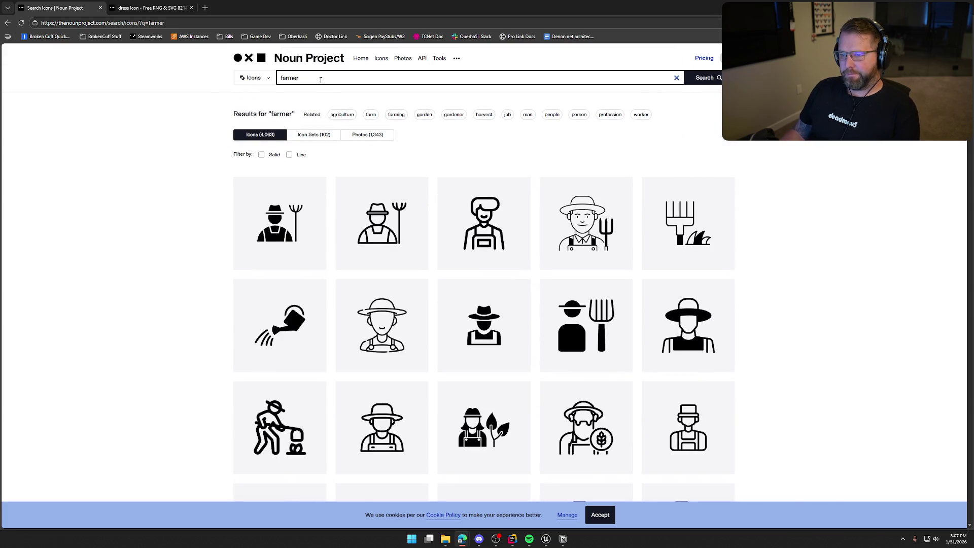
type("male")
key("Return")
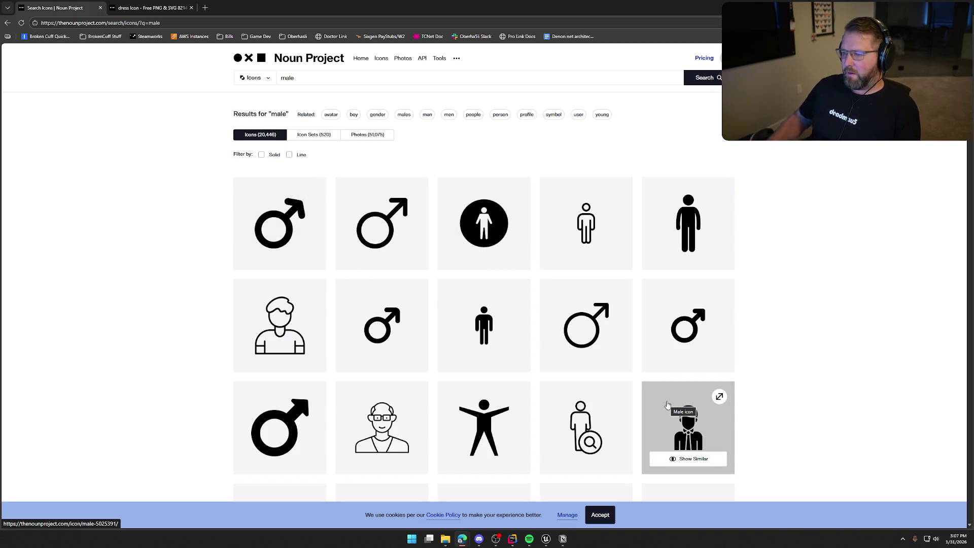
left_click(350, 82)
type("female")
key("Return")
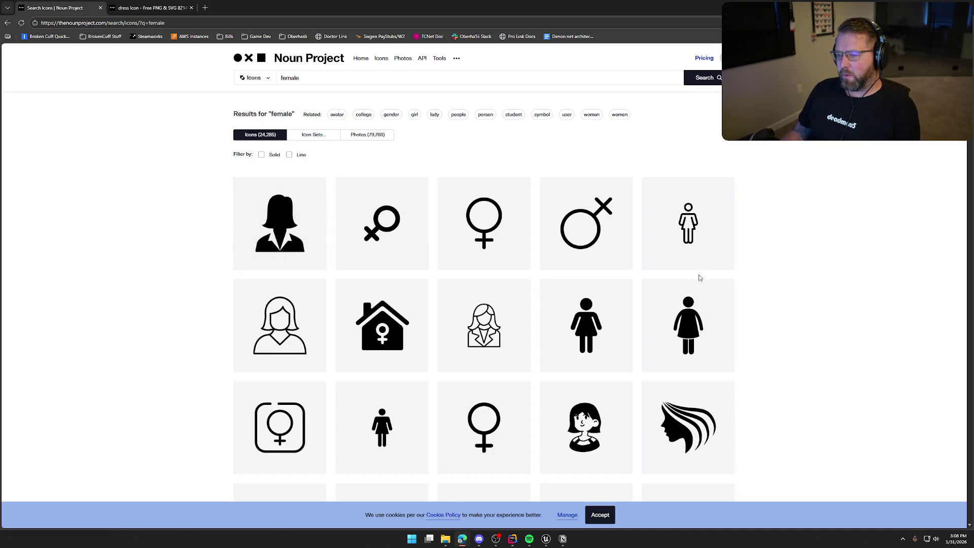
Step: Scroll down through the 24,285 female icon results
scroll(803, 338, "down", 2)
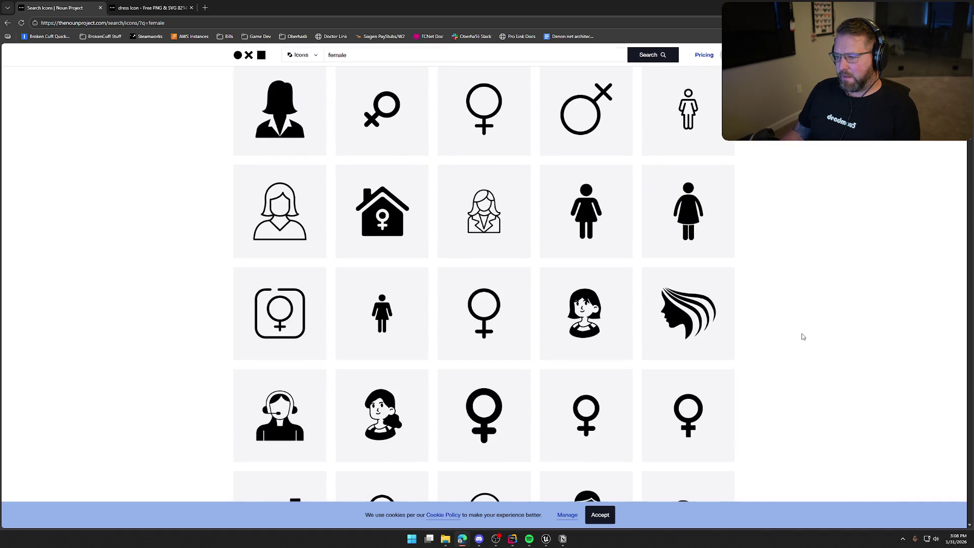
scroll(803, 336, "down", 6)
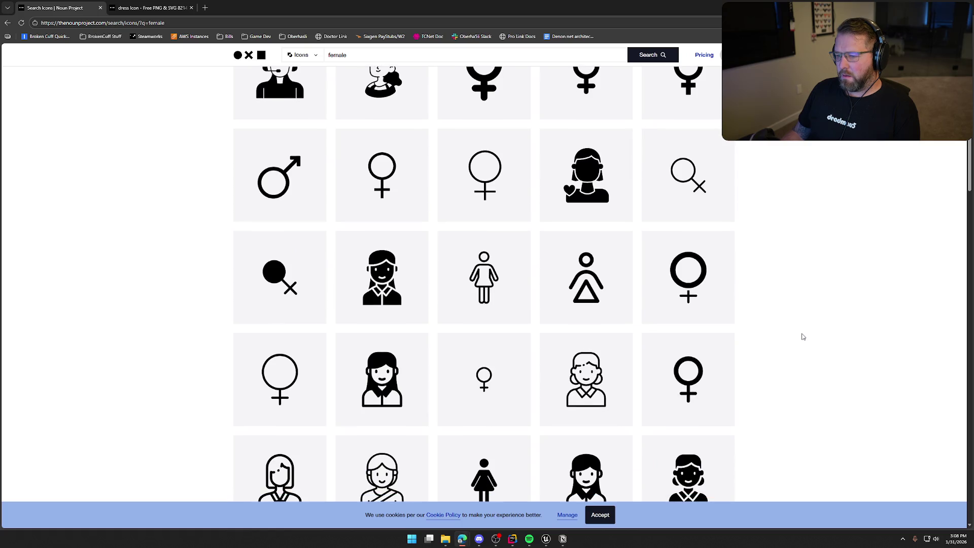
scroll(803, 336, "down", 3)
scroll(803, 337, "down", 7)
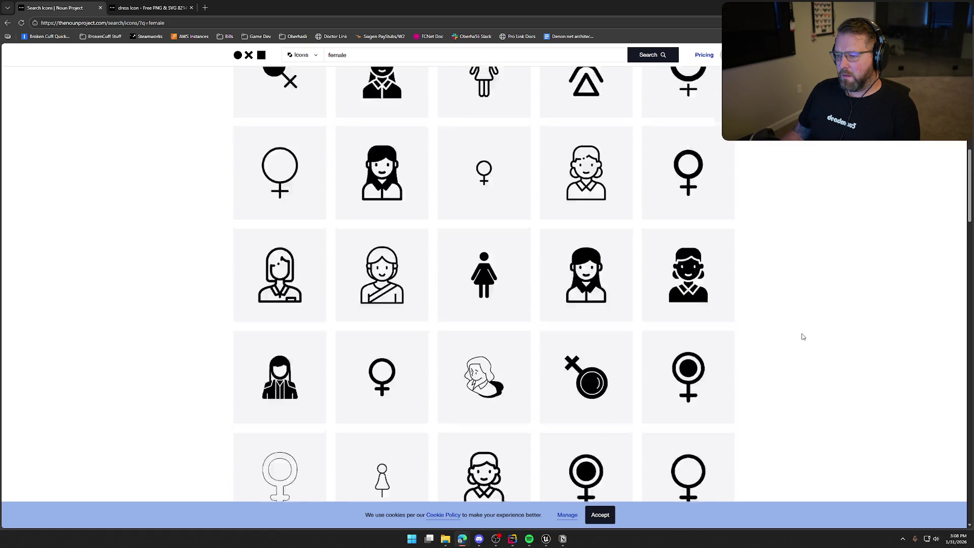
scroll(803, 337, "down", 4)
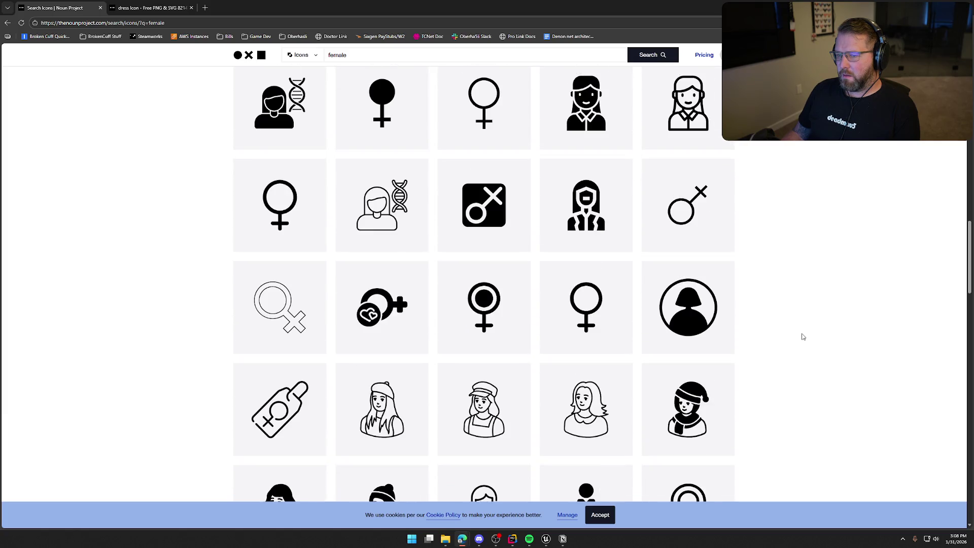
scroll(803, 337, "down", 5)
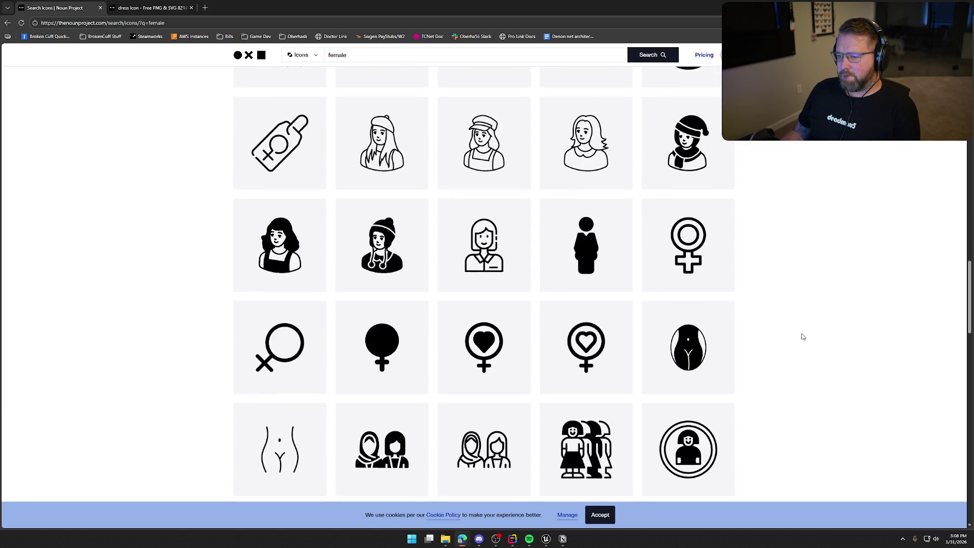
scroll(803, 336, "down", 6)
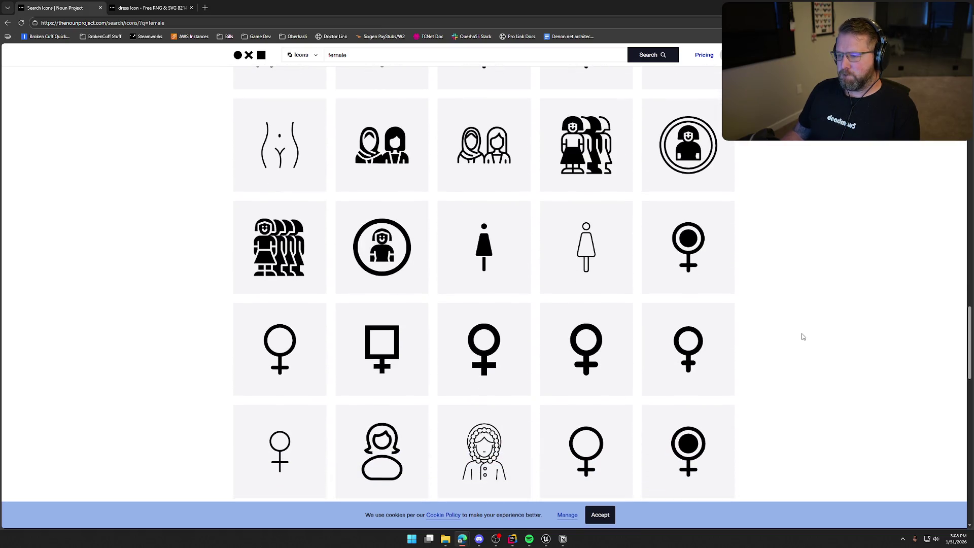
Step: Finish browsing the female results and switch to the dress icon's tab
scroll(803, 336, "down", 2)
scroll(803, 337, "down", 6)
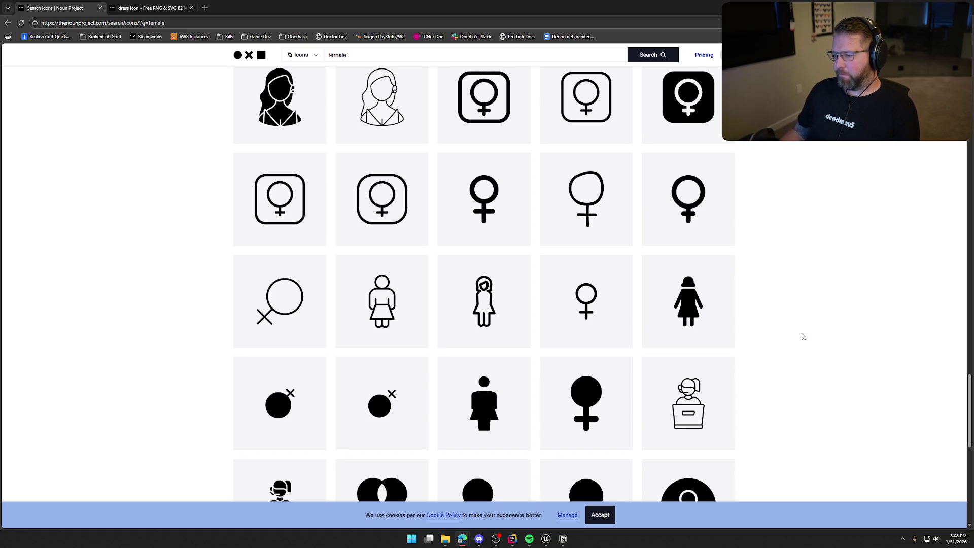
scroll(791, 324, "down", 5)
scroll(799, 299, "down", 4)
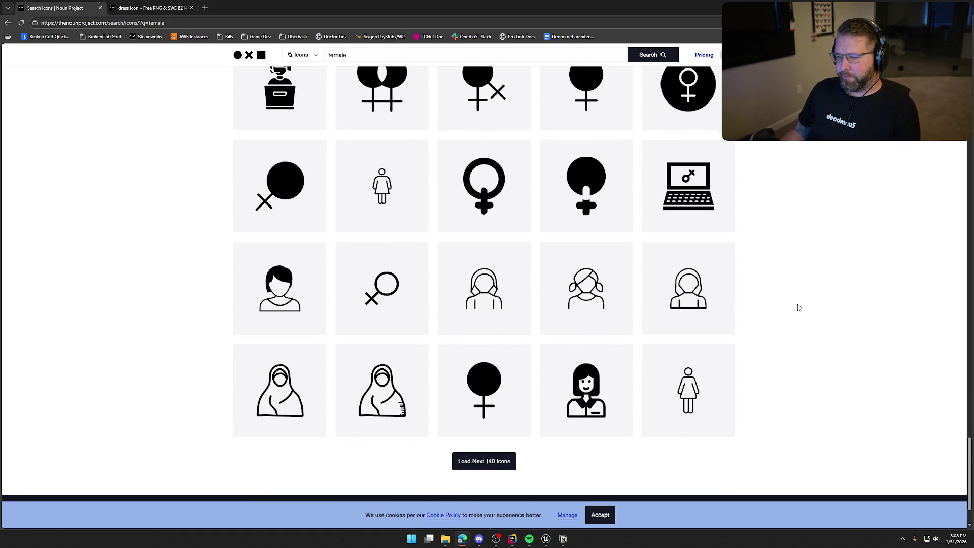
scroll(803, 287, "up", 15)
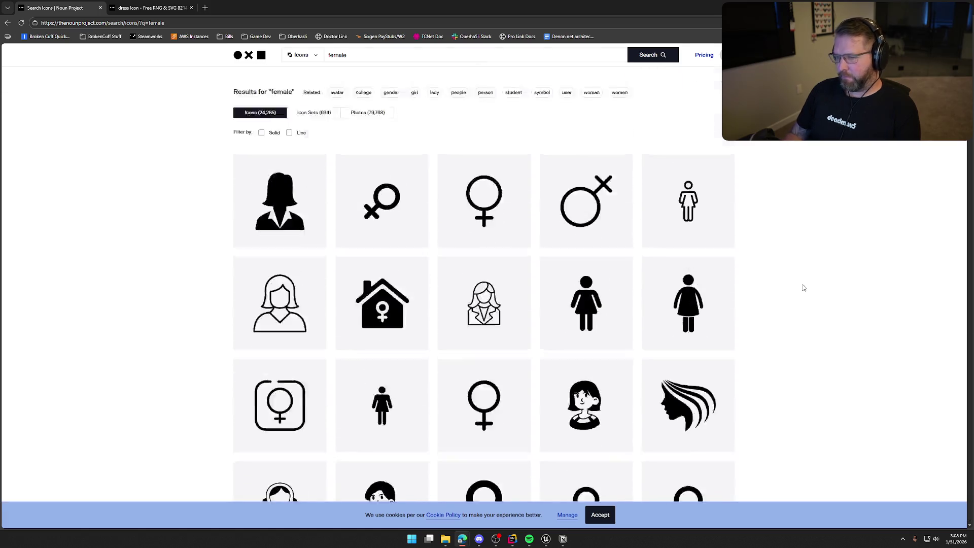
left_click(186, 6)
left_click(284, 78)
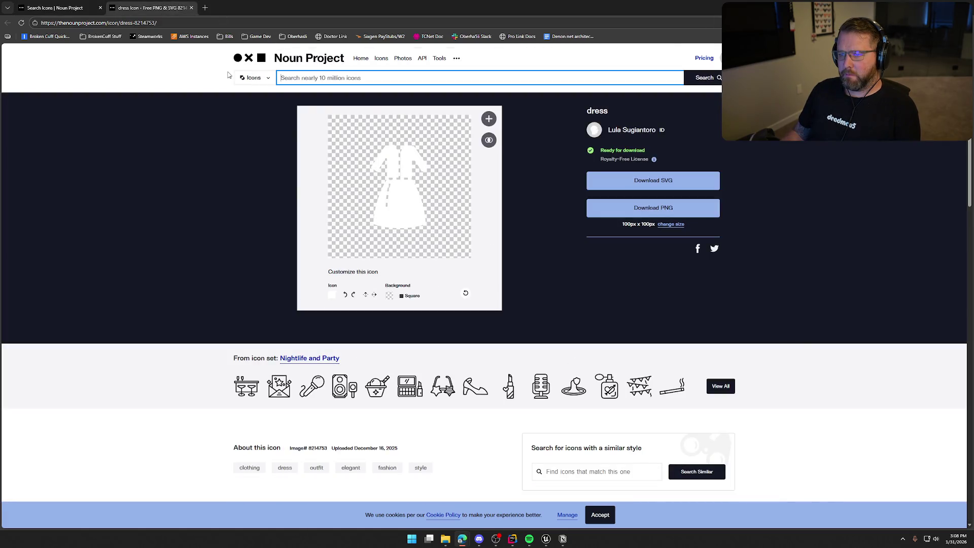
Step: Search Noun Project for 'male' and scroll through the icon results
type("male")
key("Return")
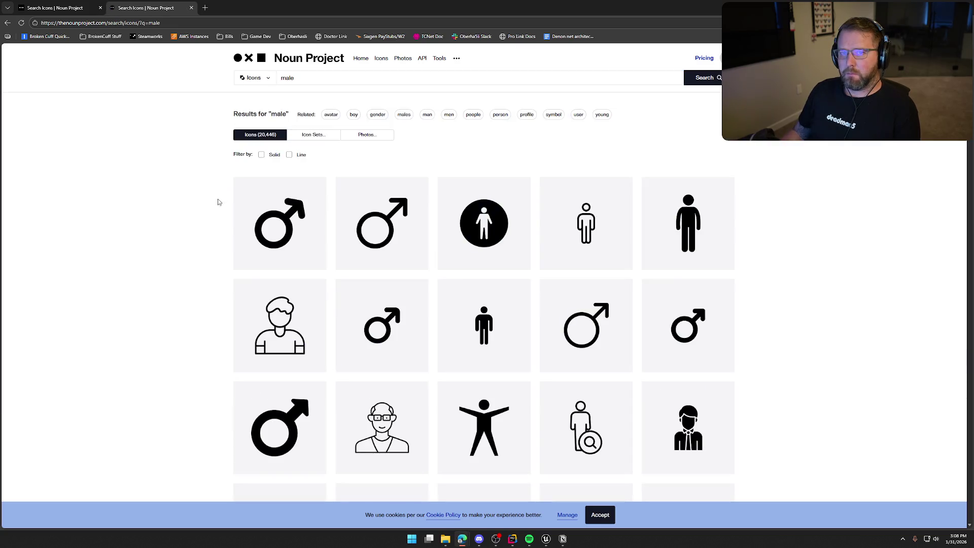
scroll(212, 199, "down", 2)
scroll(212, 199, "down", 2)
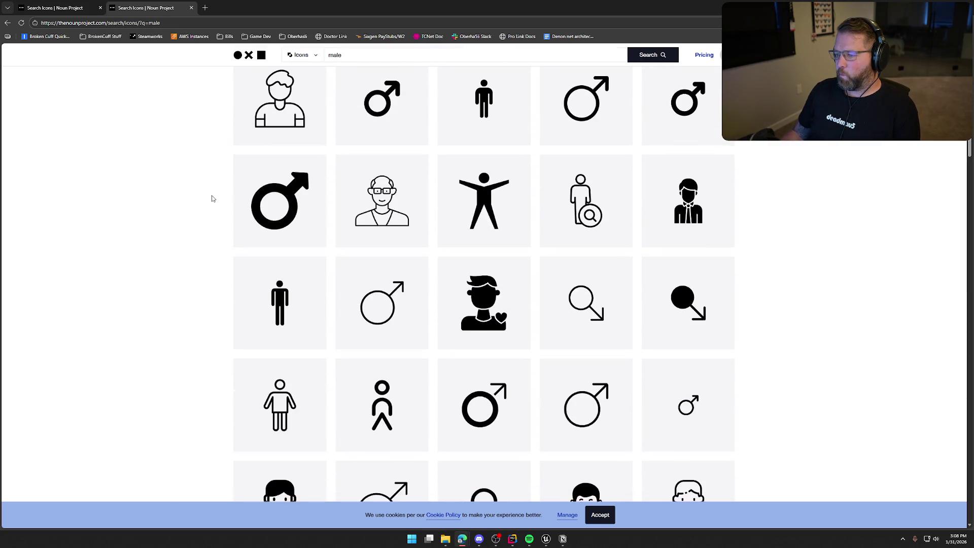
scroll(213, 198, "down", 3)
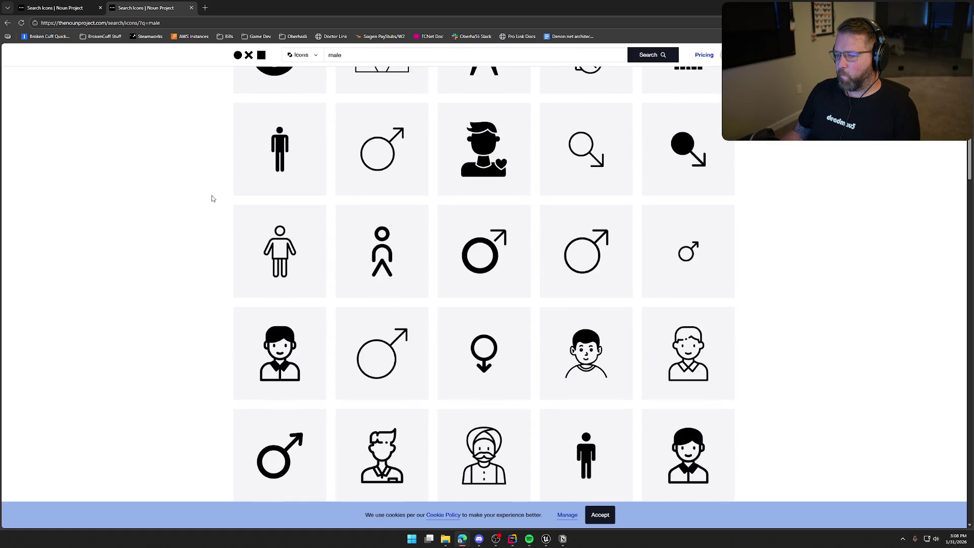
scroll(212, 199, "down", 5)
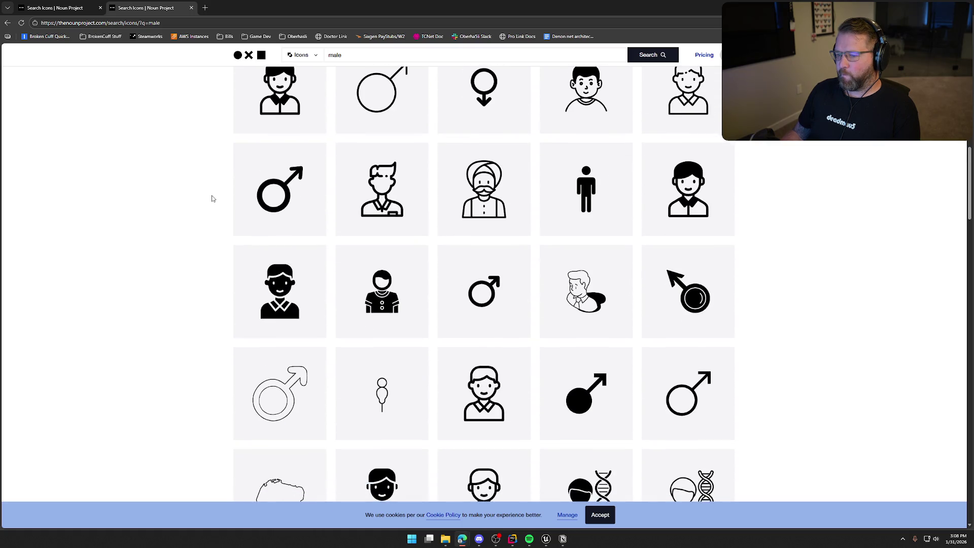
scroll(213, 198, "down", 12)
scroll(212, 198, "down", 9)
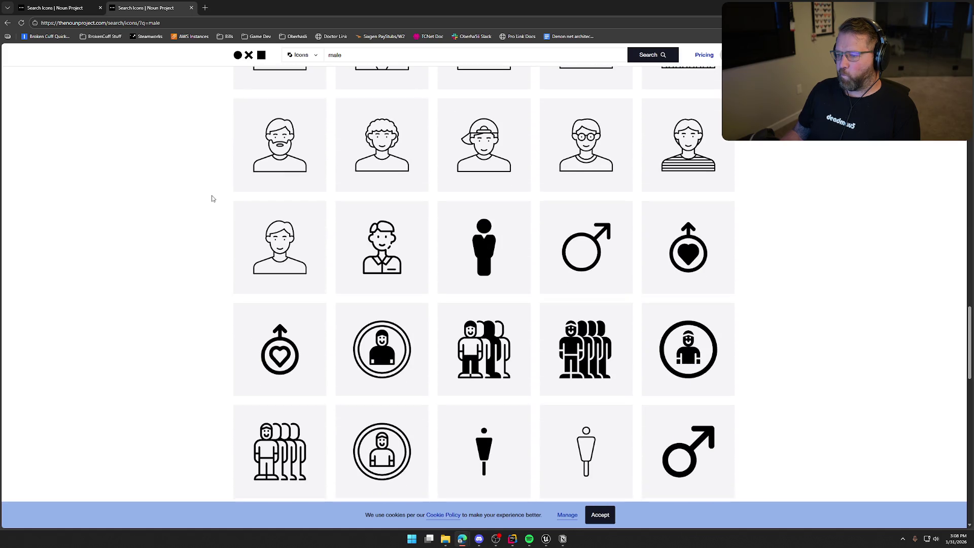
scroll(212, 199, "down", 3)
scroll(213, 199, "down", 4)
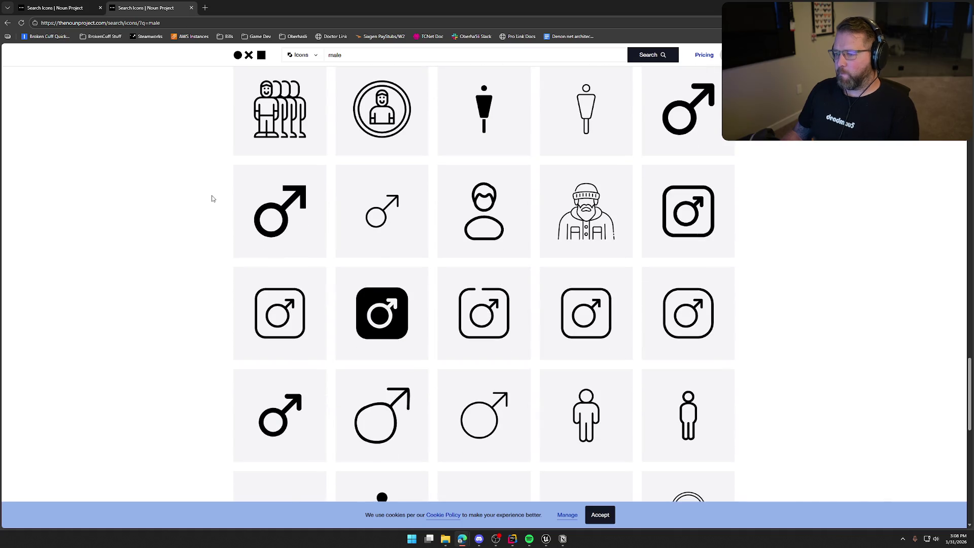
scroll(212, 199, "down", 3)
scroll(213, 199, "down", 3)
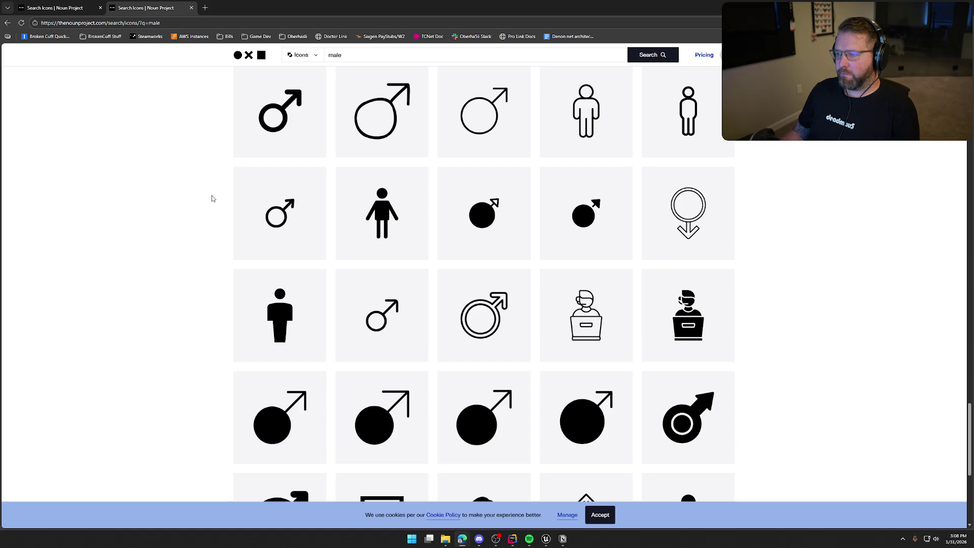
scroll(253, 213, "up", 3)
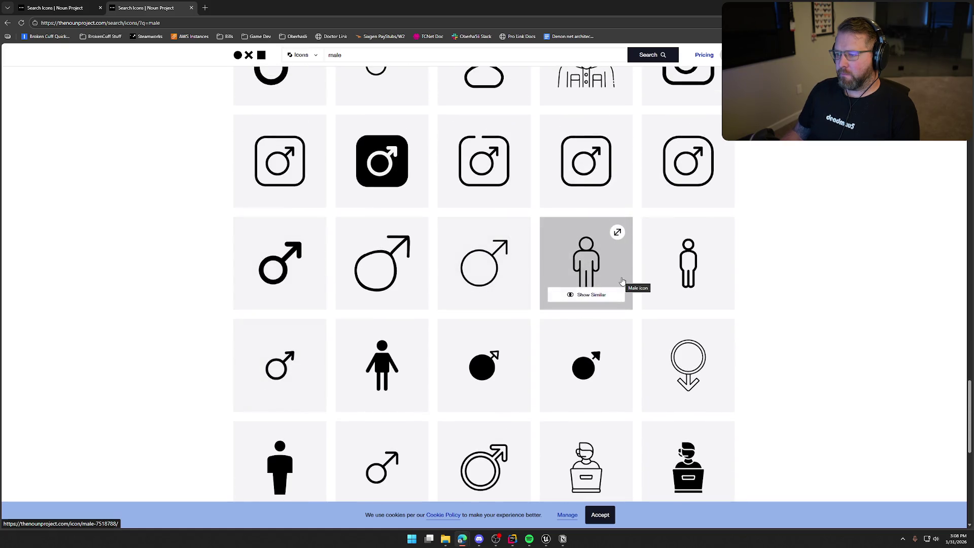
Step: Preview an outline person icon, then open the filled standing-man icon's page
left_click(595, 267)
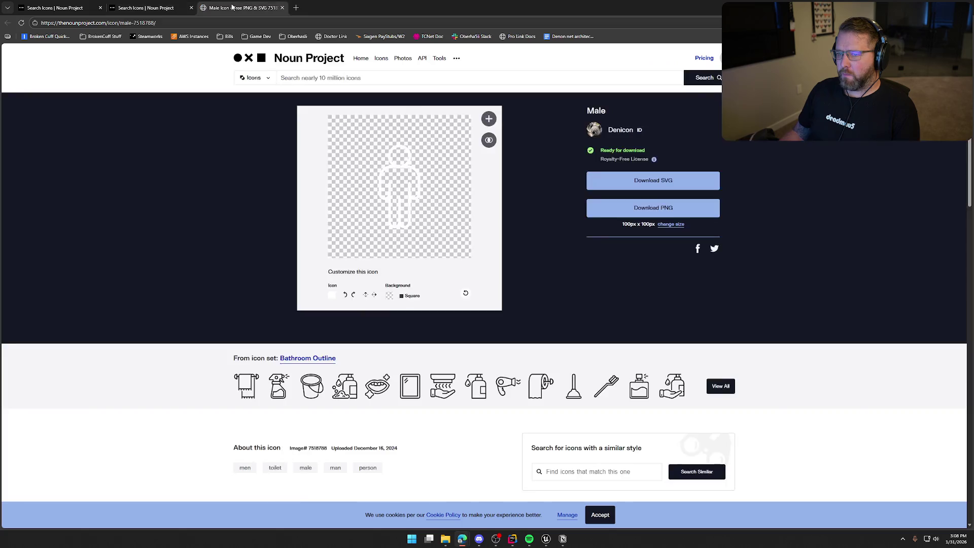
left_click(146, 274)
scroll(192, 303, "down", 3)
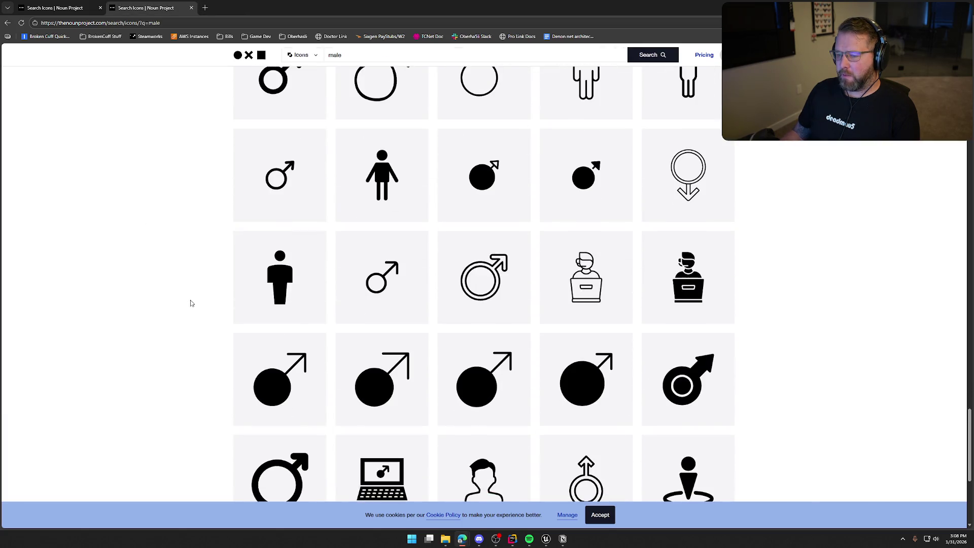
scroll(192, 303, "down", 3)
scroll(193, 302, "up", 15)
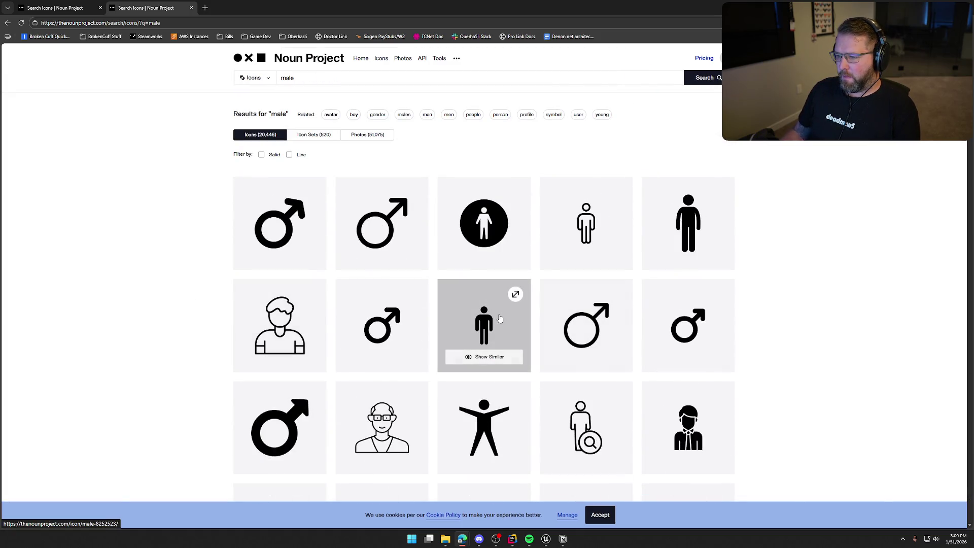
left_click(525, 316)
Step: Back in the female results, open the standing female figure's icon page
key("ctrl+shift+Tab")
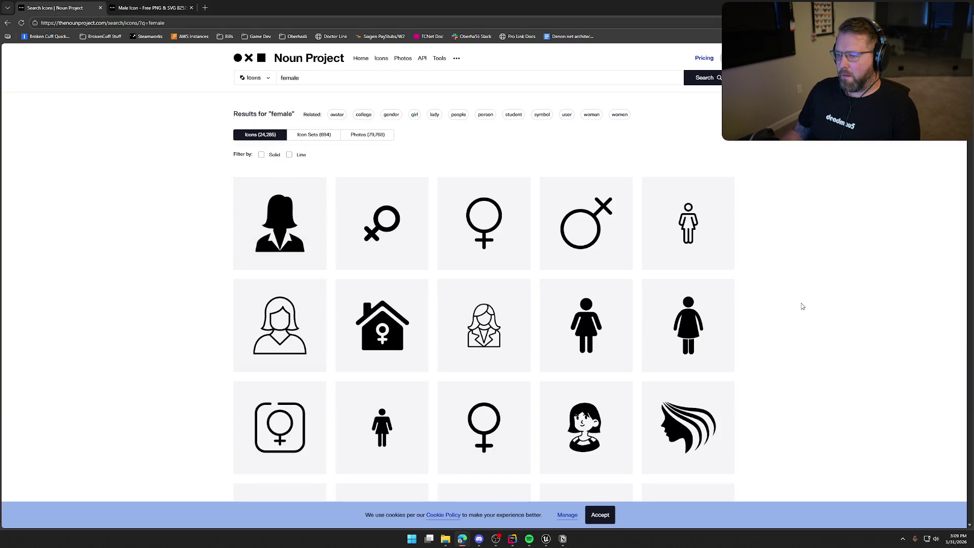
scroll(802, 306, "down", 3)
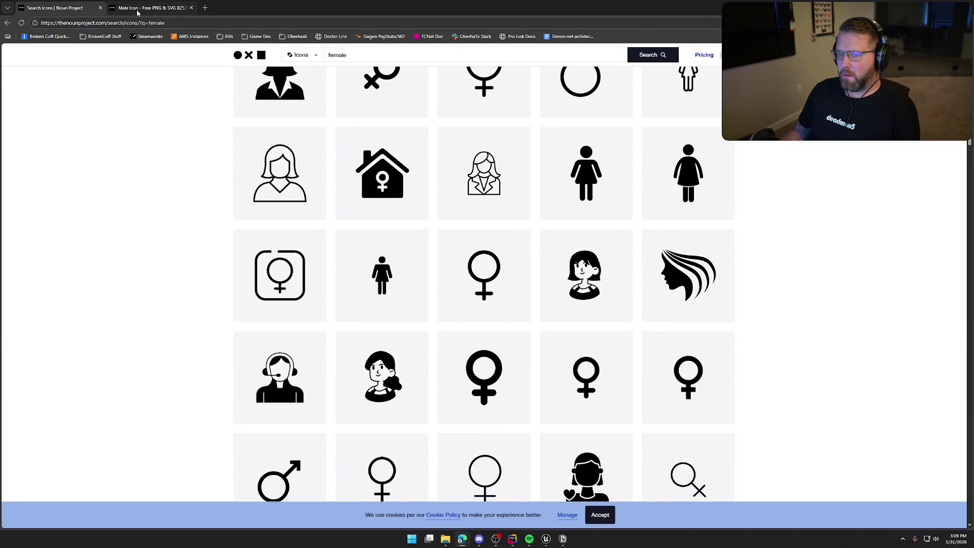
left_click(137, 10)
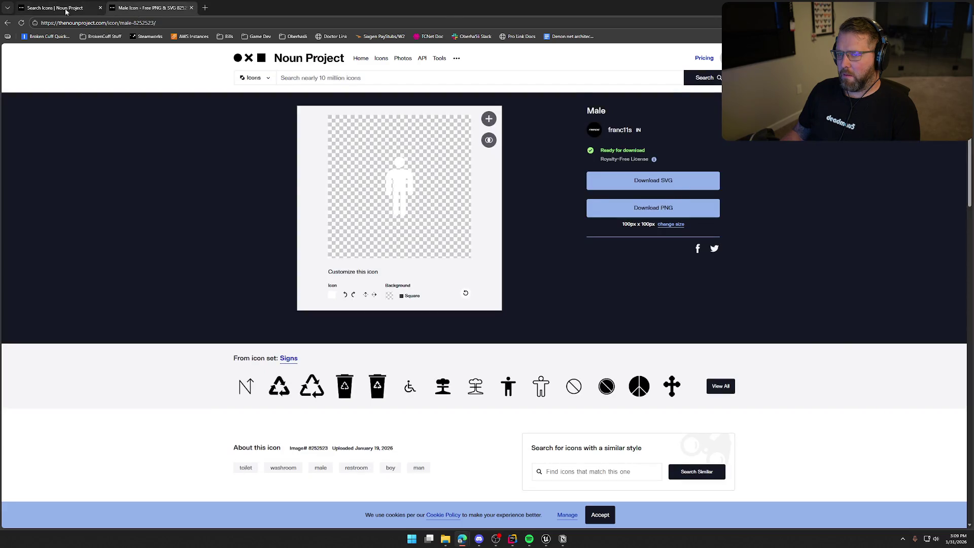
left_click(65, 10)
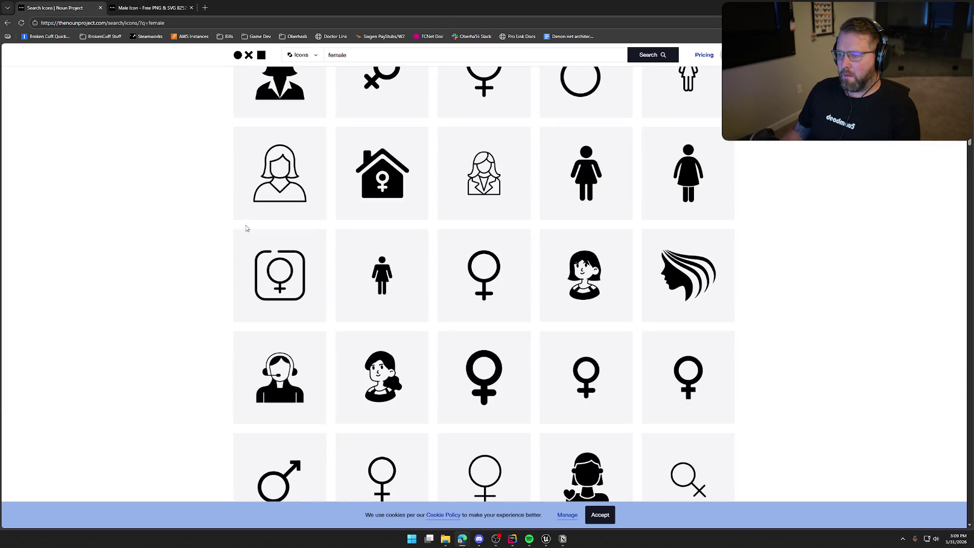
left_click(586, 172)
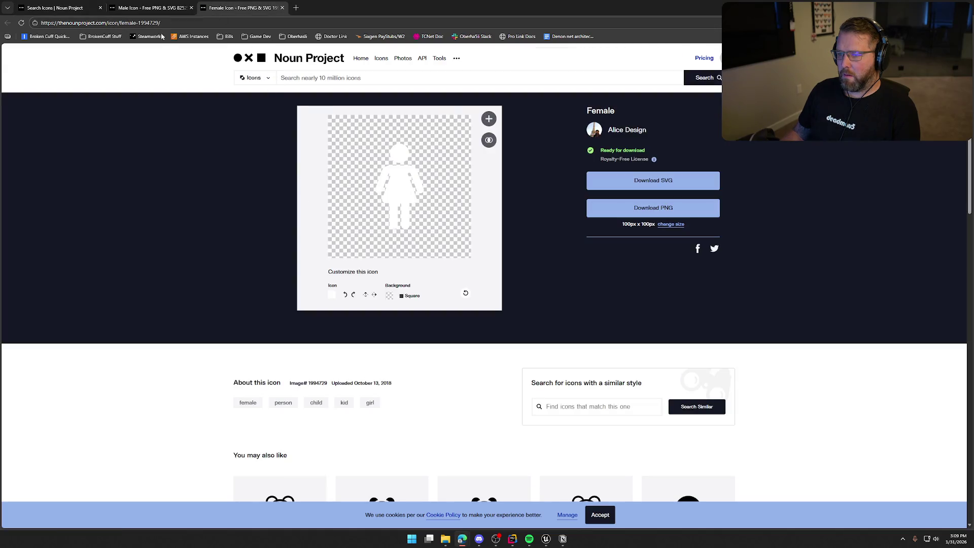
Step: Compare the Female and Male icon pages side by side
left_click(147, 9)
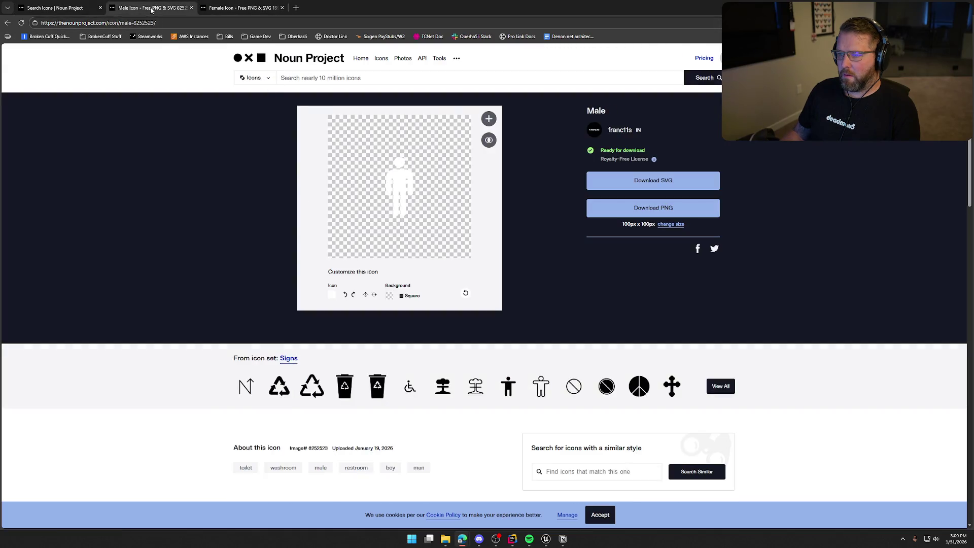
left_click(231, 10)
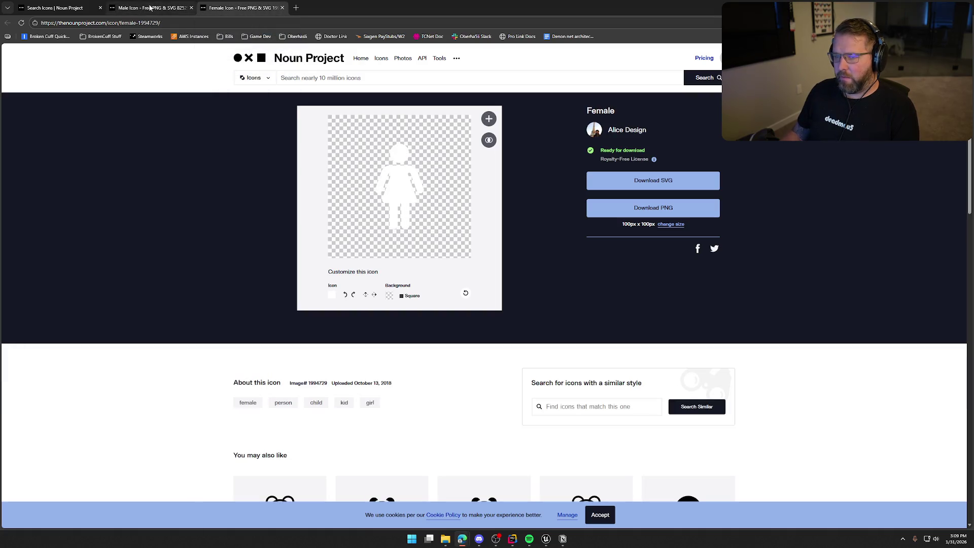
left_click(151, 9)
left_click(237, 9)
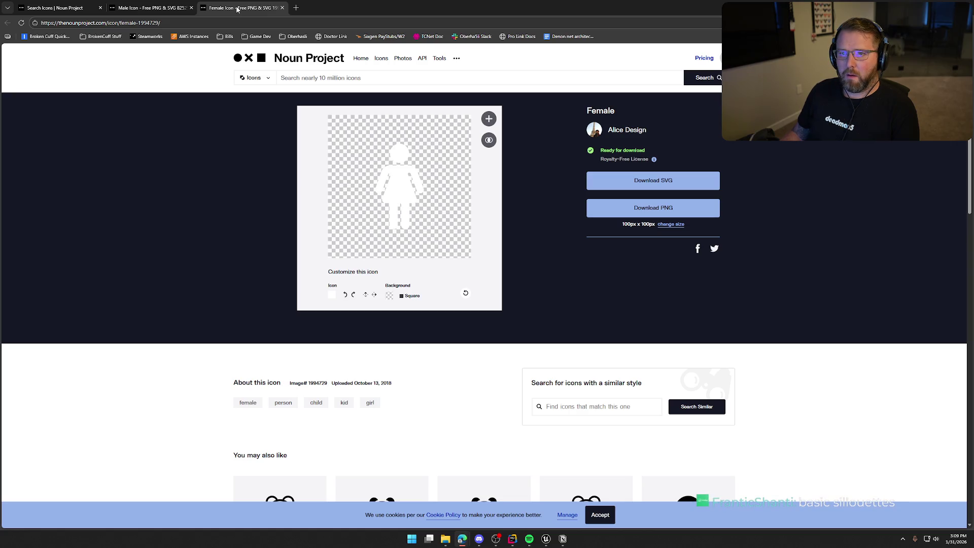
left_click(169, 9)
left_click(242, 8)
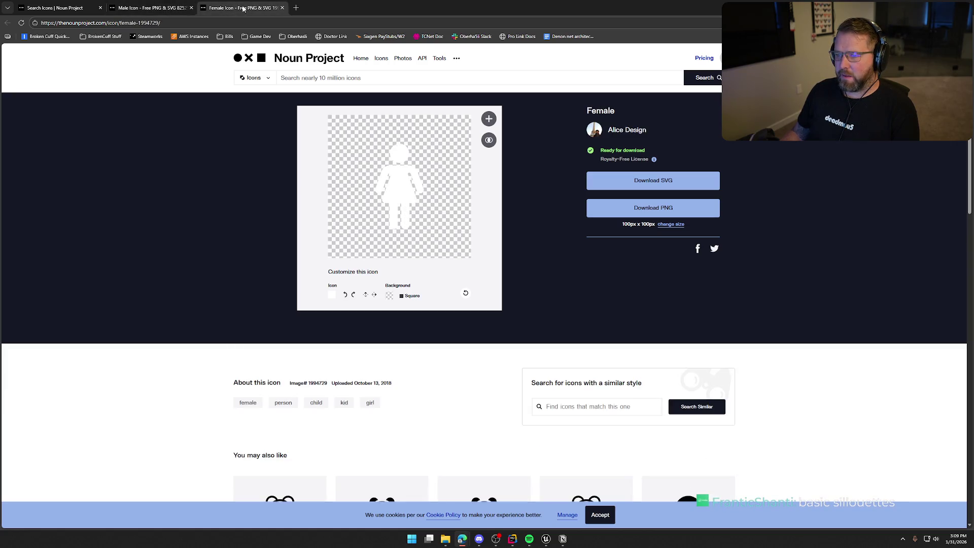
left_click(144, 8)
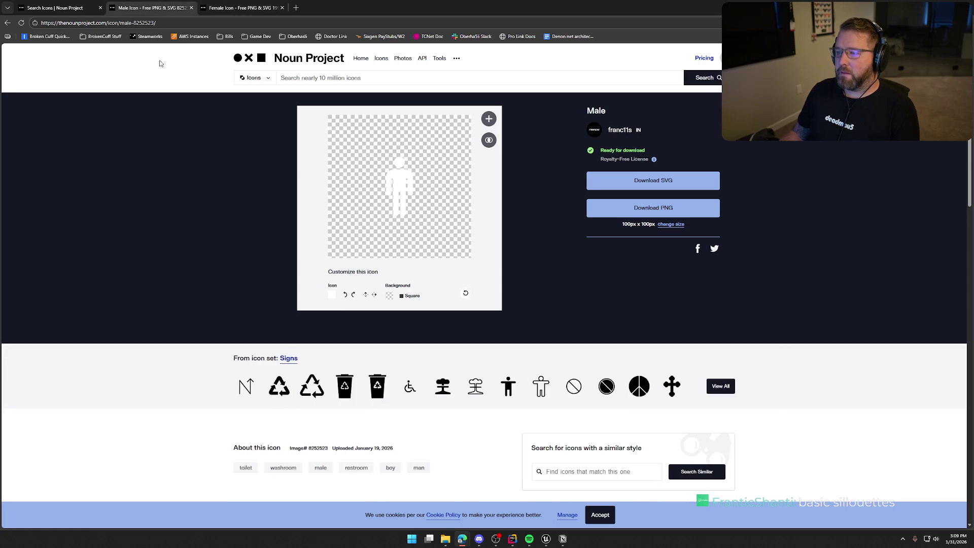
Step: Recheck the female results, then start the Male icon's PNG download
left_click(55, 7)
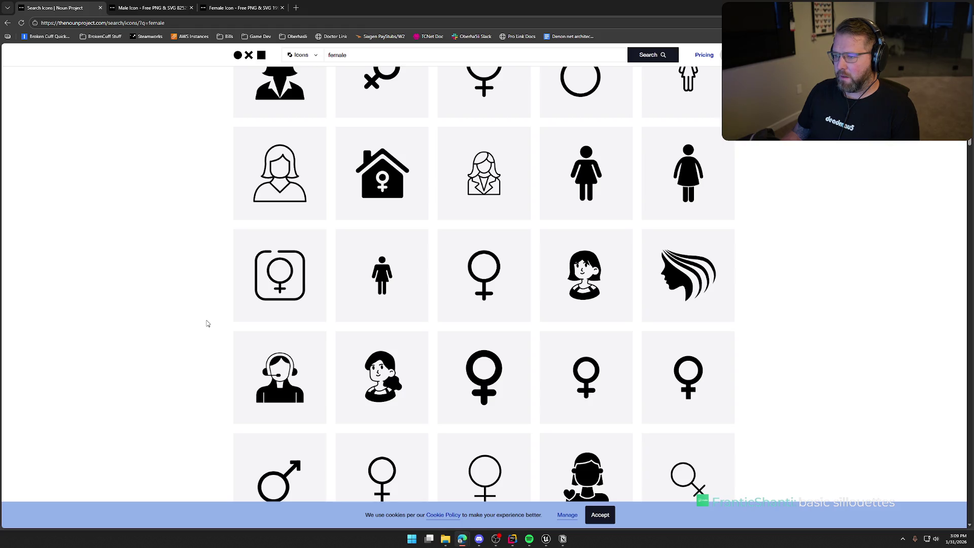
scroll(207, 323, "down", 6)
scroll(208, 323, "down", 4)
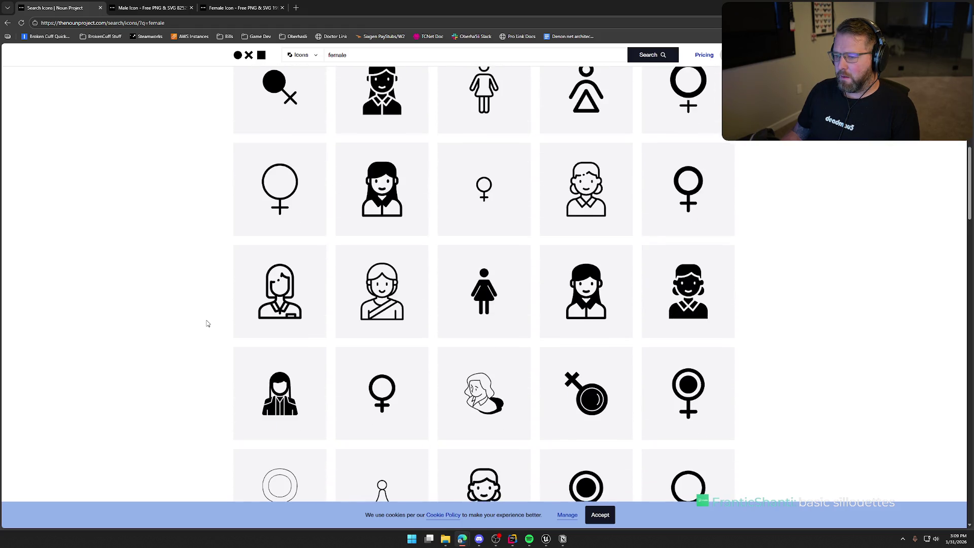
scroll(208, 323, "up", 9)
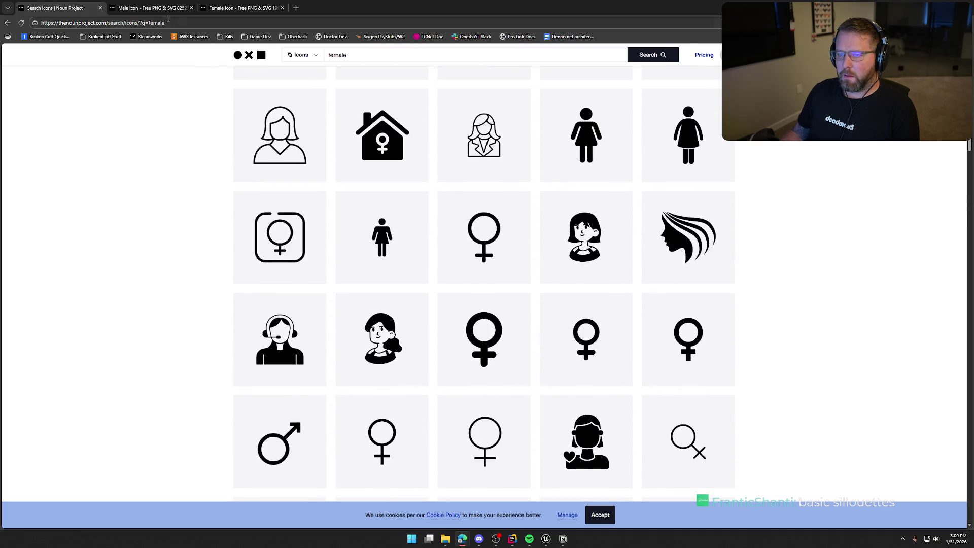
left_click(150, 8)
left_click(652, 208)
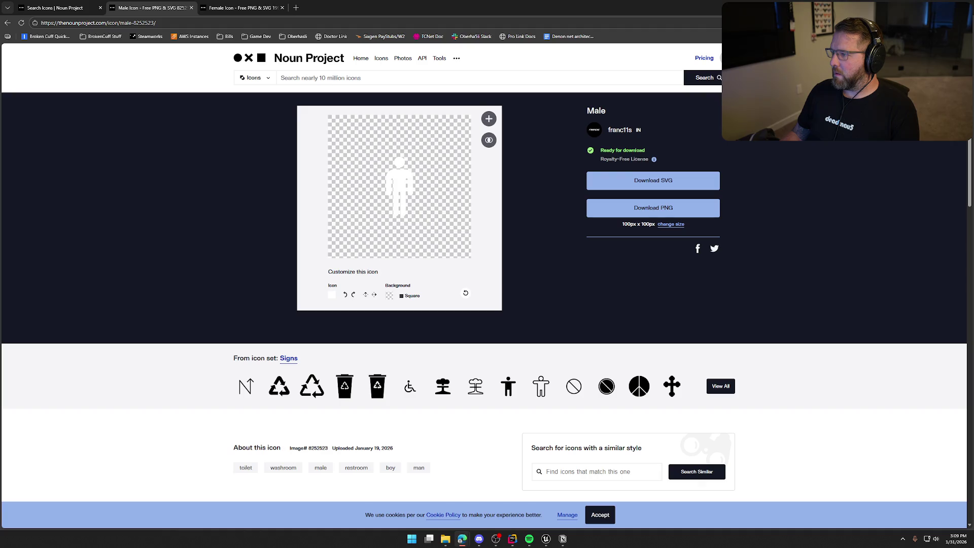
Step: Save the Male icon PNG and download the Female icon PNG, naming it 'Female'
key("Return")
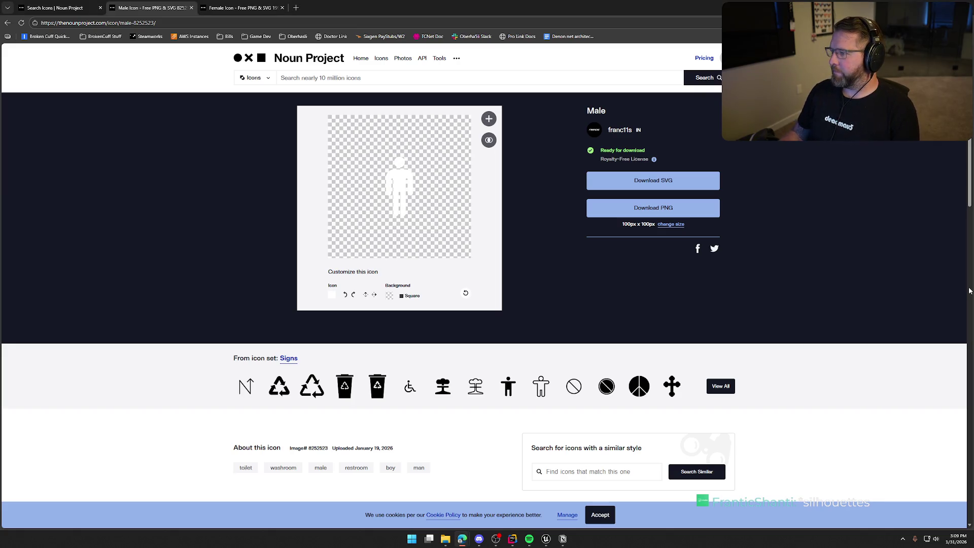
left_click(239, 7)
left_click(653, 208)
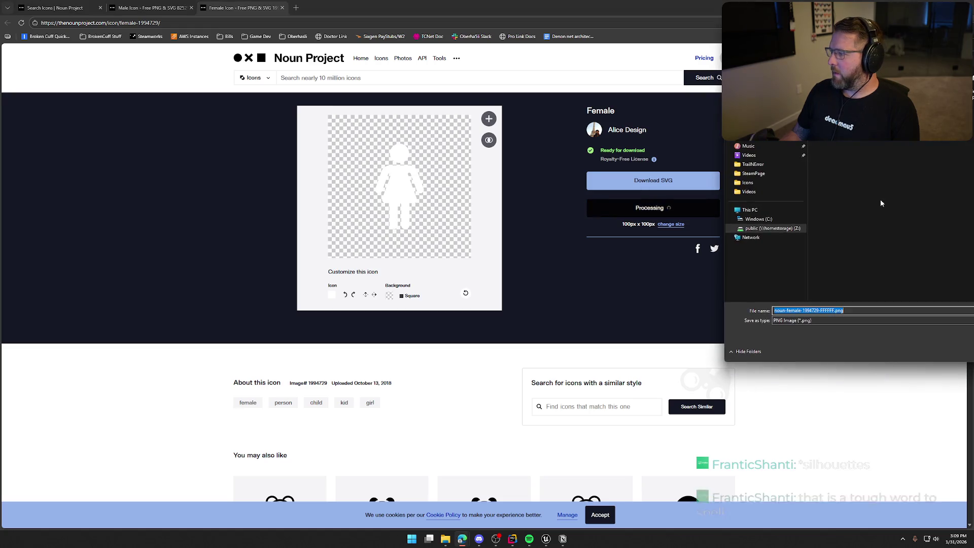
type("Female_Ico")
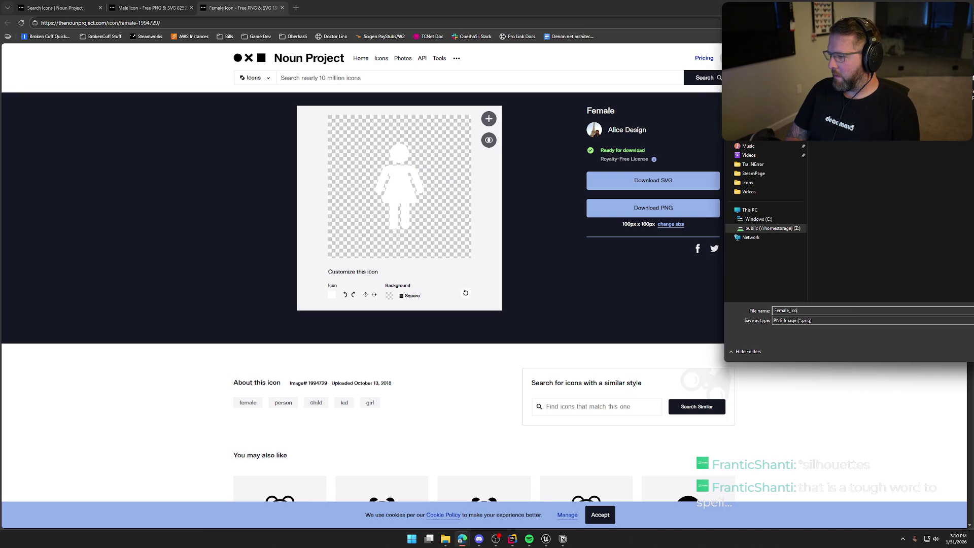
key("Return")
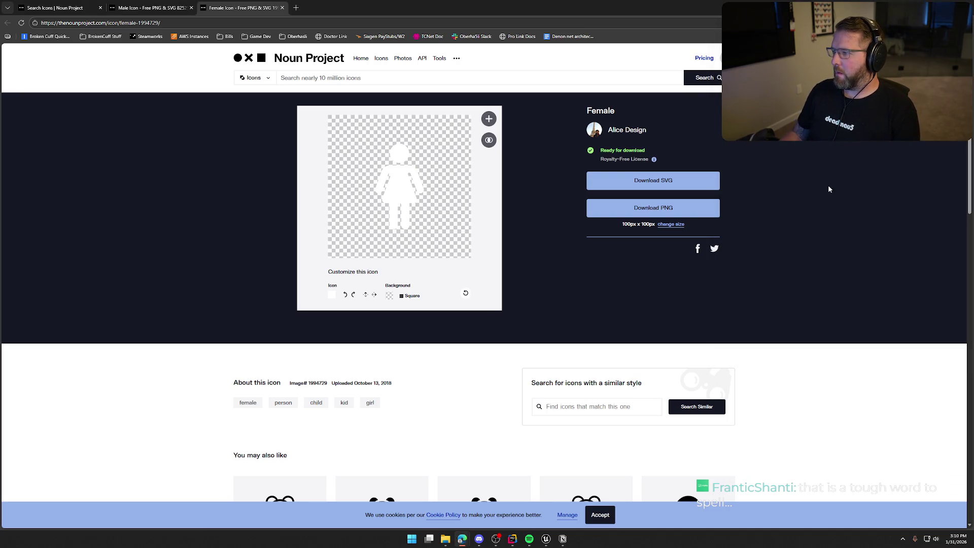
key("alt+Tab")
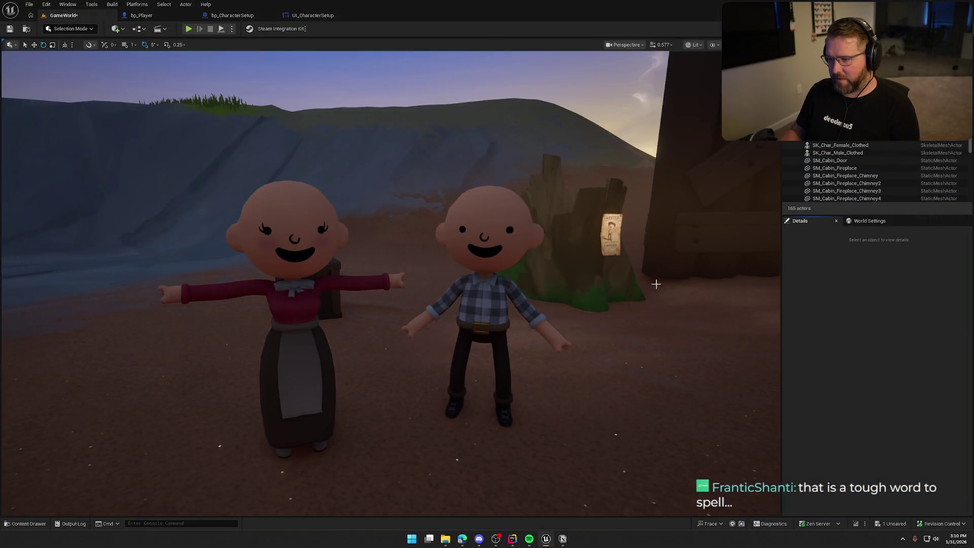
Step: Delete the male and female characters from the level, briefly peeking at the Content Drawer
left_click(482, 304)
key("Delete")
left_click(294, 305)
key("Delete")
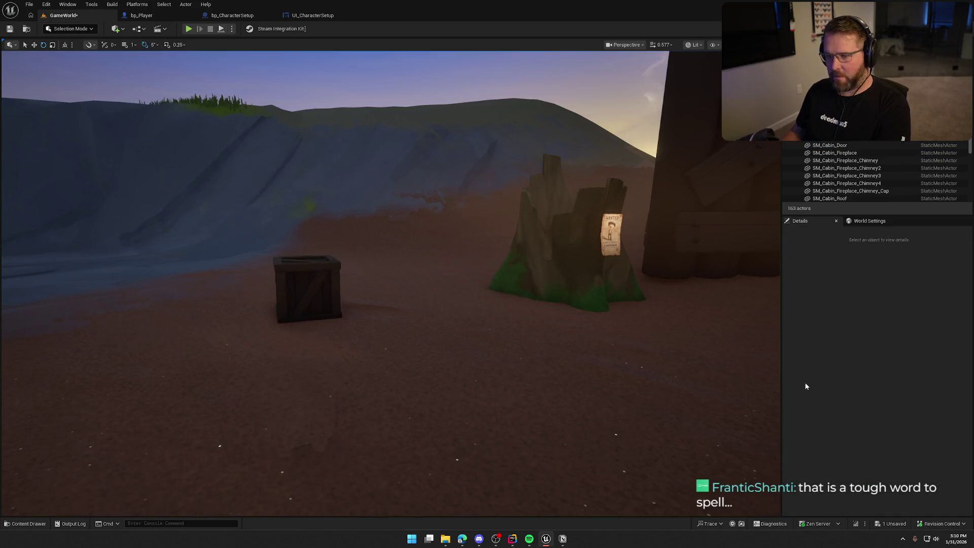
key("ctrl+space")
left_click(816, 323)
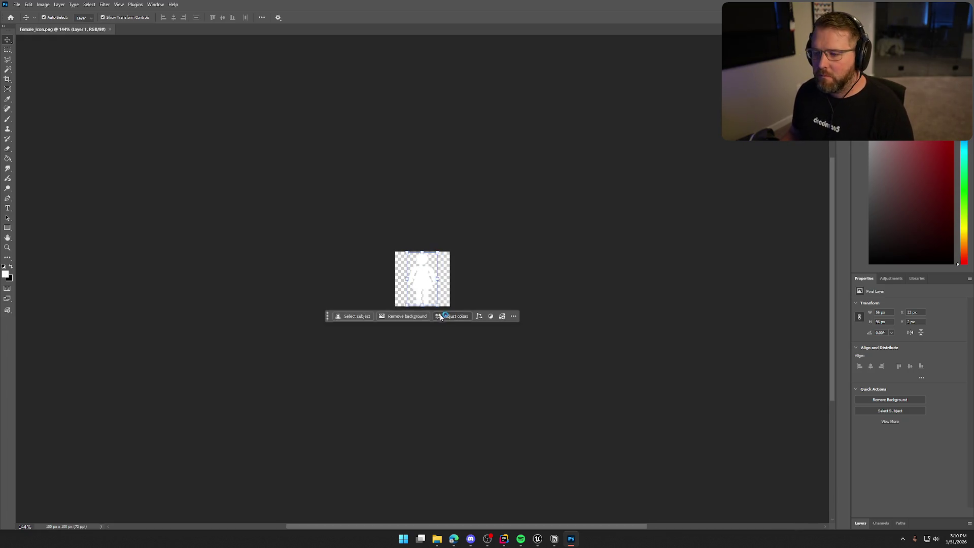
Step: Open Male_Icon.png and drag its Layer 1 into Female_Icon.png as a new layer
key("ctrl+plus")
key("ctrl+plus")
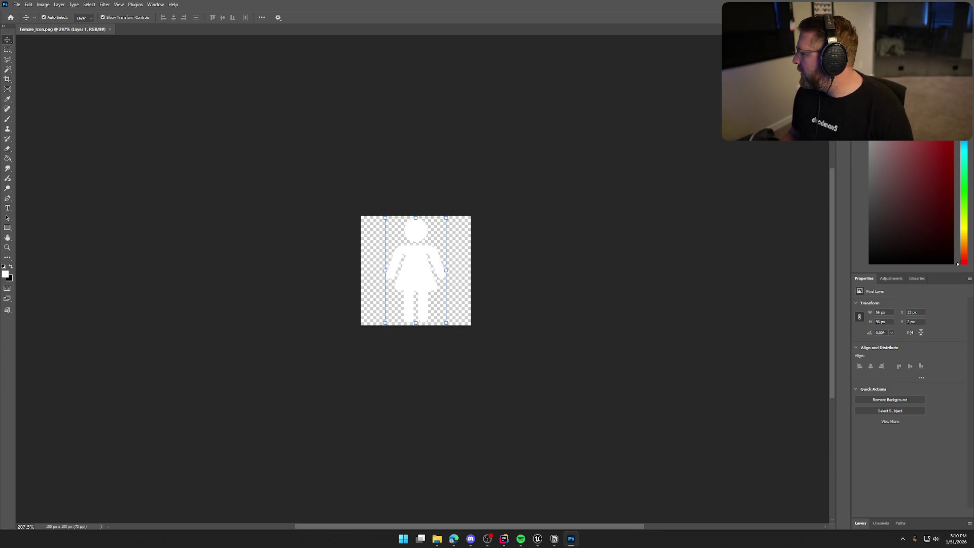
mouse_move(287, 158)
left_mouse_down()
mouse_move(122, 76)
mouse_move(149, 31)
left_mouse_up()
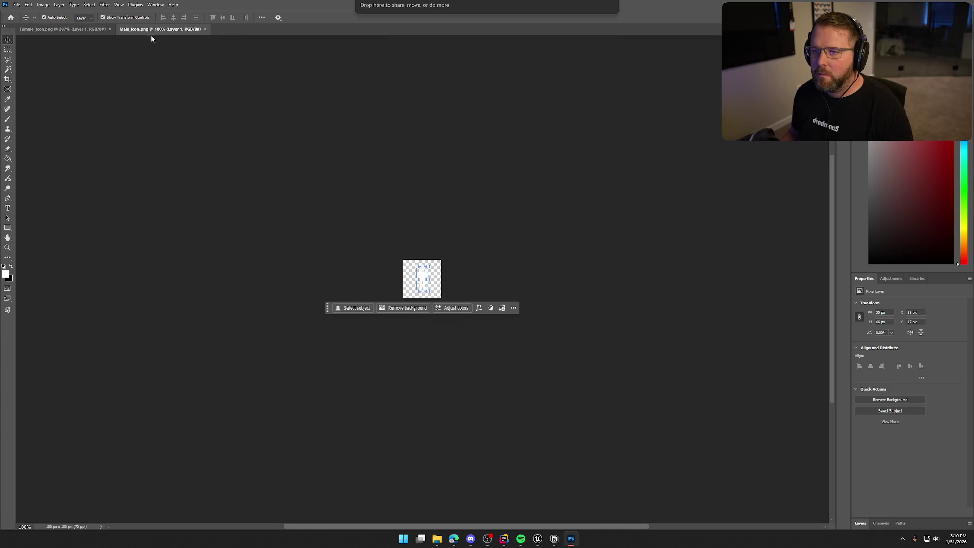
scroll(390, 300, "up", 5)
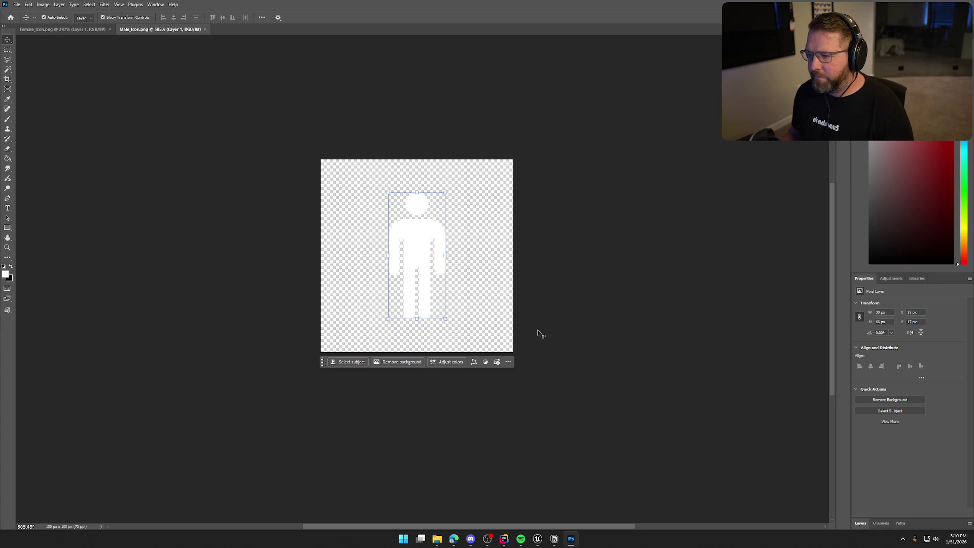
left_click(861, 523)
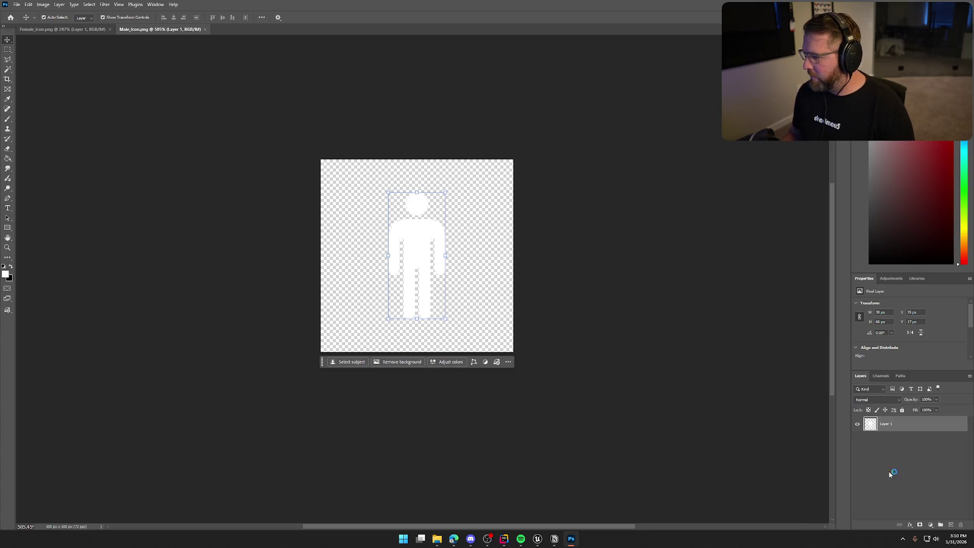
mouse_move(885, 426)
left_mouse_down()
mouse_move(94, 74)
mouse_move(80, 30)
mouse_move(410, 279)
mouse_move(418, 267)
left_mouse_up()
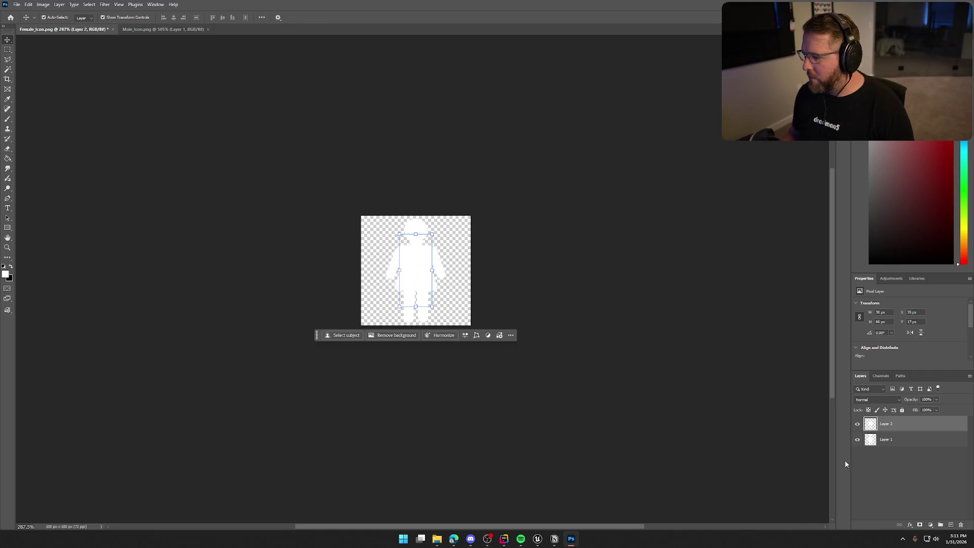
Step: Hide the female layer and enlarge the male figure to about 134%
left_click(866, 441)
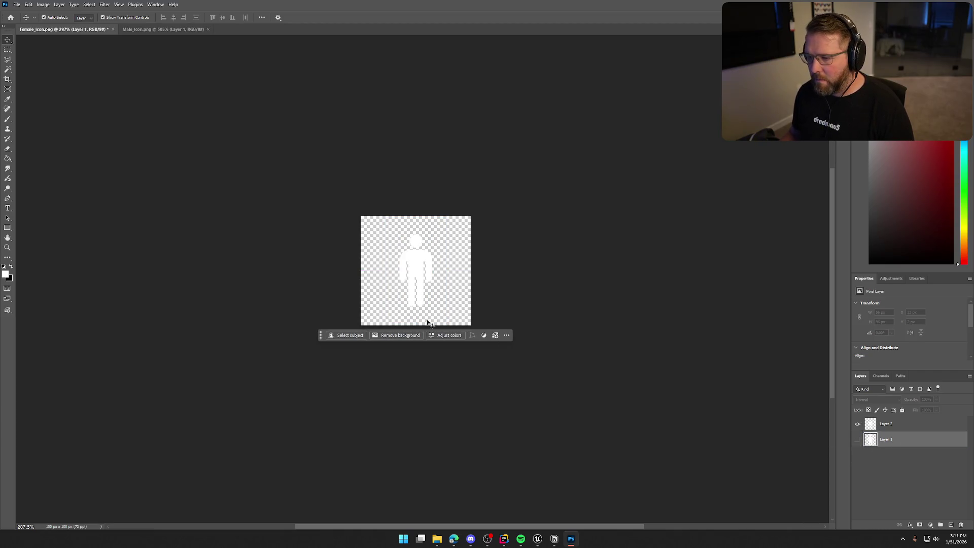
scroll(431, 323, "up", 2)
left_click(892, 424)
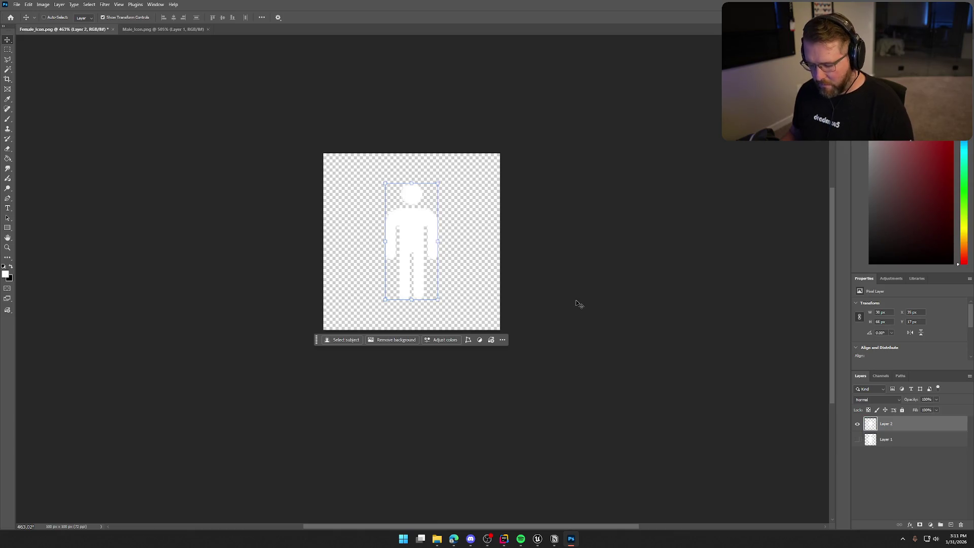
left_click(436, 300)
left_click_drag(438, 301, 452, 316)
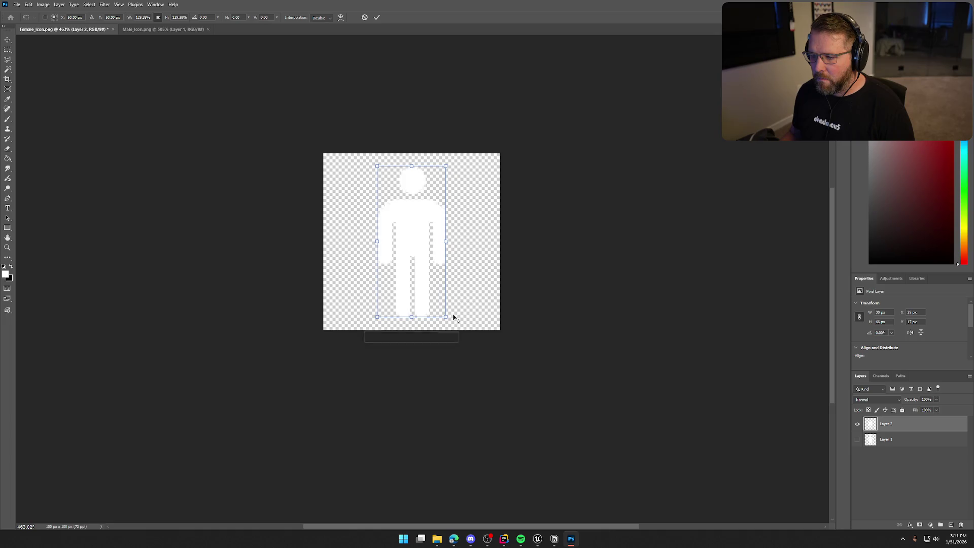
key("Return")
Step: Add a Drop Shadow layer style to the male figure layer
double_click(905, 425)
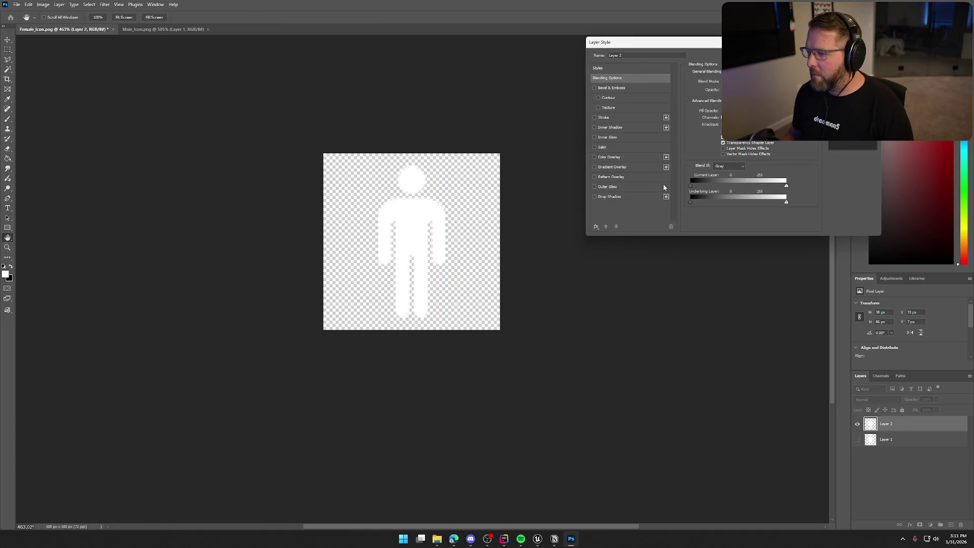
left_click(596, 198)
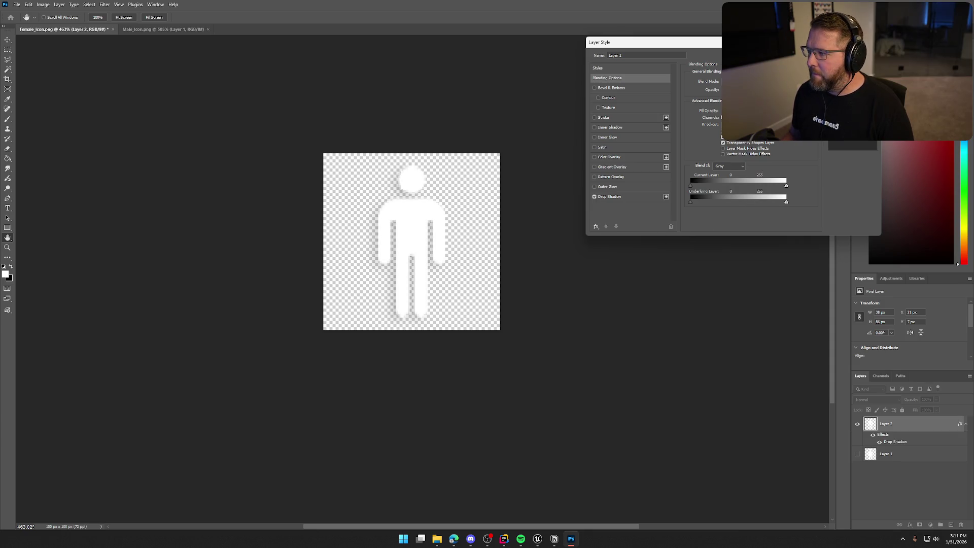
key("Return")
left_click(539, 298)
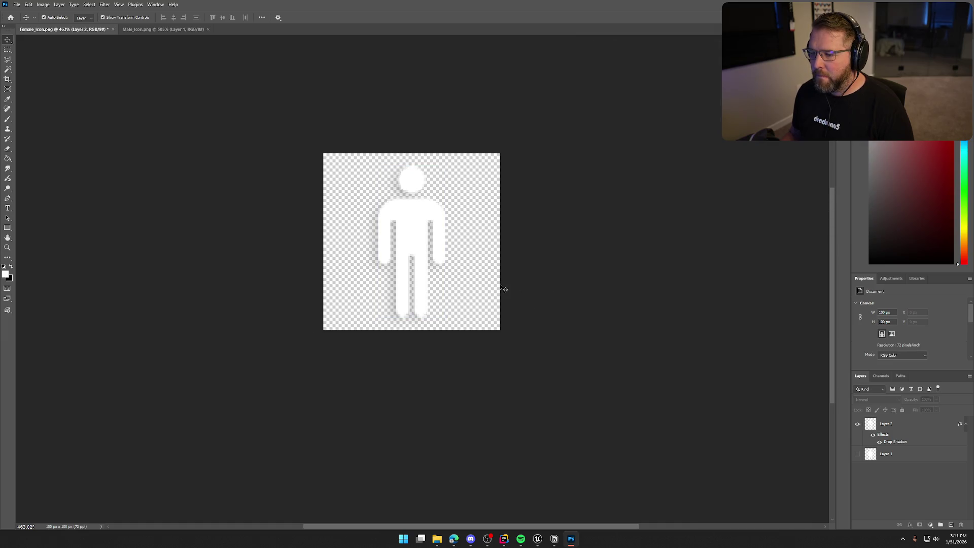
Step: Show the female figure layer again and begin free-transforming it
left_click(859, 454)
left_click(893, 454)
left_click(634, 401)
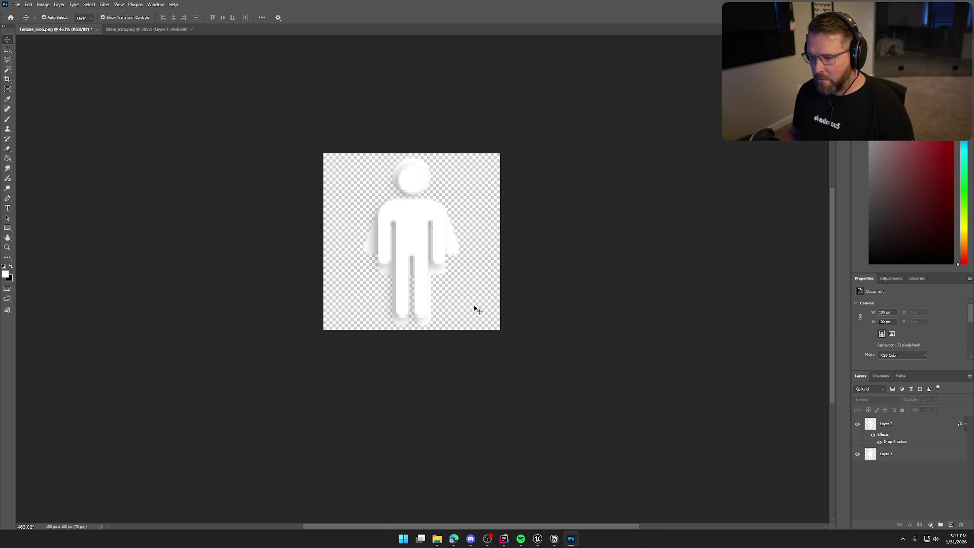
left_click(913, 453)
key("ctrl+t")
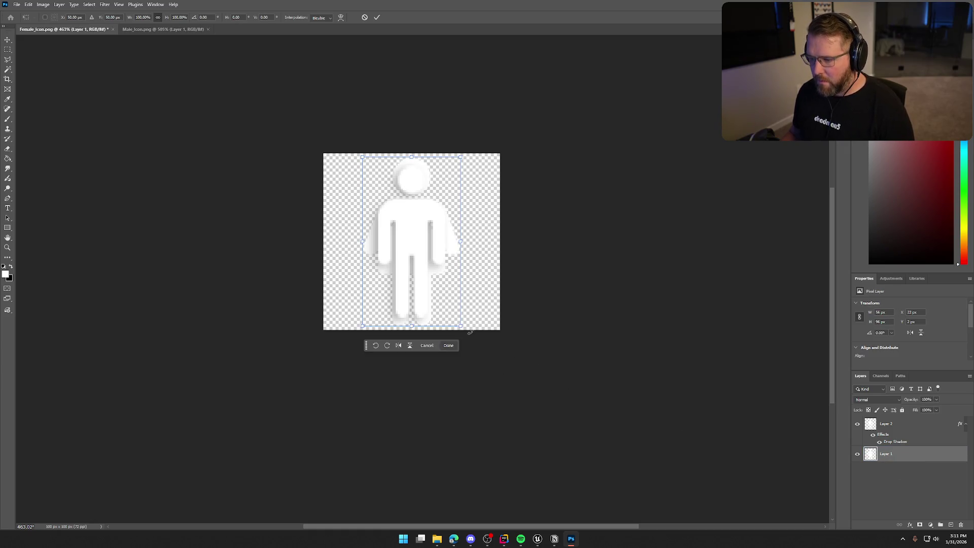
Step: Scale the female figure to roughly 85% × 89% to match the male, then hide Layer 2
mouse_move(460, 326)
left_mouse_down()
mouse_move(440, 316)
mouse_move(447, 320)
left_mouse_up()
left_click_drag(454, 242, 456, 244)
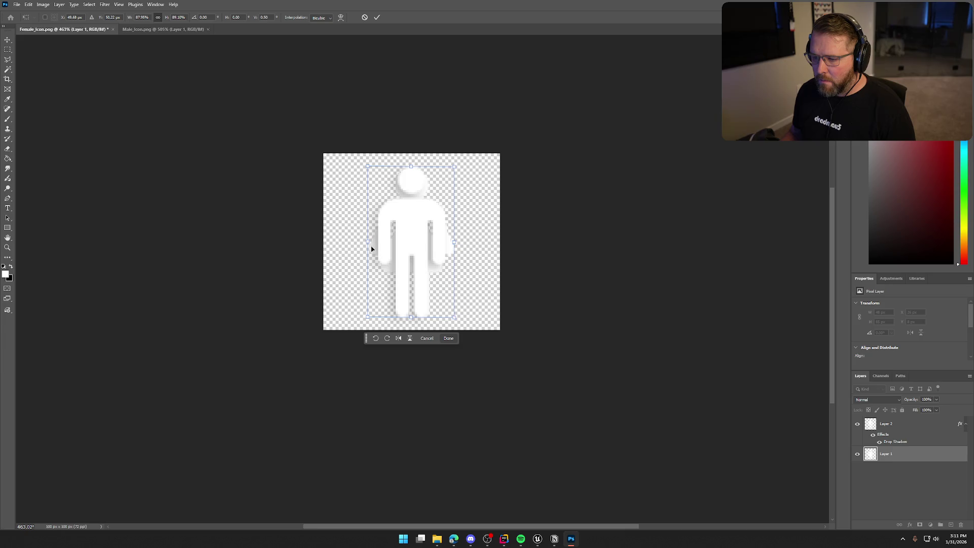
left_click_drag(367, 242, 372, 244)
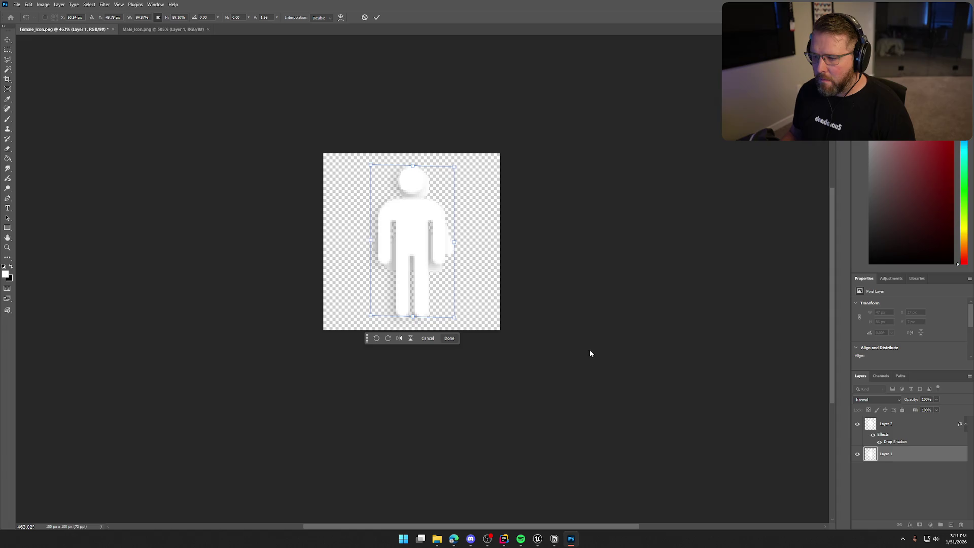
left_click(857, 424)
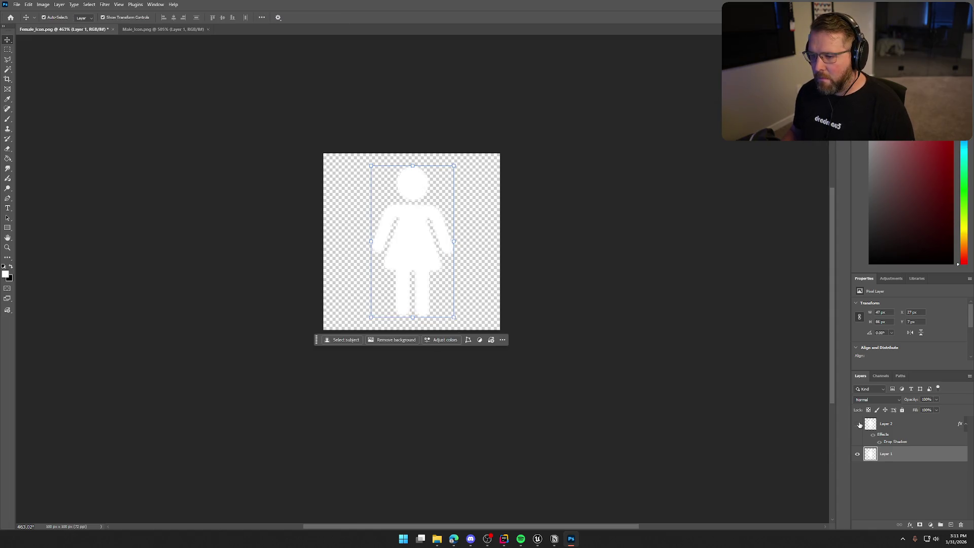
Step: Add a Drop Shadow layer style to the female figure layer
double_click(901, 457)
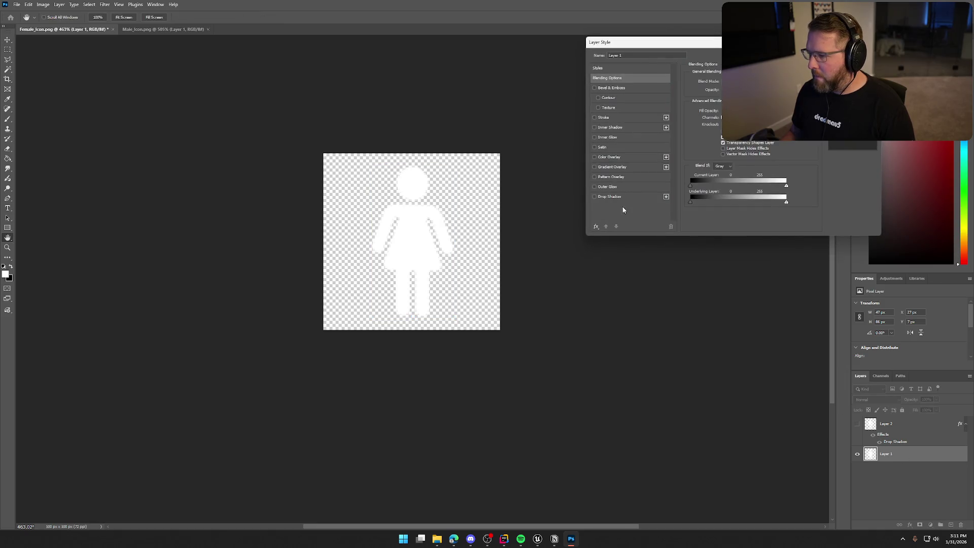
left_click(595, 197)
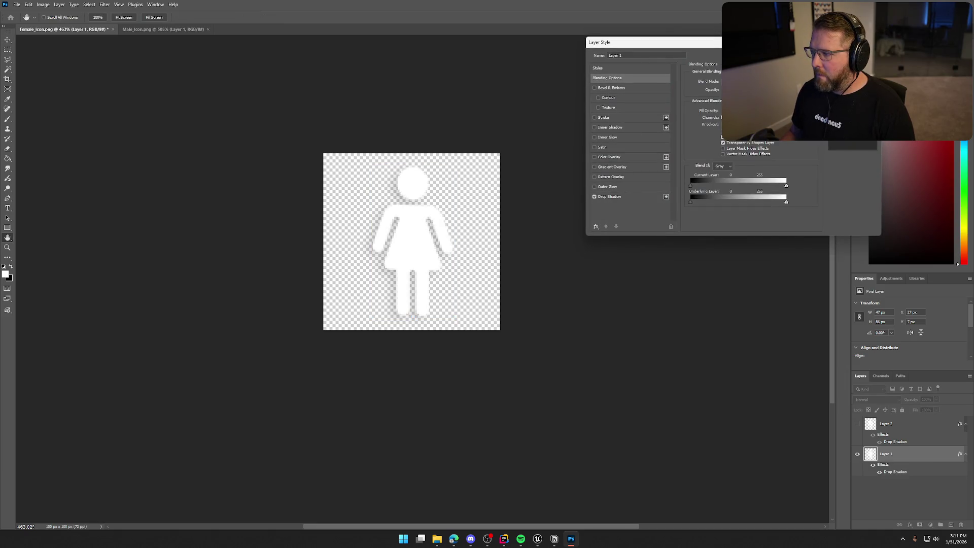
key("Return")
left_click(662, 310)
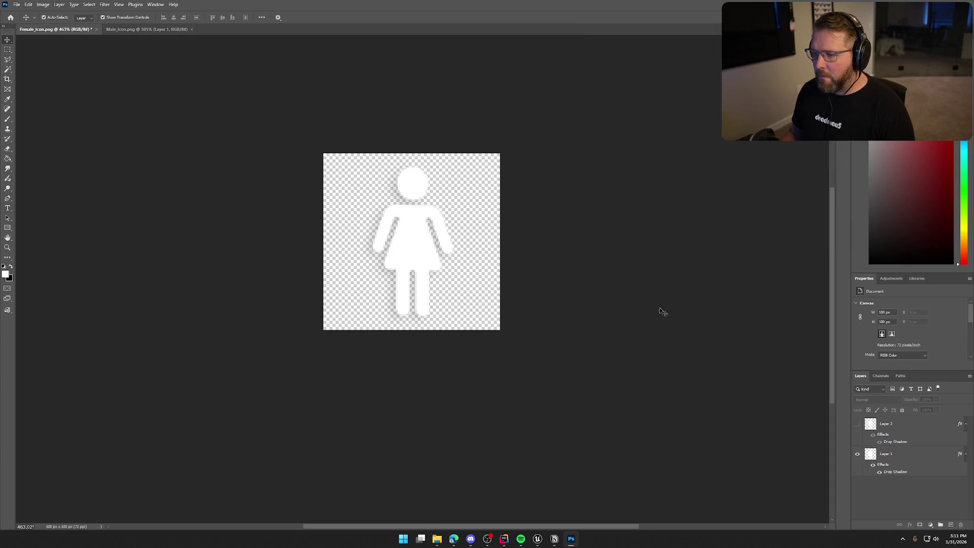
Step: Toggle the male figure layer on and off to compare both shadowed figures
left_click(858, 426)
left_click(858, 463)
left_click(858, 455)
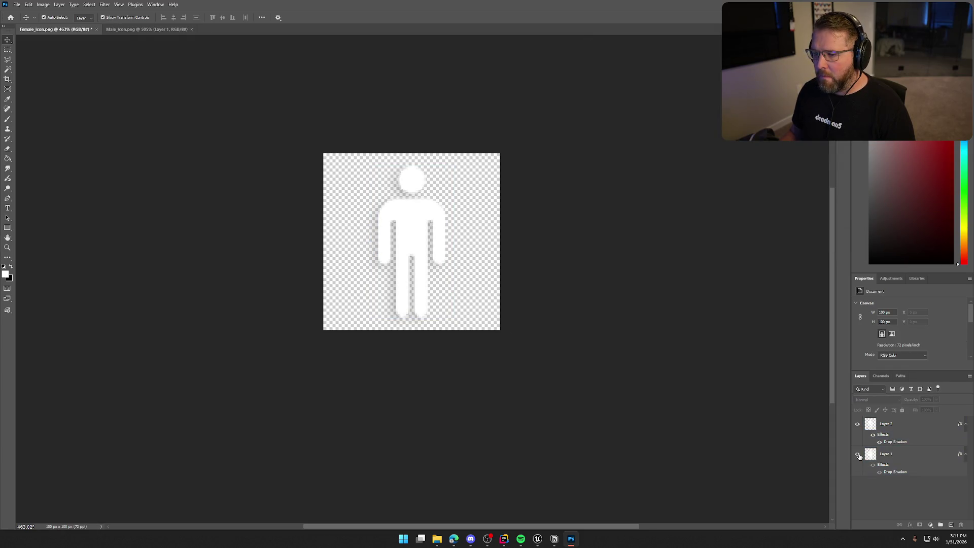
left_click(857, 425)
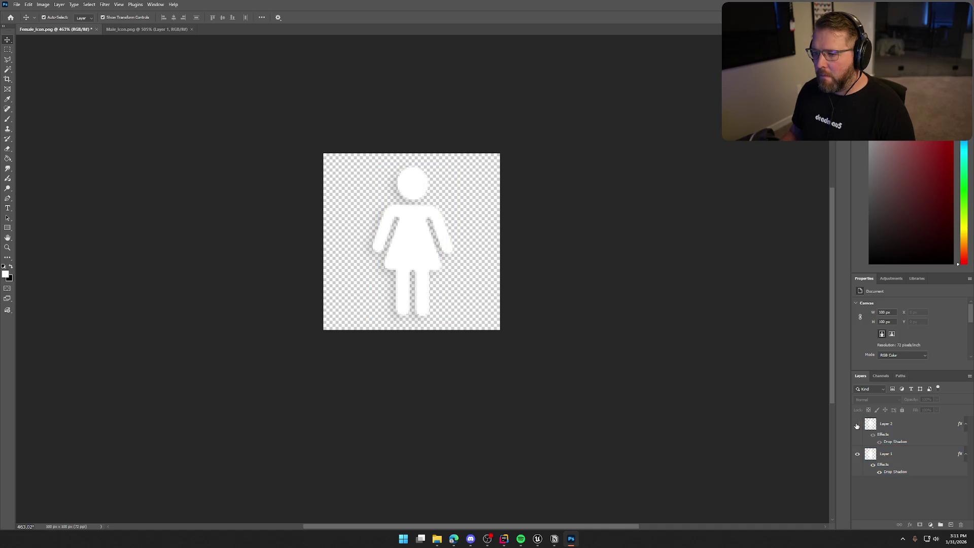
left_click(856, 426)
left_click(856, 426)
left_click(856, 425)
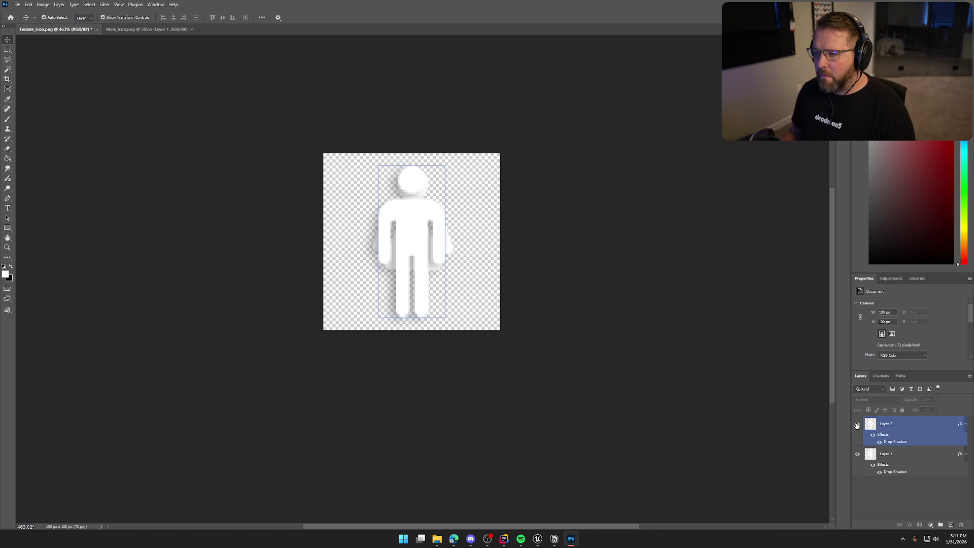
left_click(856, 425)
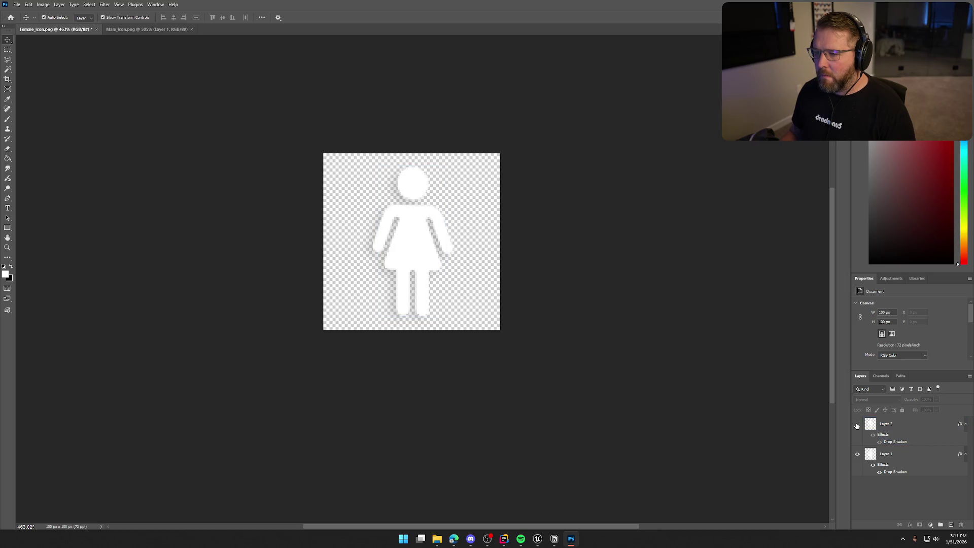
Step: Quick Export the female figure as PNG, replacing Female_Icon.png
left_click(17, 4)
mouse_move(51, 147)
left_click(147, 138)
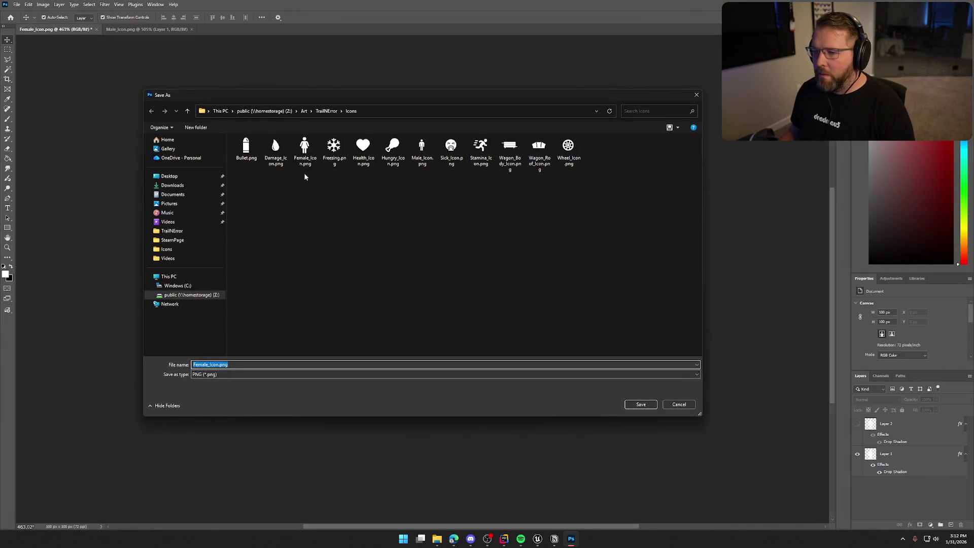
left_click(304, 148)
left_click(640, 404)
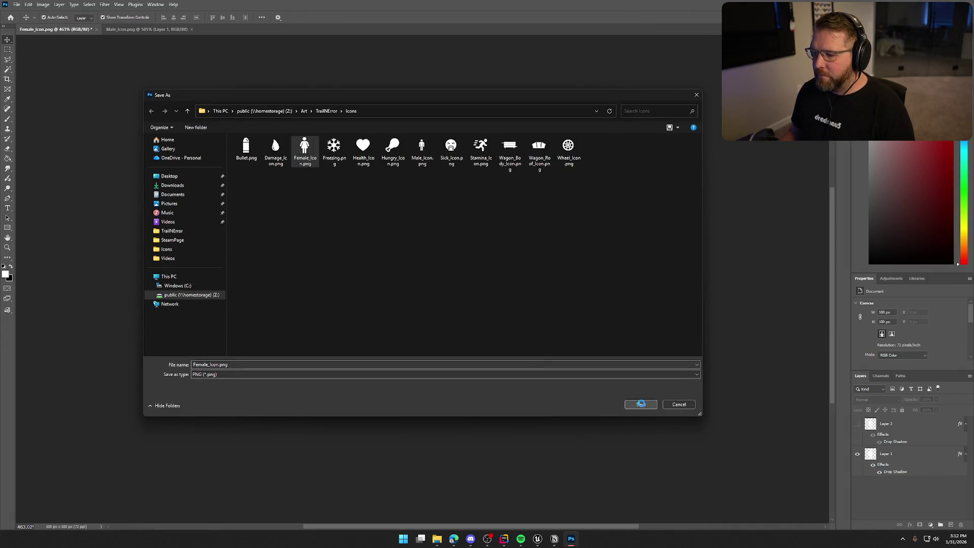
left_click(507, 270)
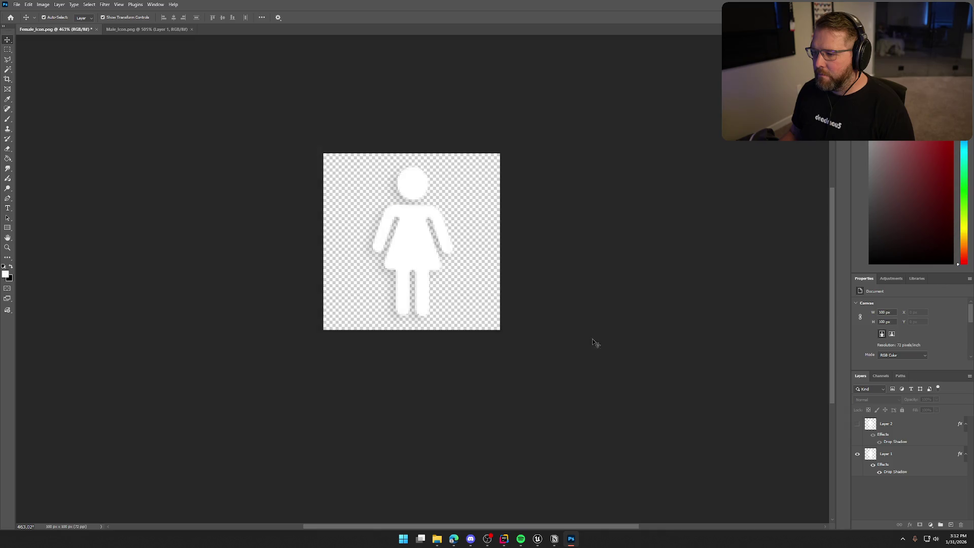
Step: Show only the male figure, Quick Export it over Male_Icon.png, and close the documents
left_click(857, 423)
left_click(857, 453)
left_click(18, 4)
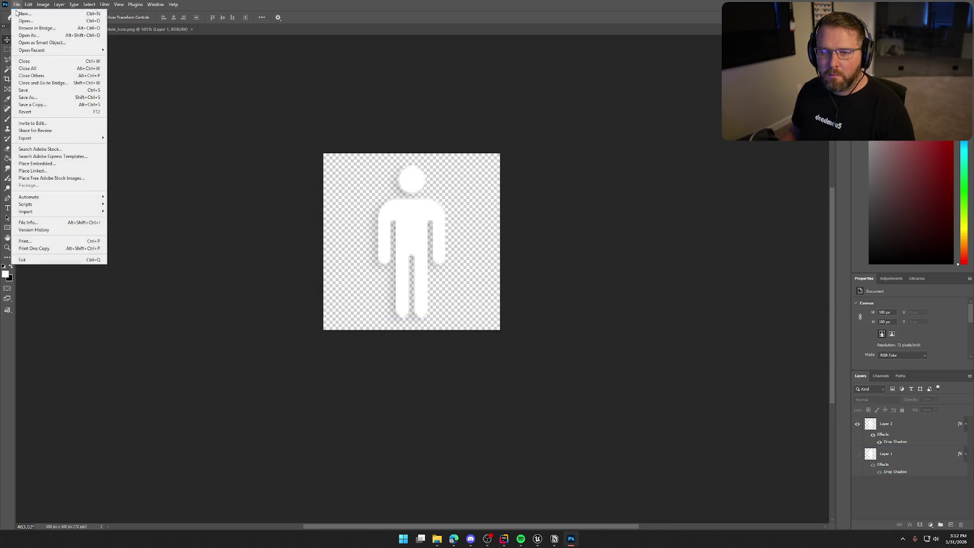
mouse_move(67, 137)
left_click(109, 138)
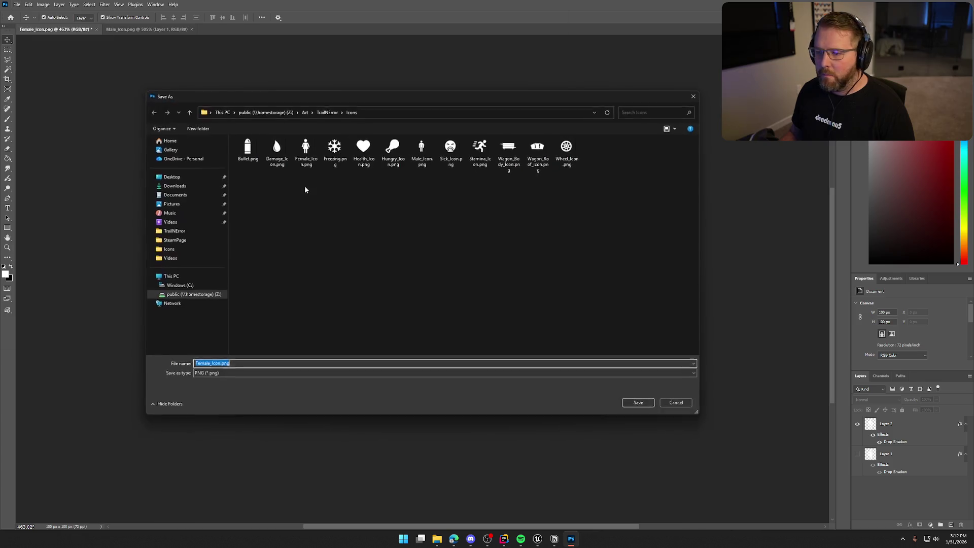
left_click(427, 153)
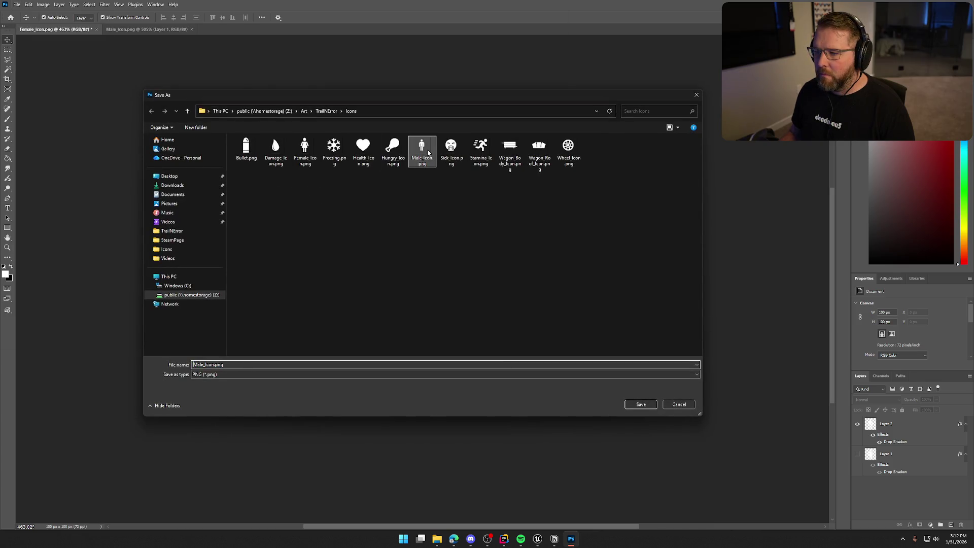
left_click(640, 404)
left_click(504, 268)
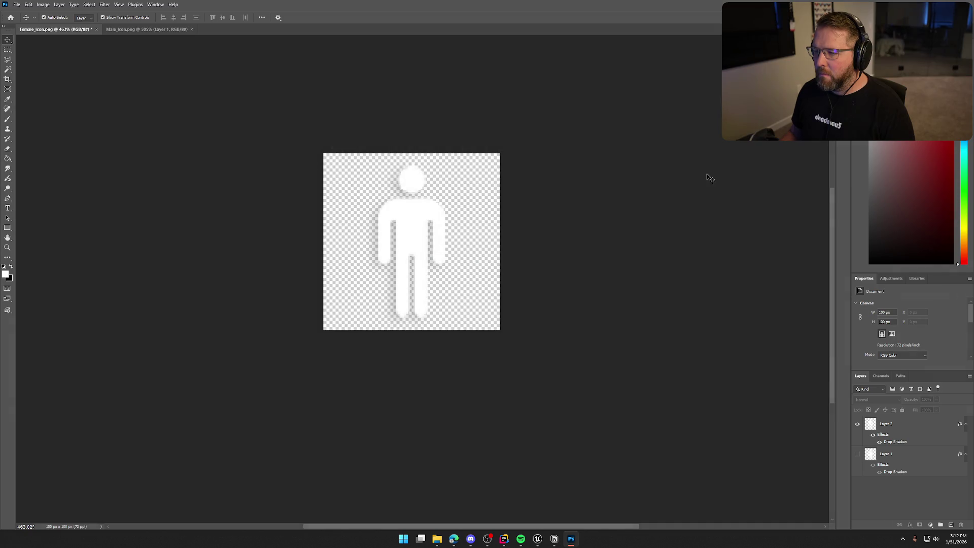
key("ctrl+alt+w")
Step: Quit Photoshop without saving and browse to the UI > Assets > Icons folder in Unreal
left_click(482, 194)
key("ctrl+q")
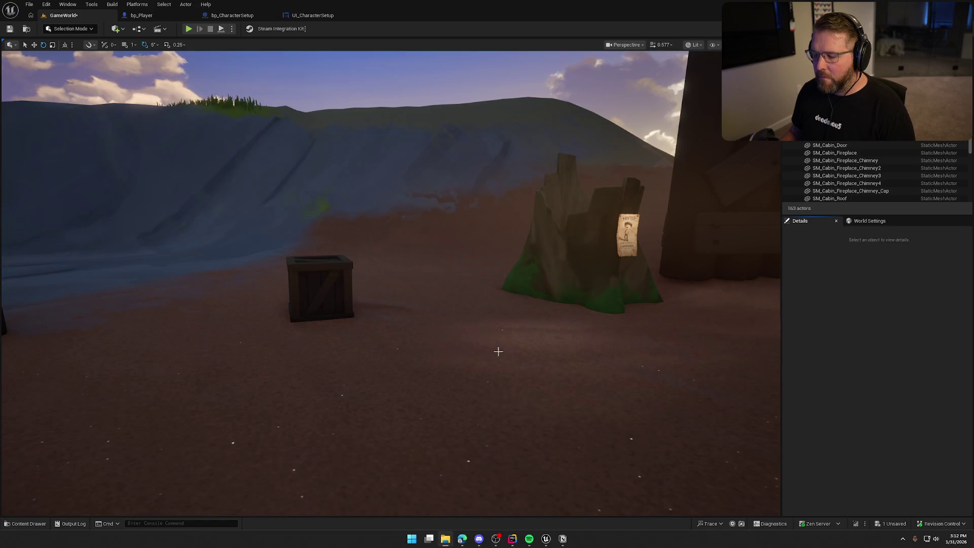
key("ctrl+space")
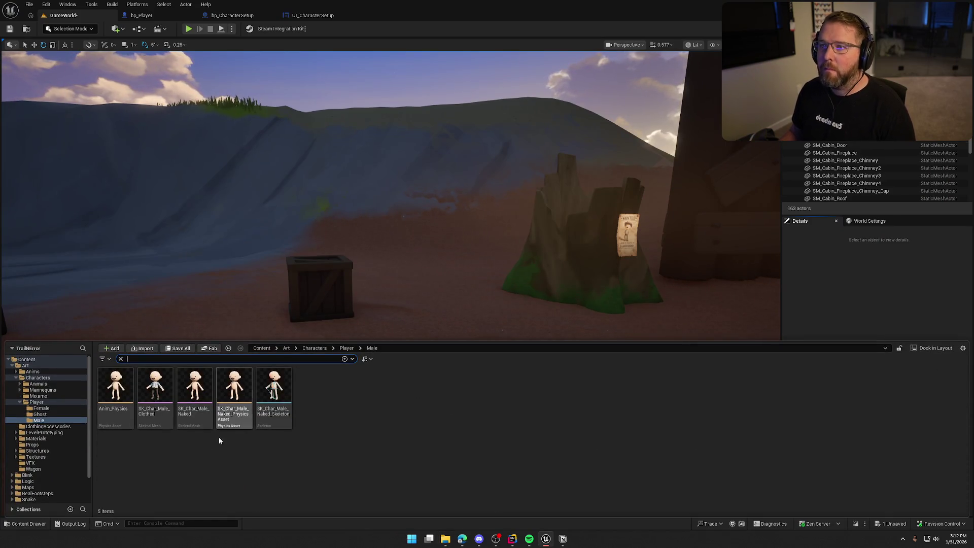
scroll(30, 487, "down", 2)
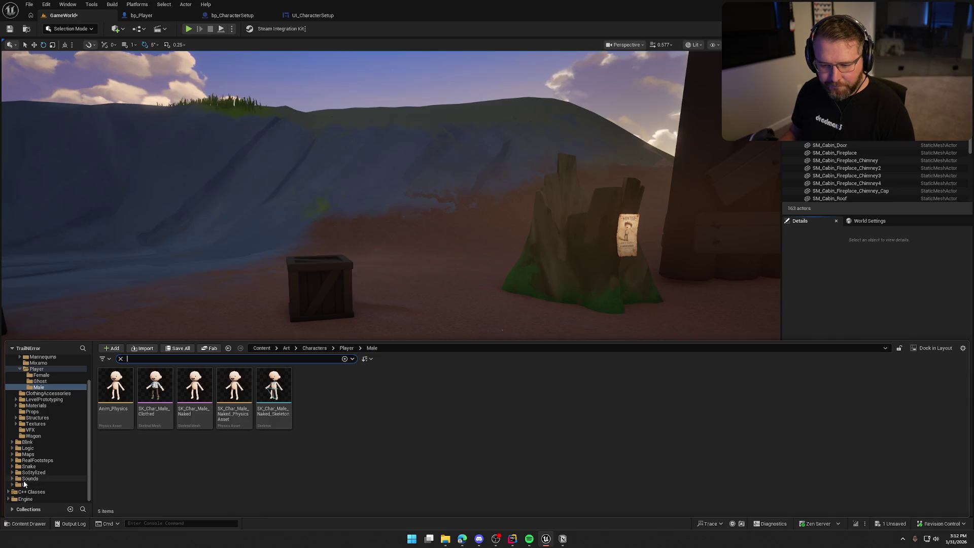
left_click(24, 484)
left_click(29, 478)
left_click(25, 484)
left_click(12, 484)
left_click(33, 490)
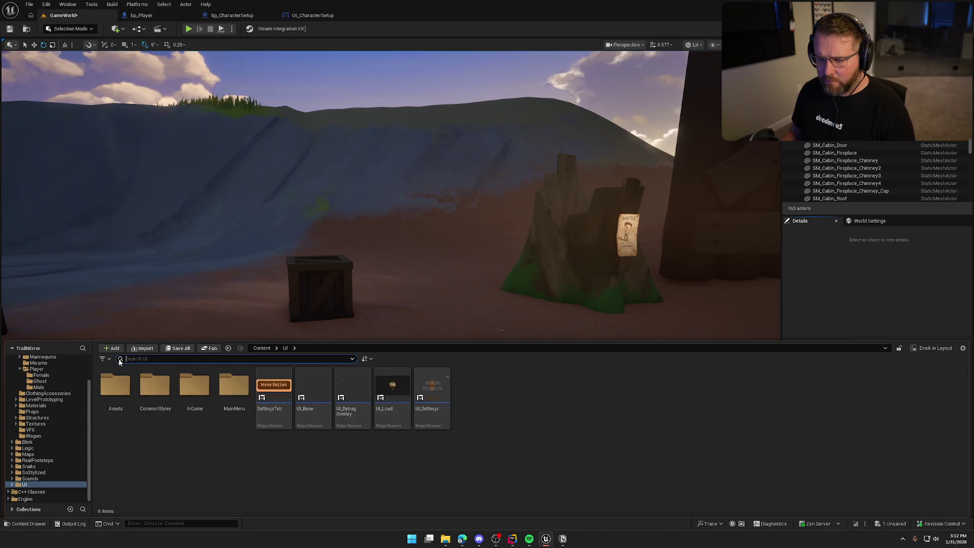
double_click(155, 386)
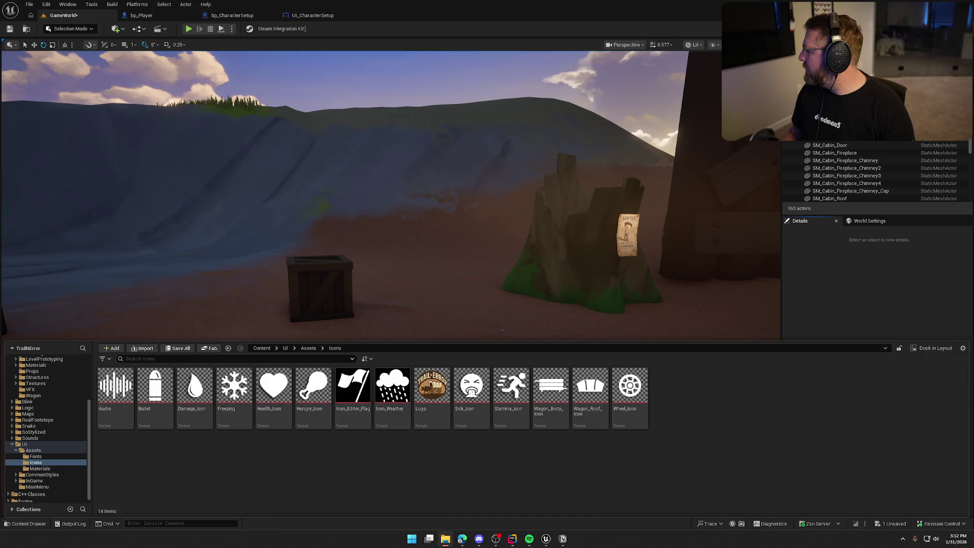
Step: Import Female_Icon and Male_Icon and set both textures' Texture Group to UI in the Property Matrix
left_click_drag(676, 412, 676, 411)
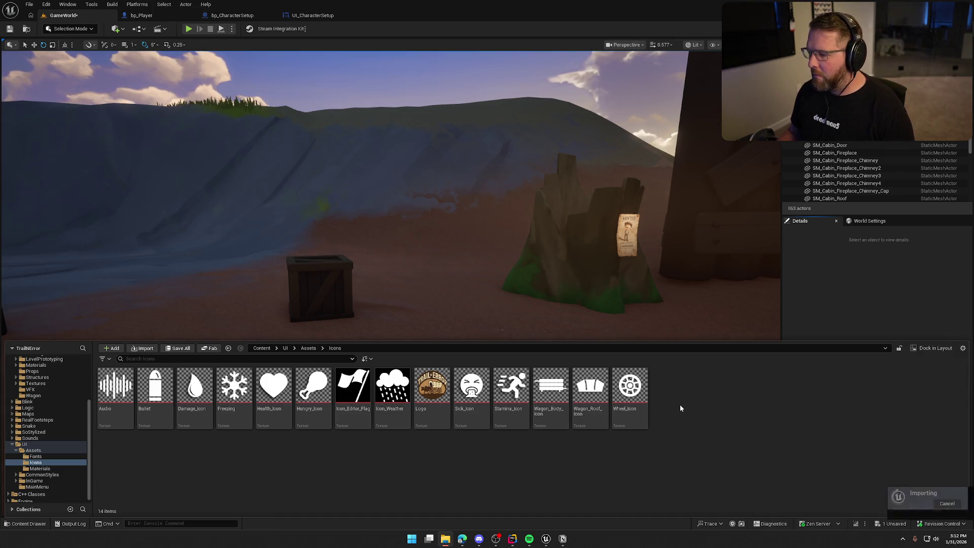
right_click(505, 392)
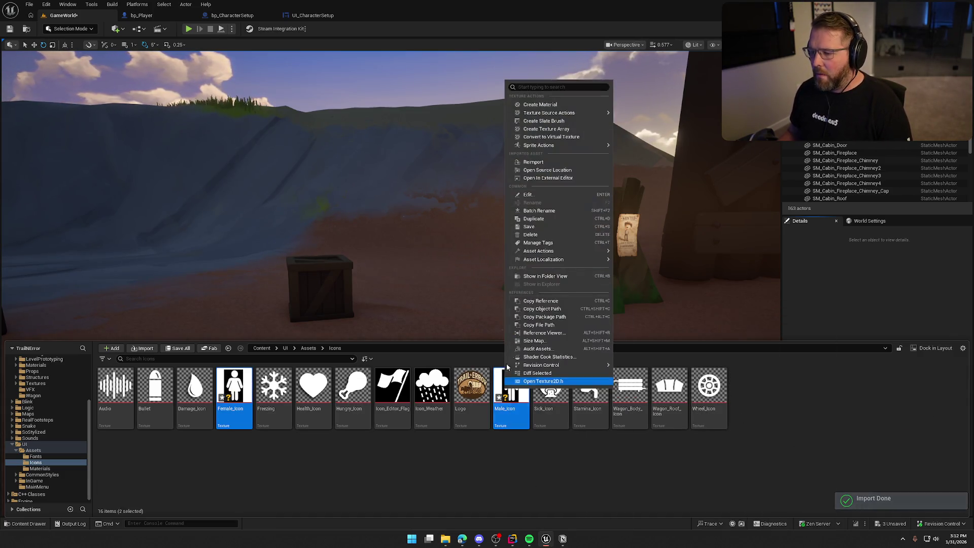
mouse_move(583, 252)
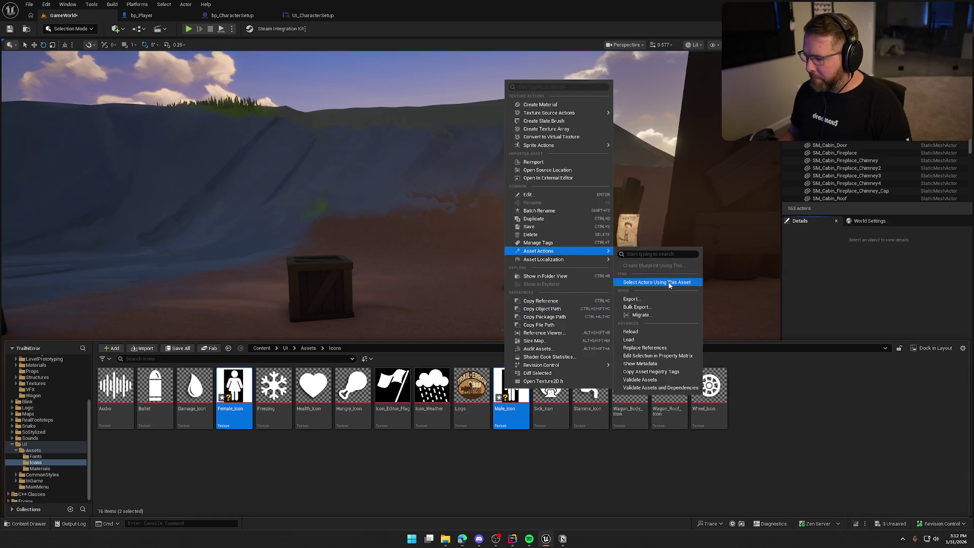
left_click(677, 356)
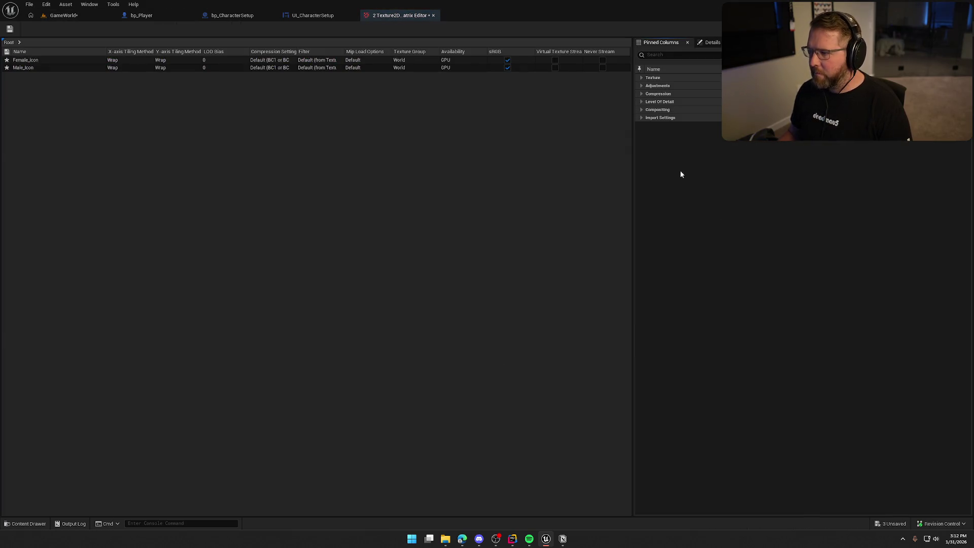
left_click(642, 102)
left_click(784, 118)
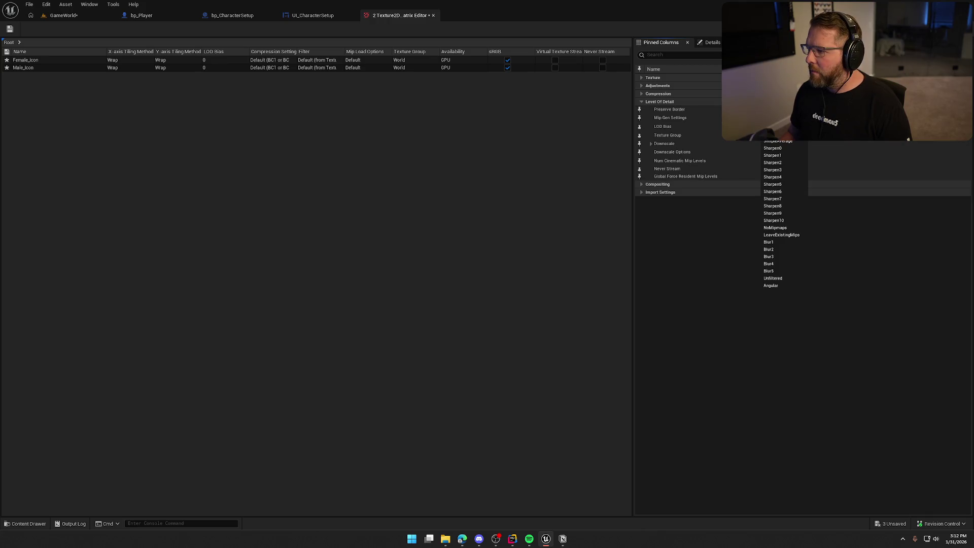
left_click(783, 135)
left_click(784, 135)
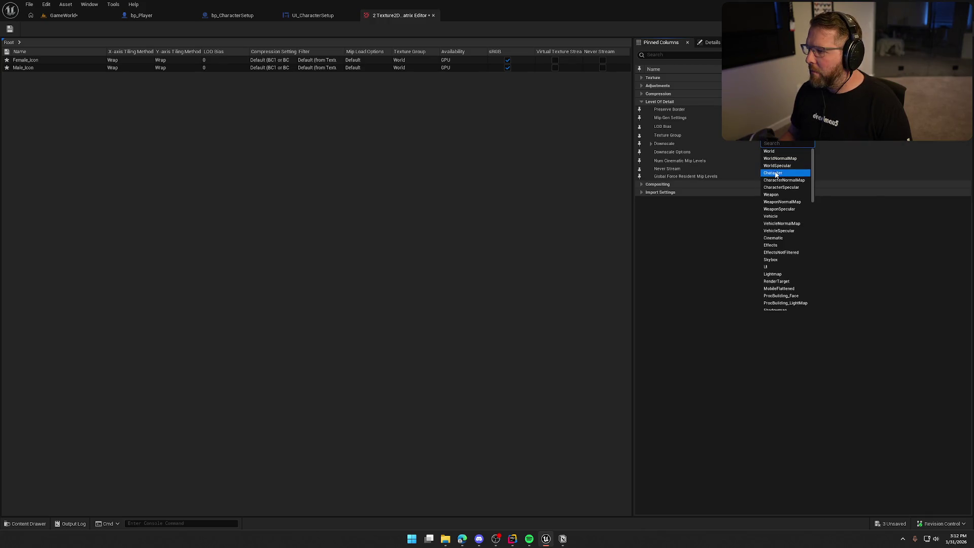
left_click(773, 266)
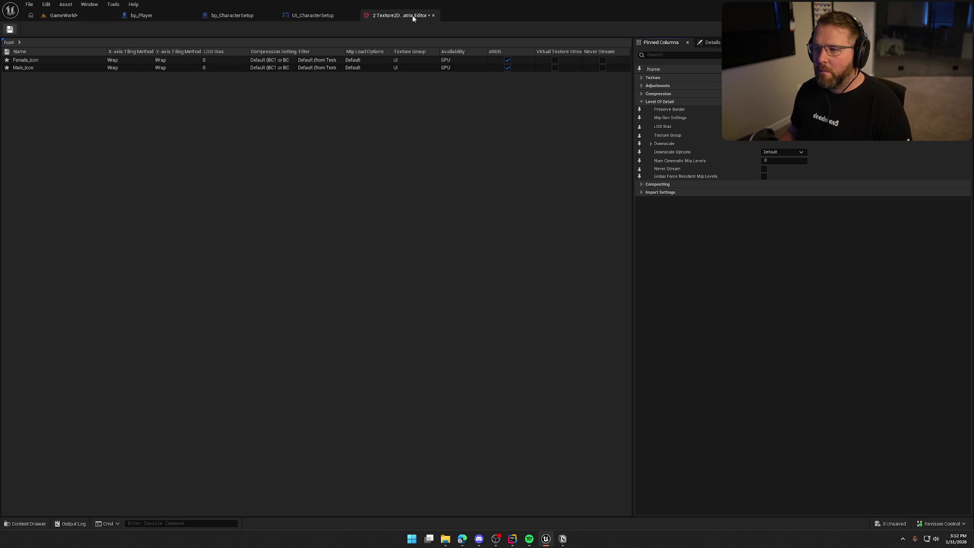
left_click(433, 15)
type("bu")
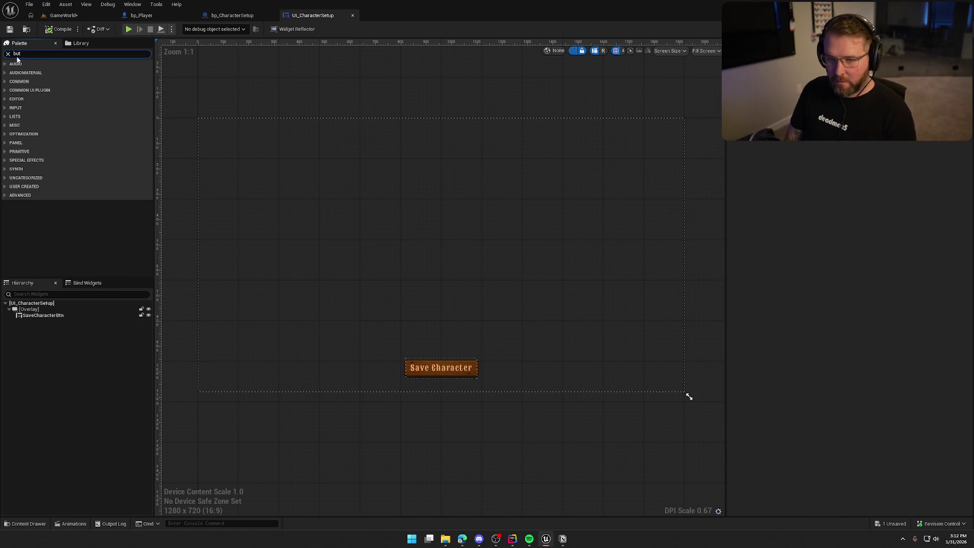
Step: Search the Palette for 'ton' and drag a Button widget into the Overlay as Button_45
type("ton")
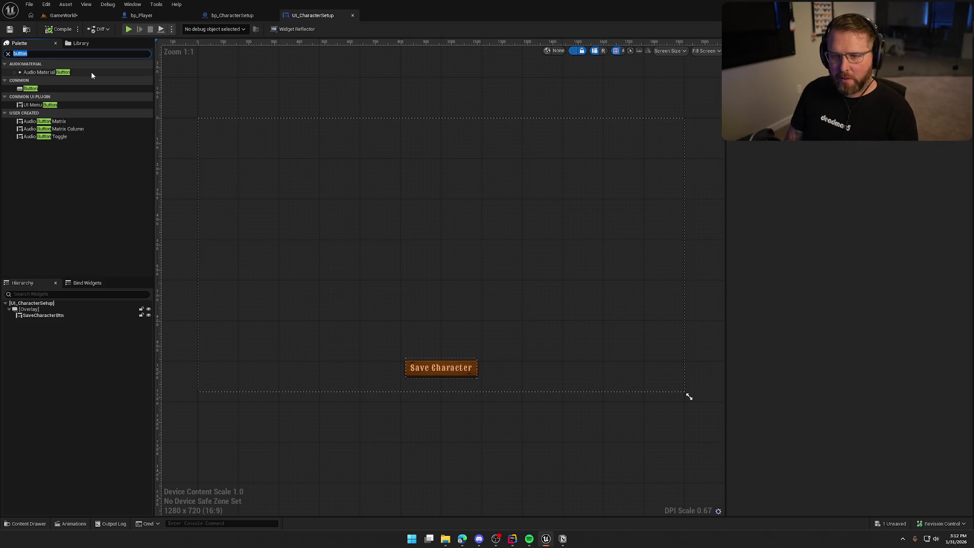
type("on")
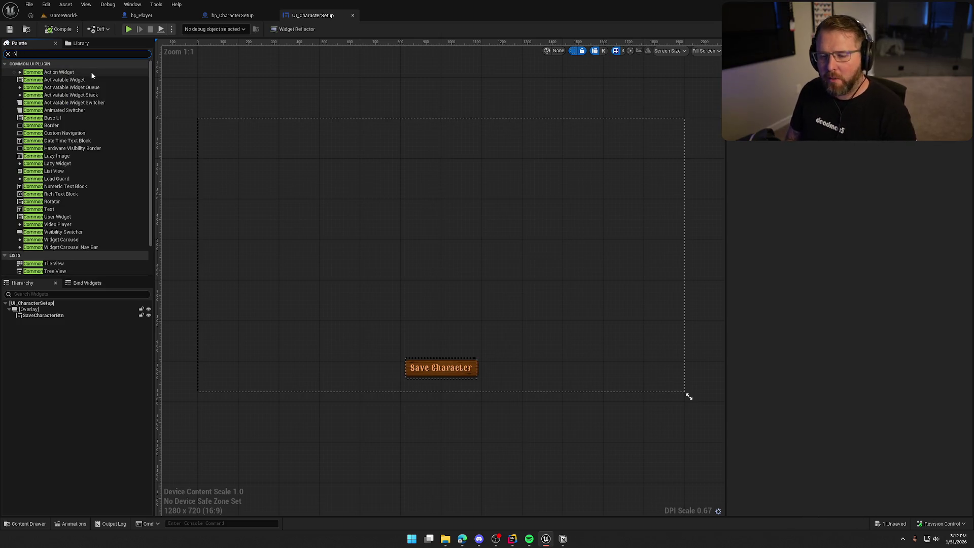
key("BackSpace")
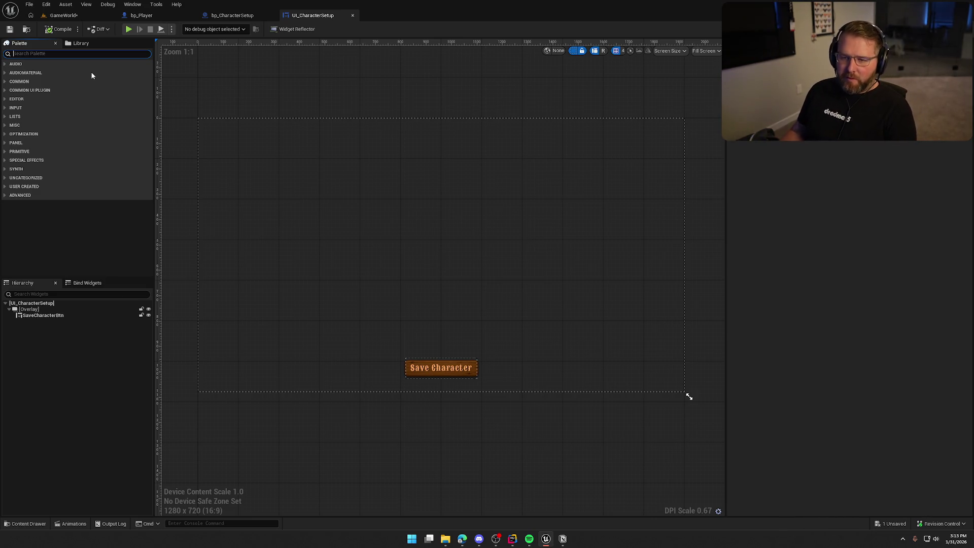
type("buton")
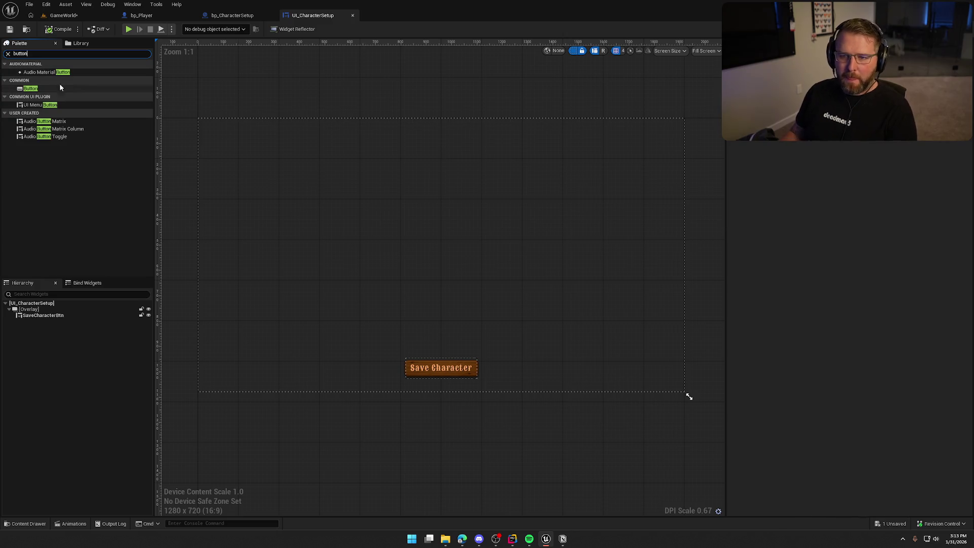
left_click(42, 90)
left_click_drag(60, 93, 31, 310)
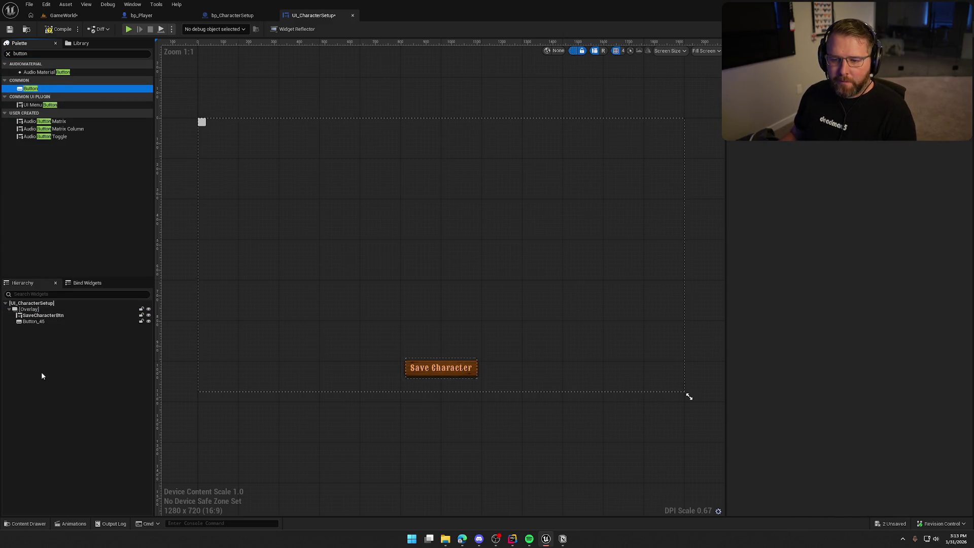
Step: Wrap Button_45 in a Horizontal Box
right_click(32, 323)
mouse_move(71, 409)
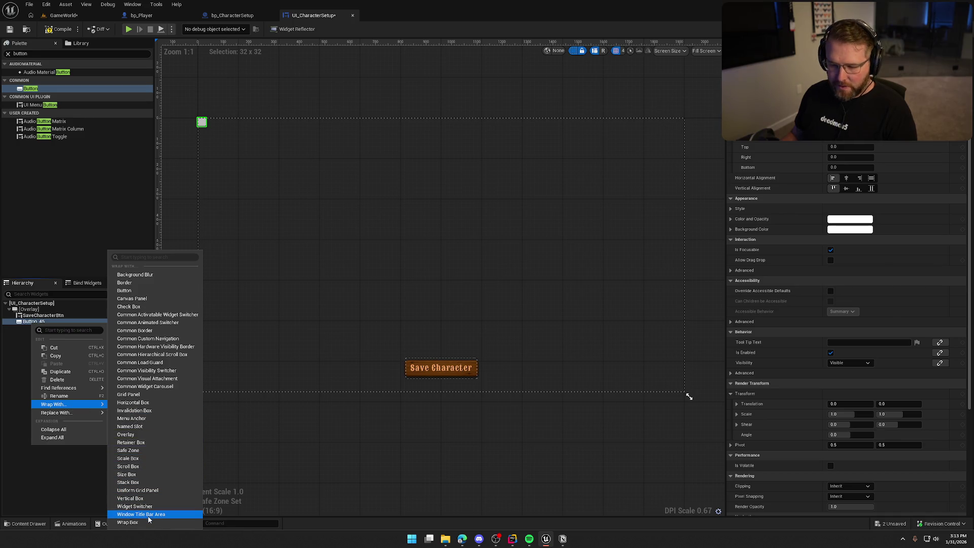
left_click(136, 402)
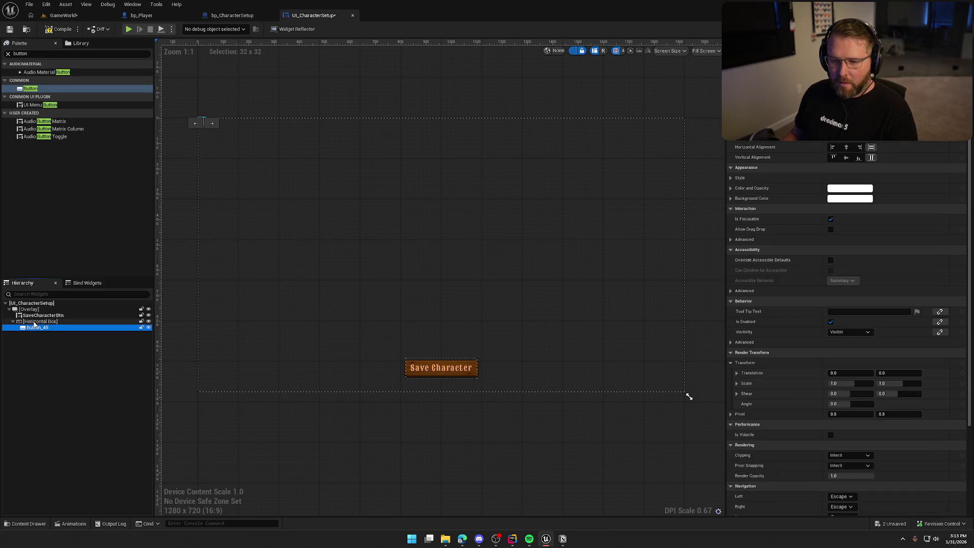
Step: Centre the Horizontal Box horizontally with 50 top padding, then select the new button
left_click(35, 323)
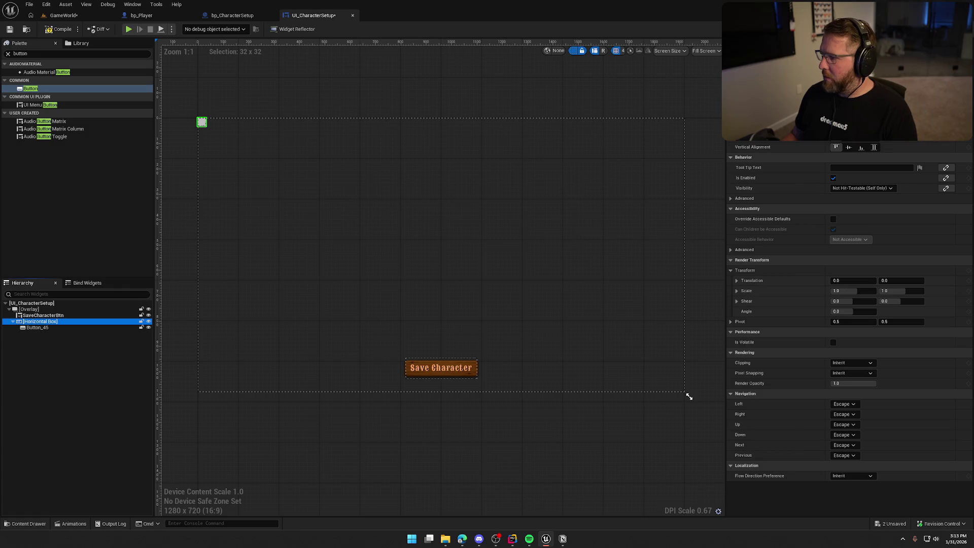
left_click(848, 136)
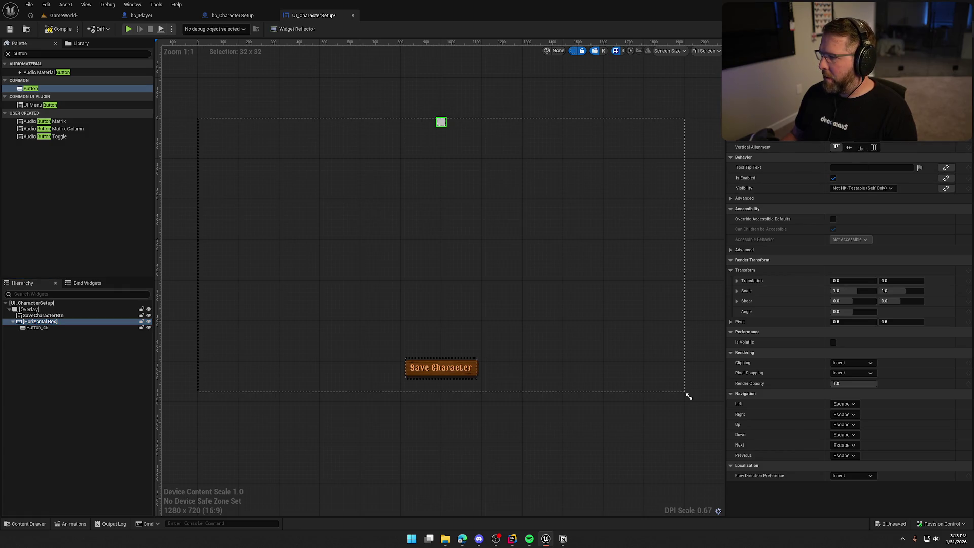
scroll(812, 163, "up", 2)
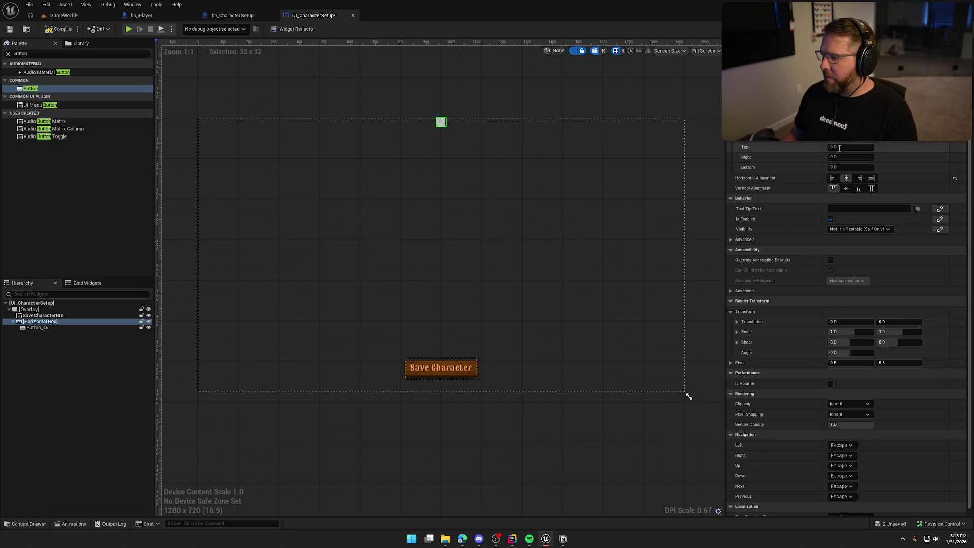
type("50")
key("Return")
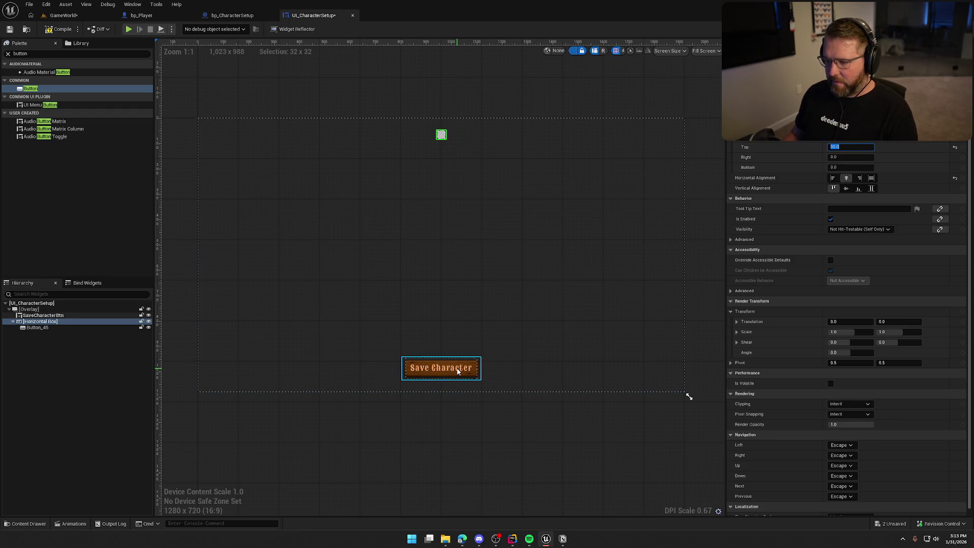
left_click(457, 372)
left_click(441, 134)
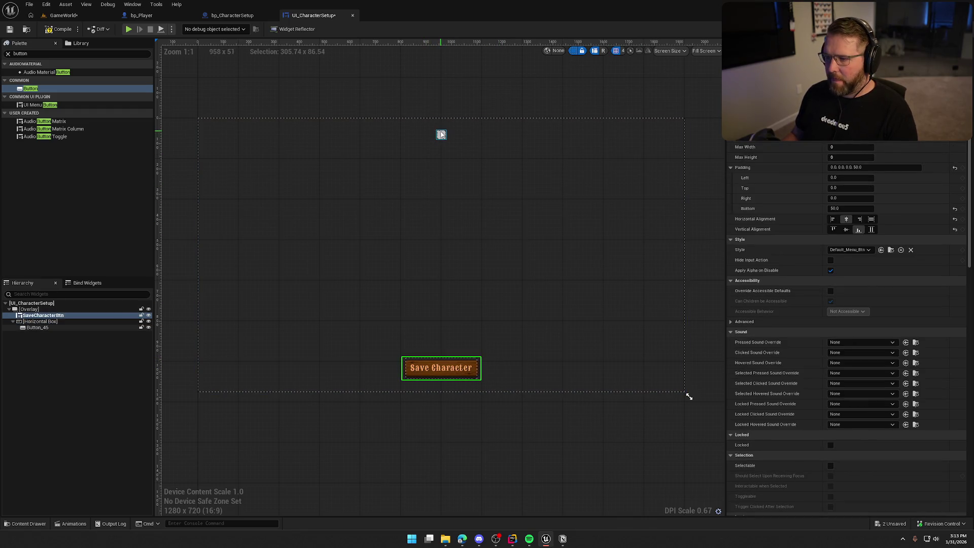
scroll(432, 200, "up", 9)
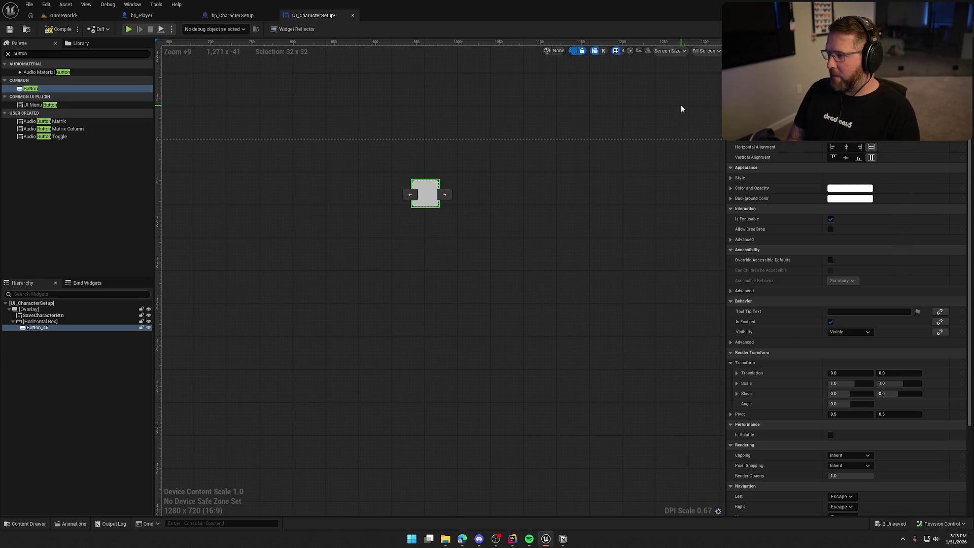
Step: Set MaleBtn's Normal style image to the ButtonBG texture, drawn as Image
left_click(734, 180)
left_click(736, 188)
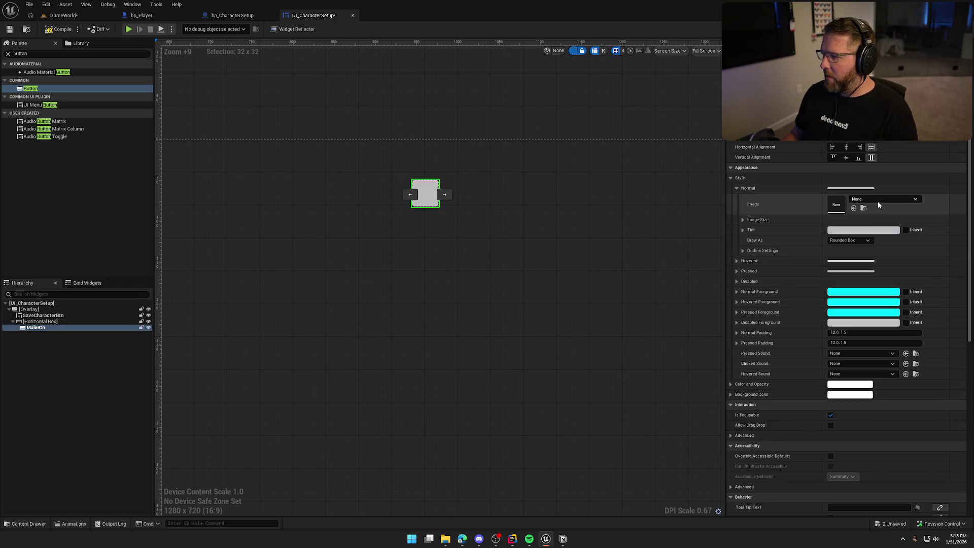
key("ctrl+space")
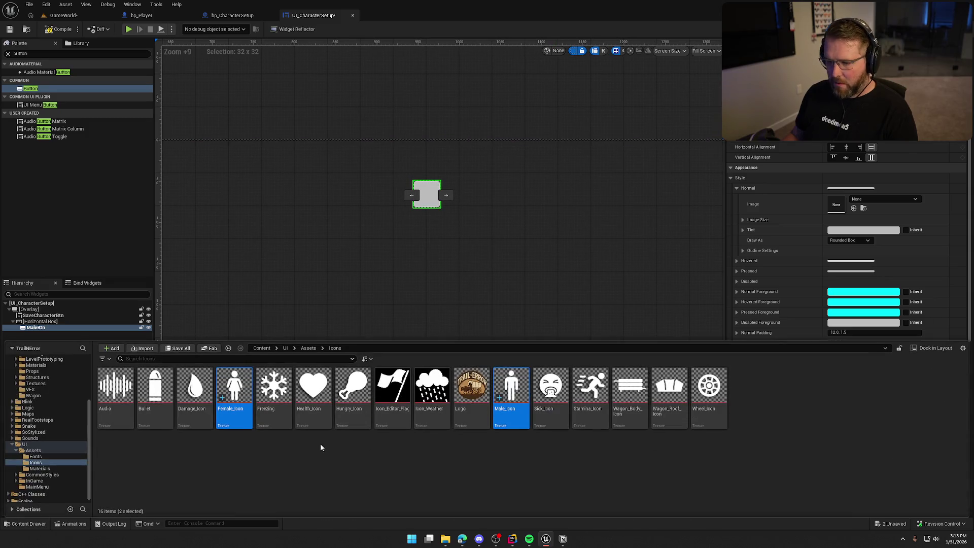
left_click(33, 451)
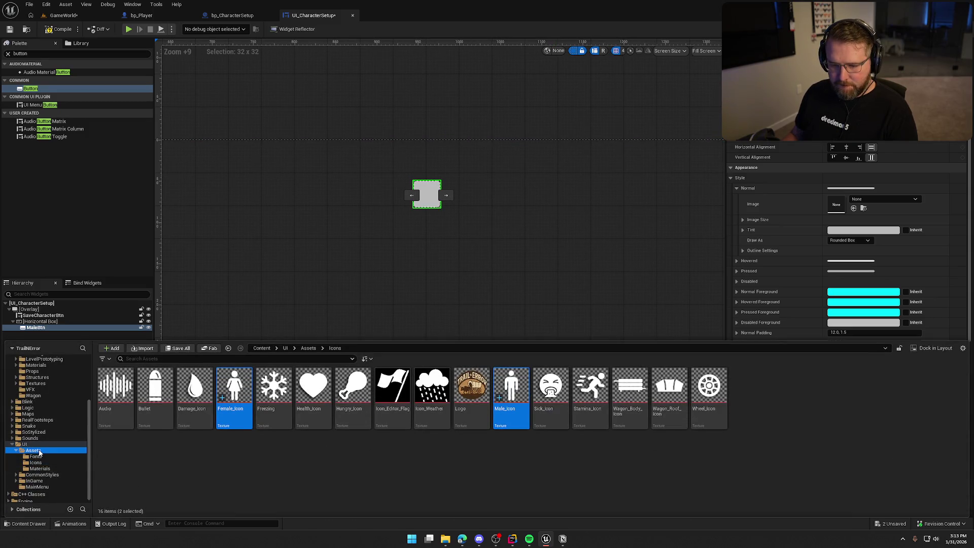
left_click(241, 394)
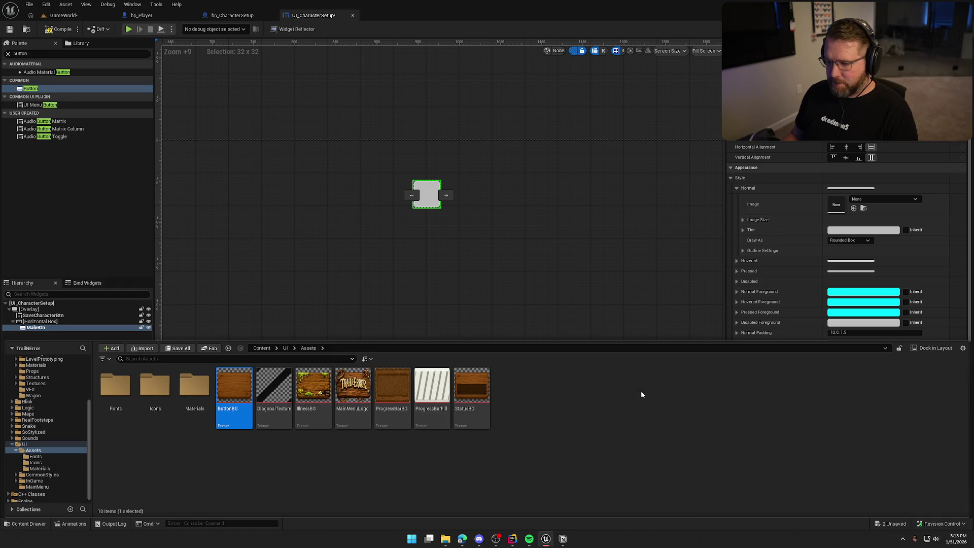
left_click(854, 207)
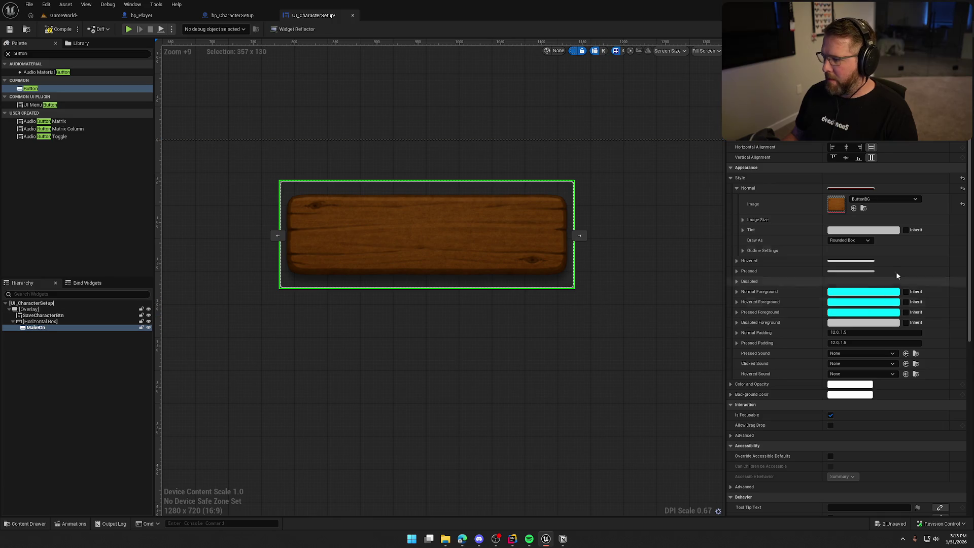
left_click(848, 240)
left_click(843, 272)
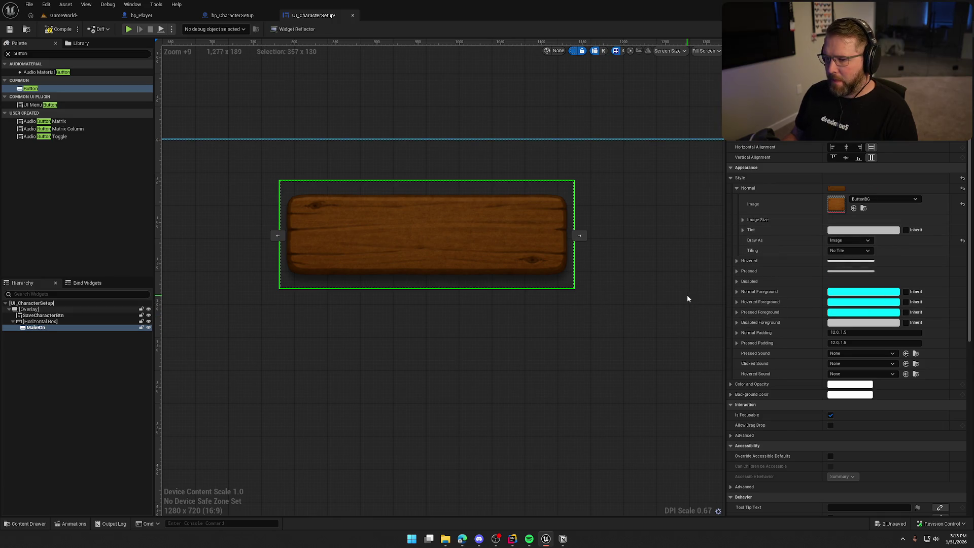
Step: Set the Normal image size to 100 × 100
left_click(742, 219)
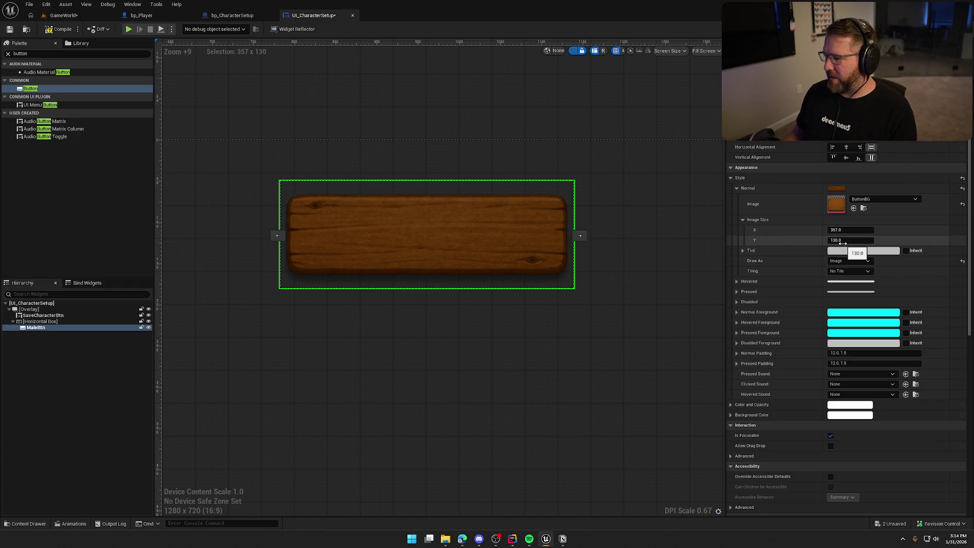
left_click_drag(841, 230, 768, 230)
left_click(854, 230)
type("30")
key("Return")
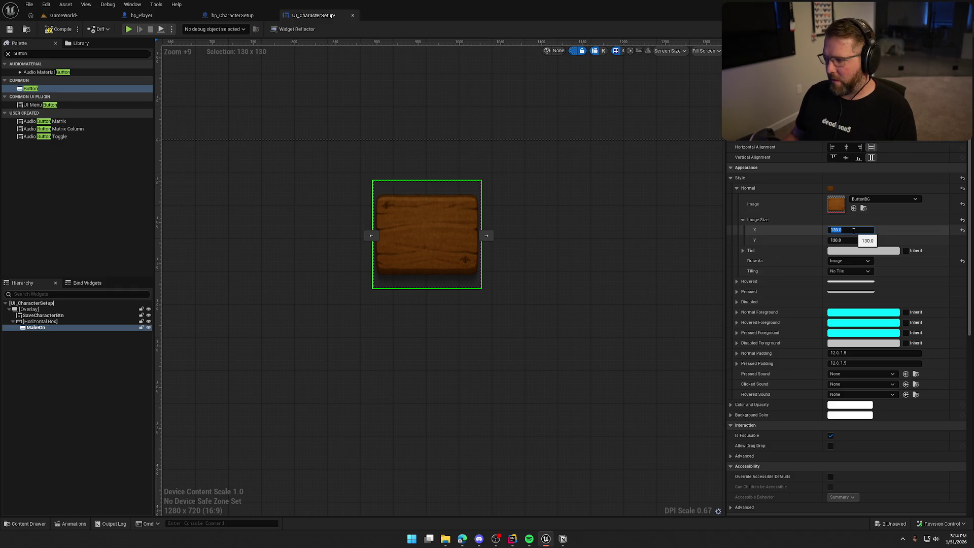
left_click(560, 316)
scroll(560, 316, "down", 3)
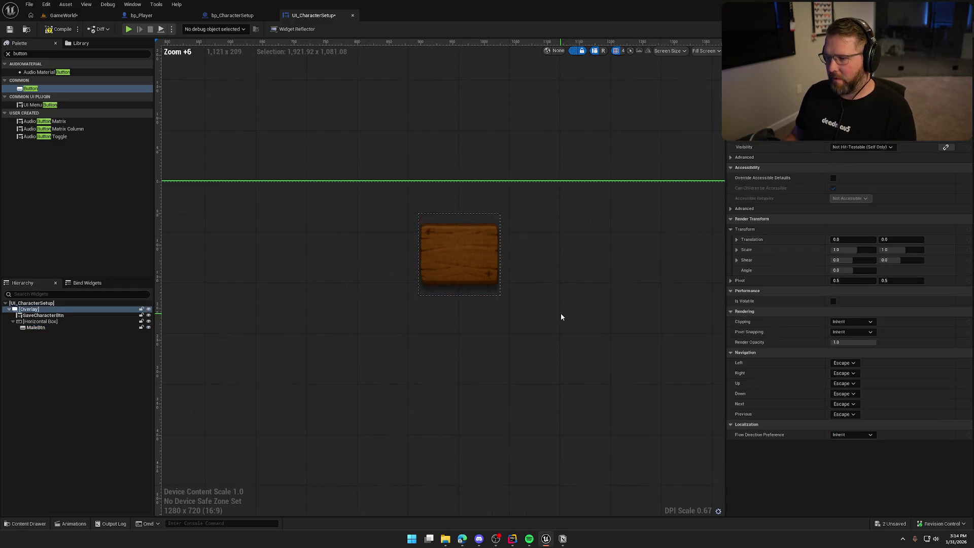
scroll(560, 316, "down", 9)
scroll(491, 337, "up", 11)
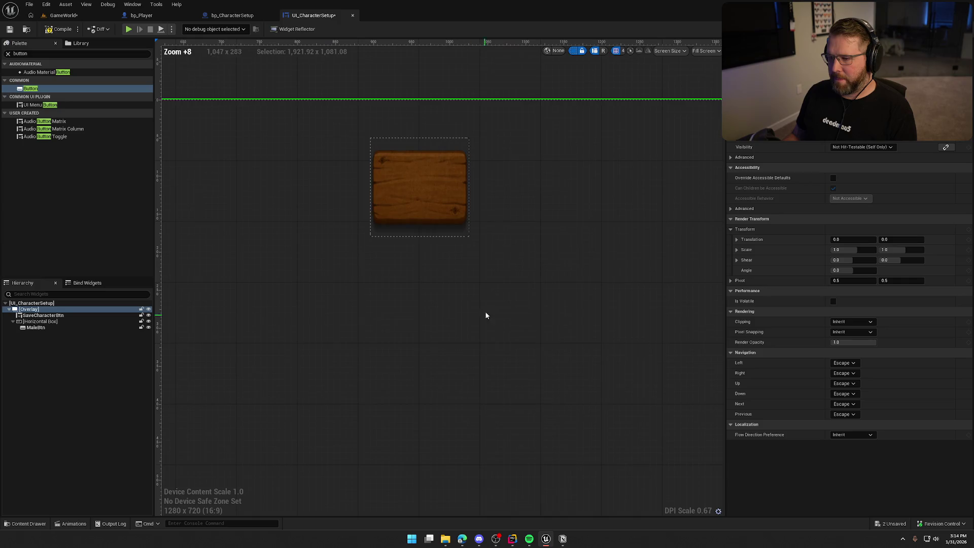
left_click(439, 189)
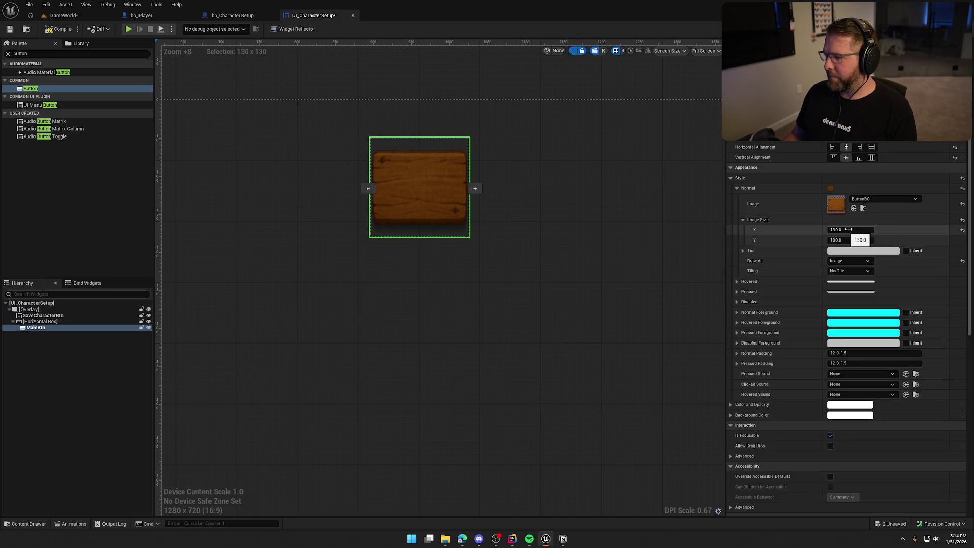
type("100")
key("Tab")
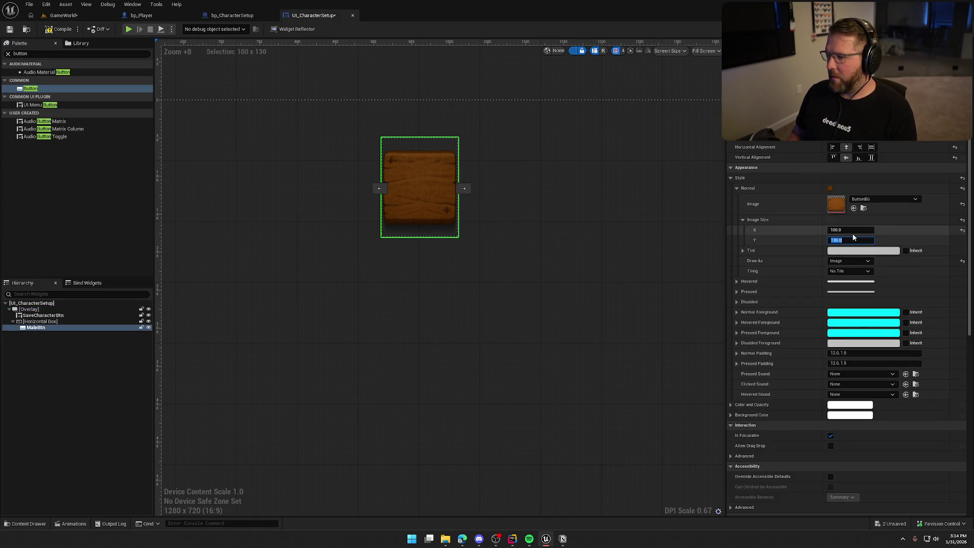
type("100")
key("Return")
left_click(564, 297)
scroll(595, 333, "down", 8)
scroll(522, 267, "up", 7)
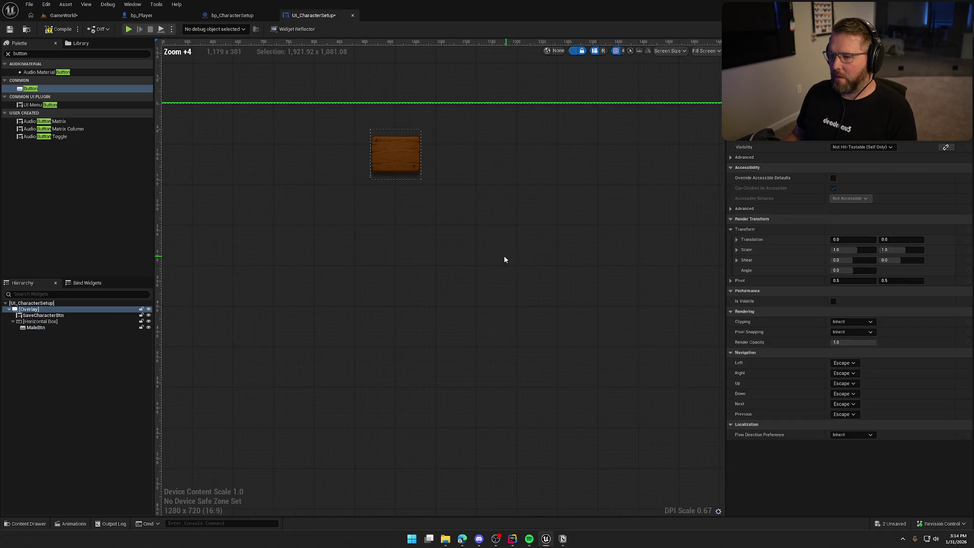
left_click(431, 136)
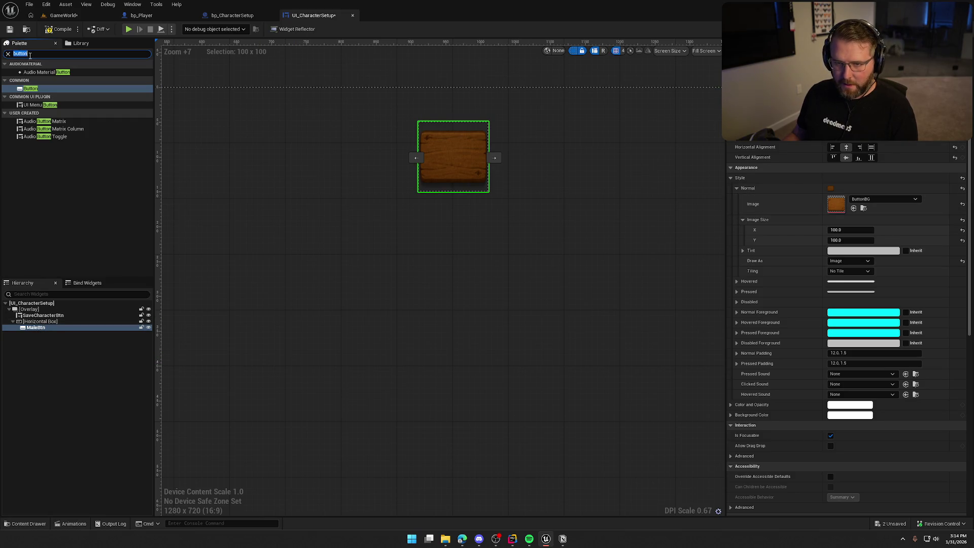
Step: Add an Image inside MaleBtn showing the Male_Icon texture
left_click(31, 73)
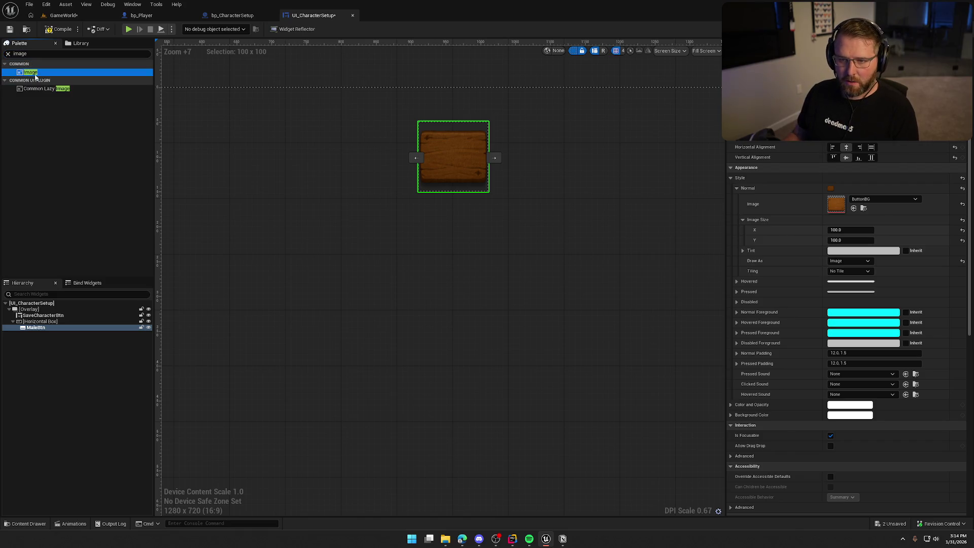
left_click_drag(35, 329, 35, 330)
key("ctrl+space")
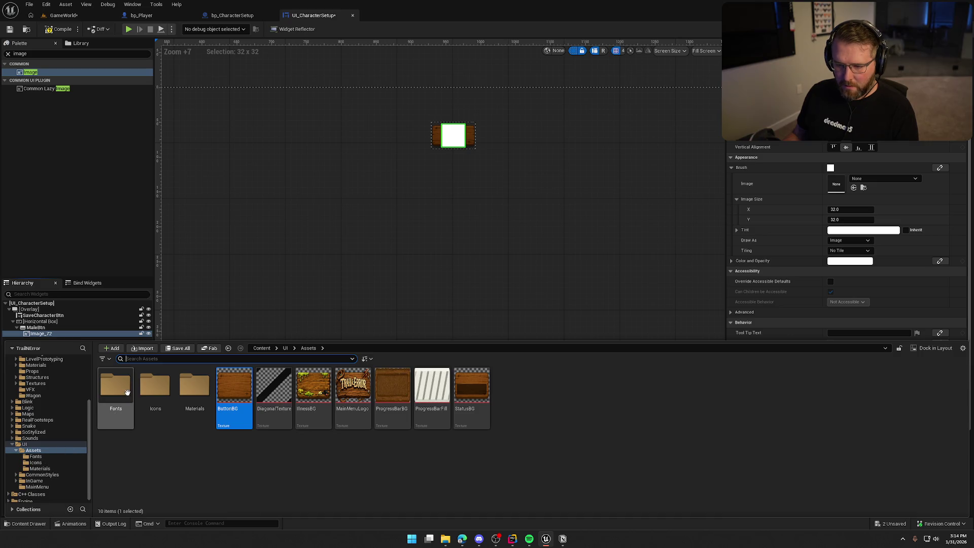
left_click(35, 461)
left_click(516, 386)
left_click_drag(516, 386, 844, 189)
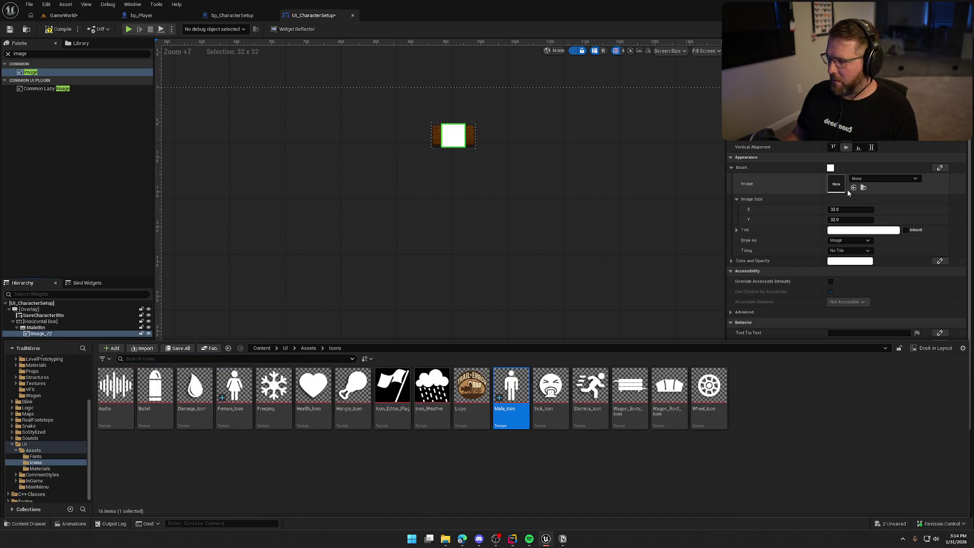
Step: Shrink the Male_Icon image to 25 × 25
scroll(496, 293, "up", 6)
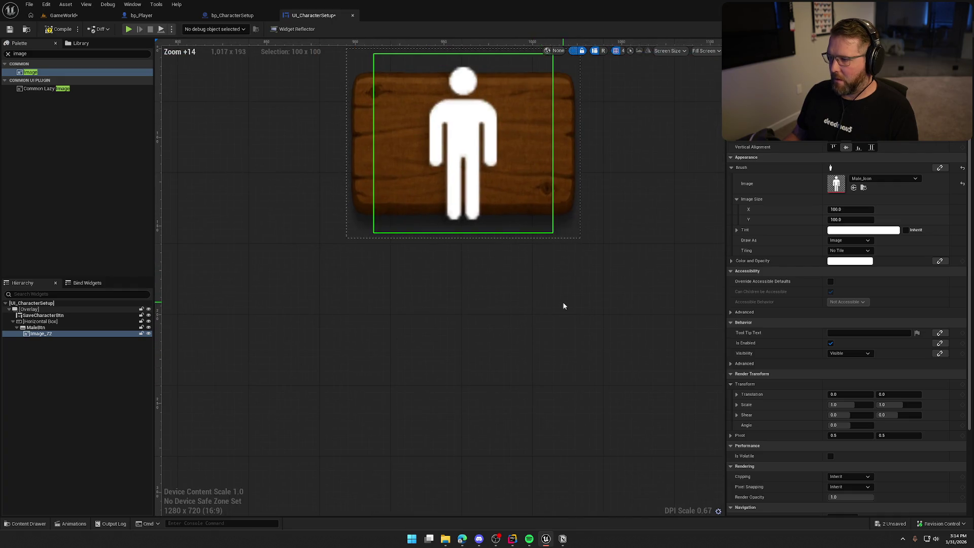
scroll(532, 352, "down", 1)
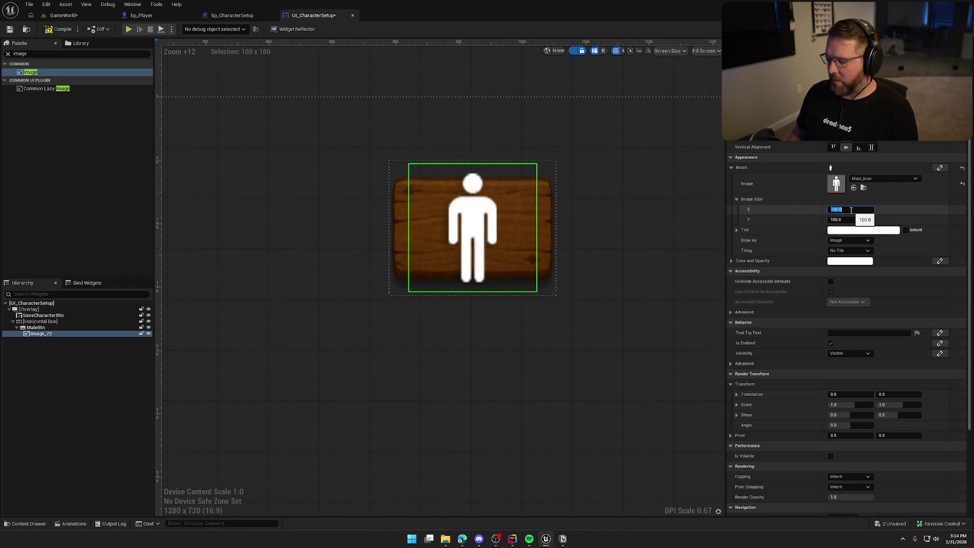
type("25")
key("Return")
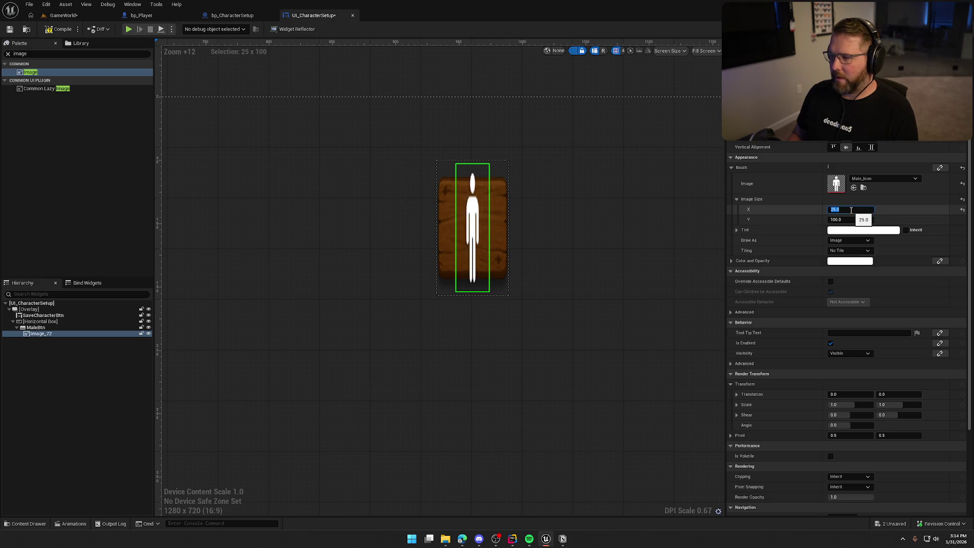
type("5")
key("Return")
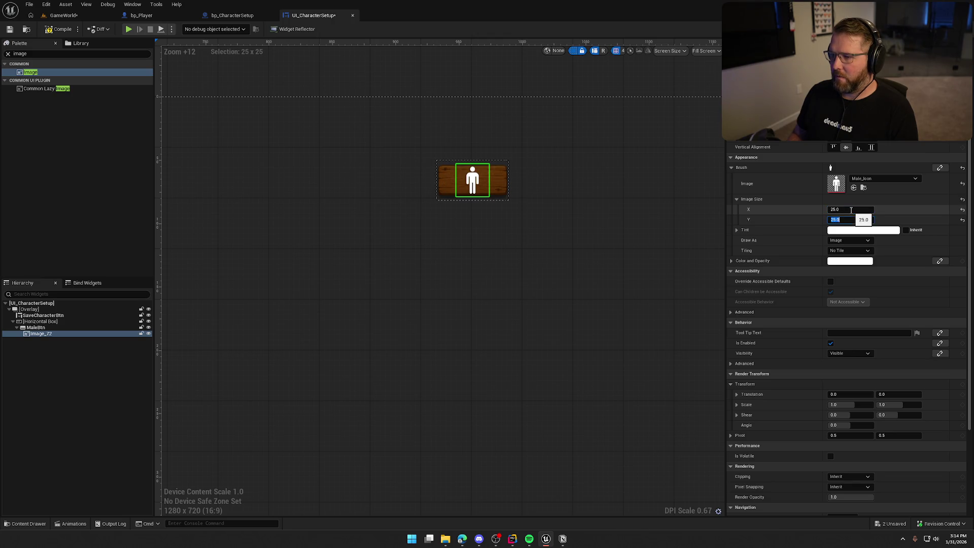
left_click(544, 310)
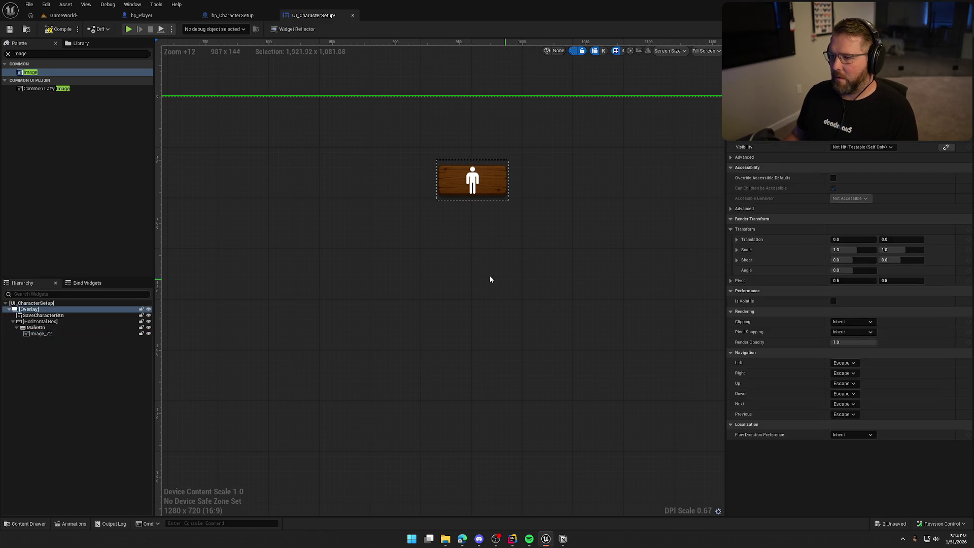
left_click(35, 327)
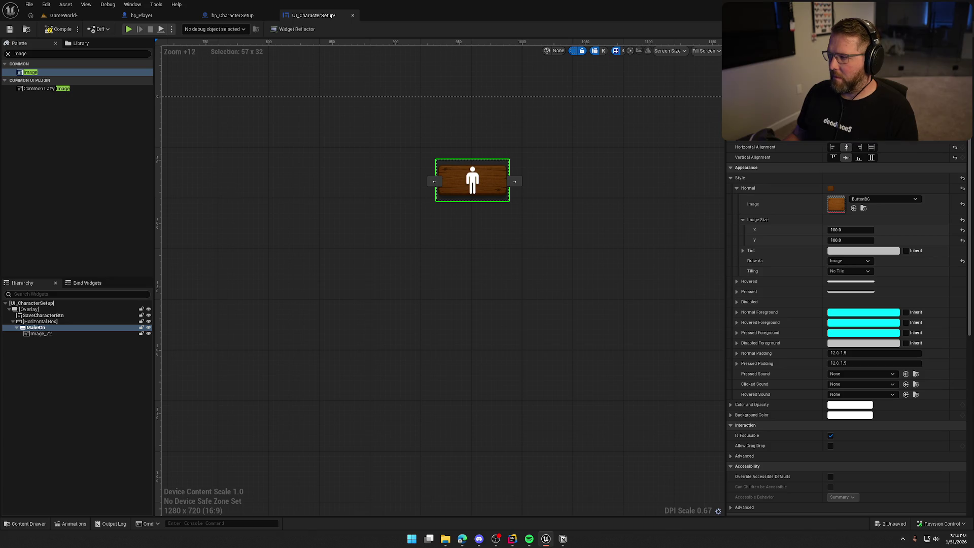
Step: Set MaleBtn's Normal and Pressed padding to 0
left_click(507, 271)
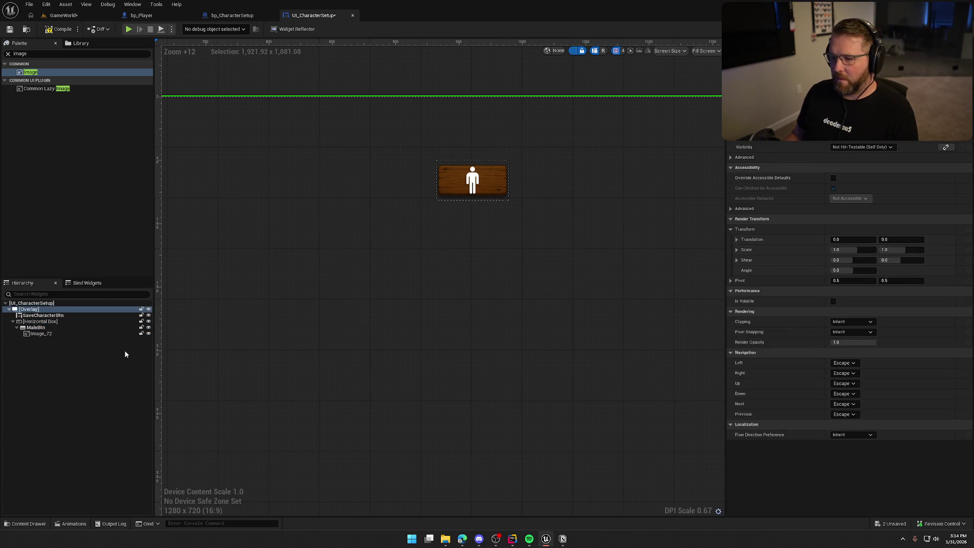
left_click(97, 333)
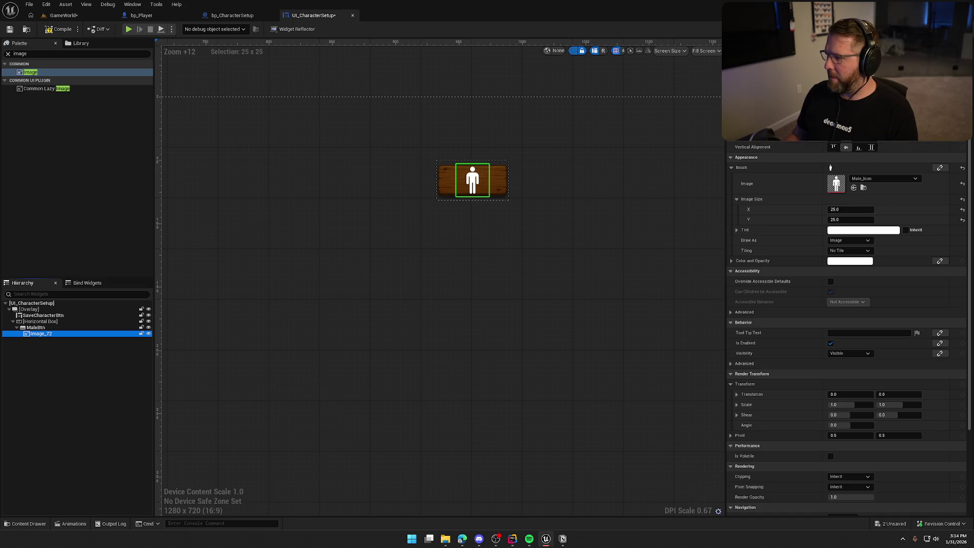
left_click(539, 340)
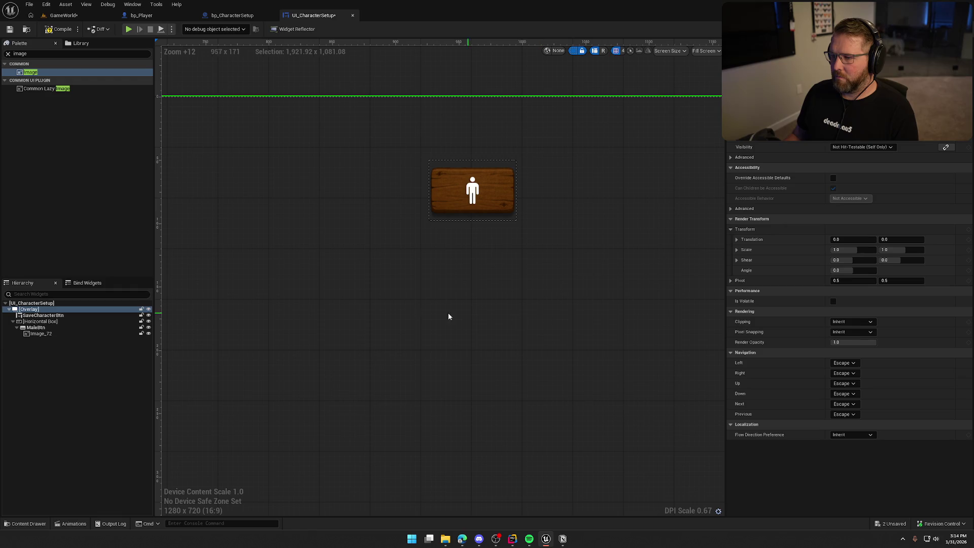
left_click(49, 335)
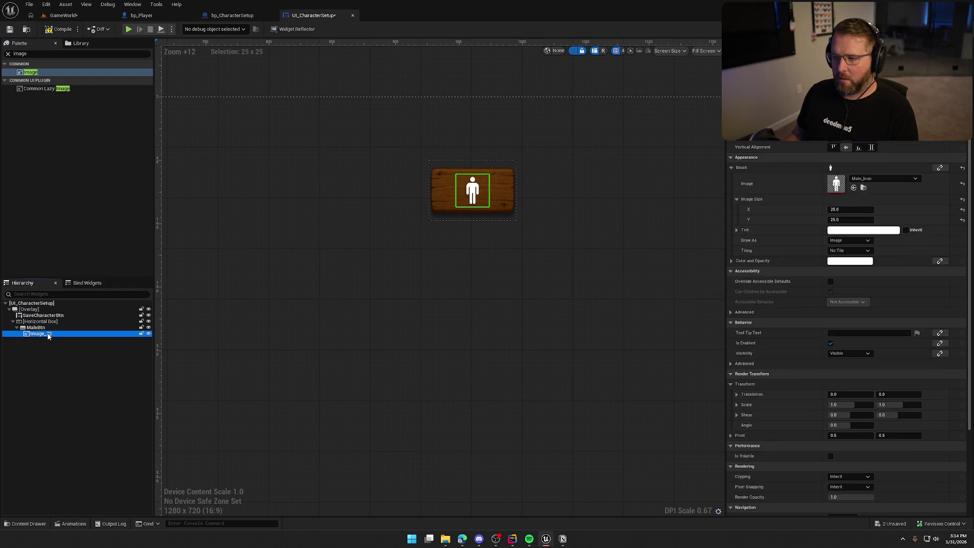
left_click(45, 328)
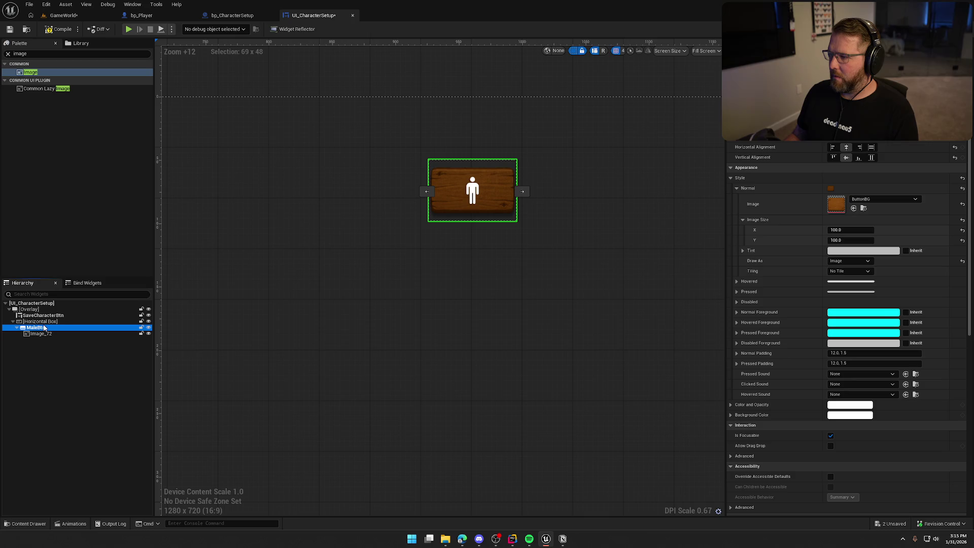
left_click(852, 353)
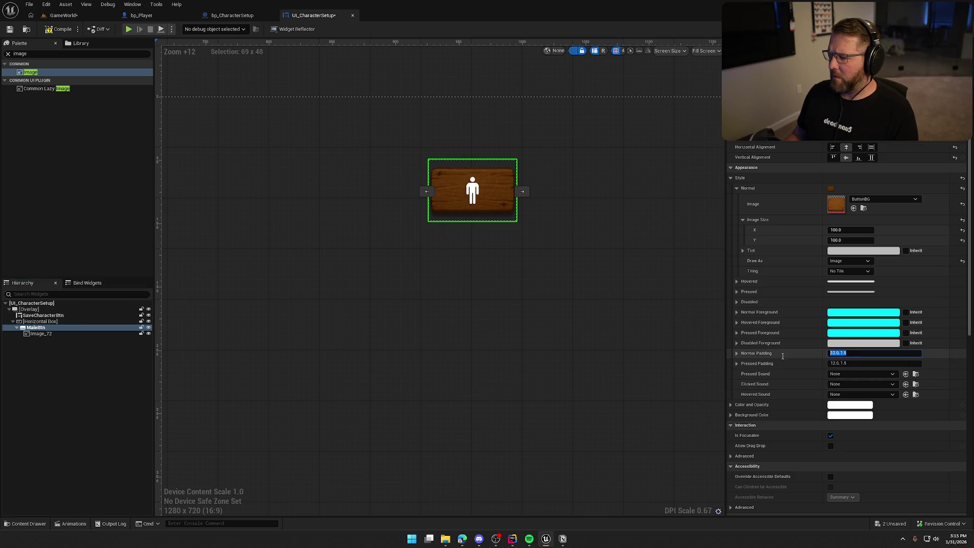
type("0")
key("Tab")
type("0")
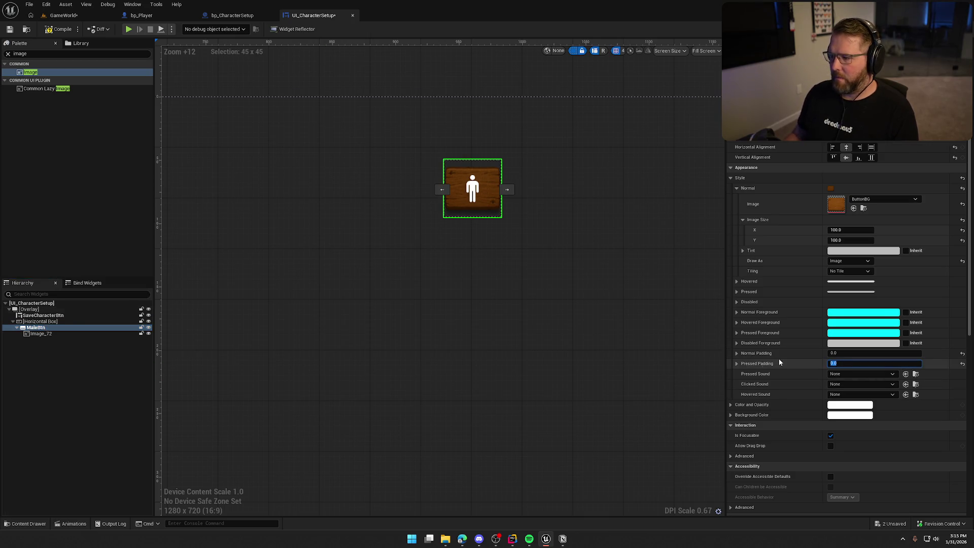
left_click(491, 313)
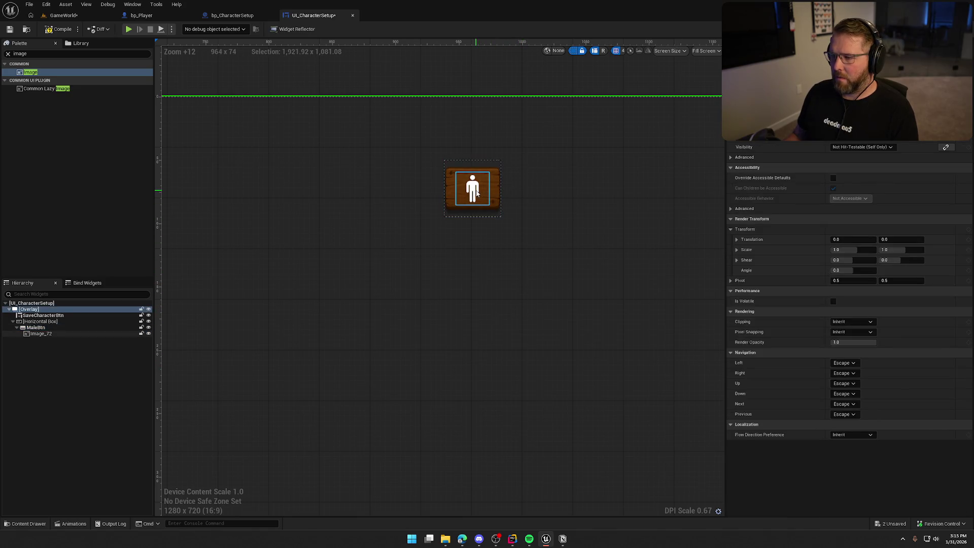
Step: Give the male icon image 15 padding at top and bottom
left_click(479, 193)
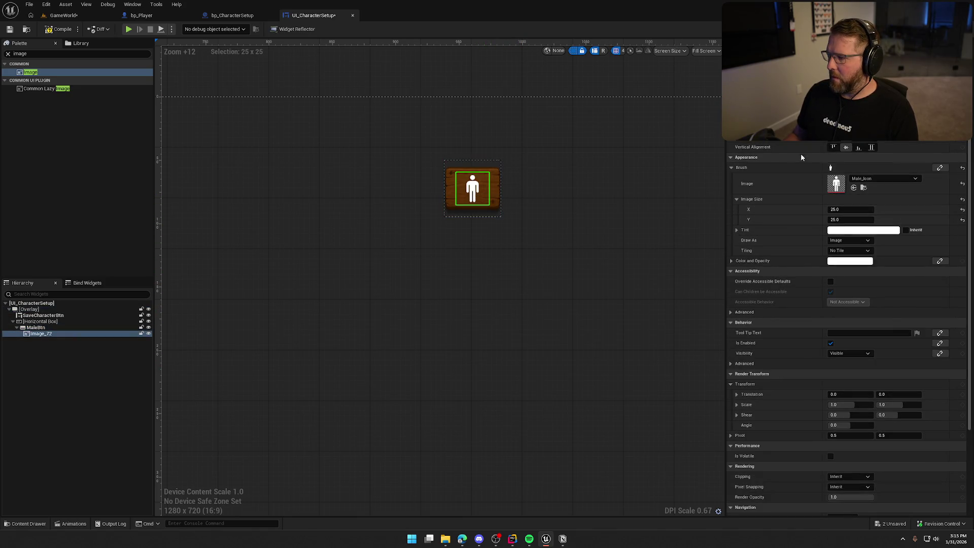
scroll(847, 148, "up", 2)
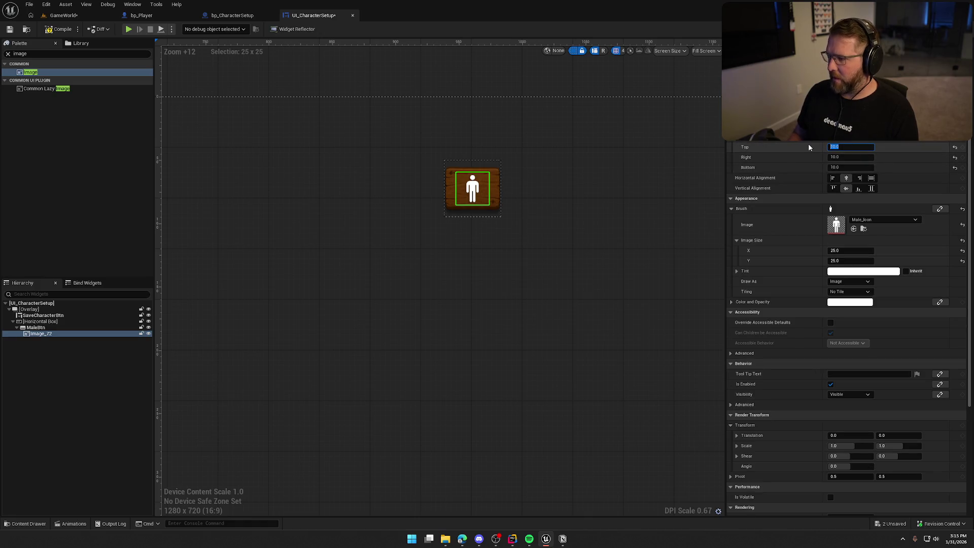
type("15")
key("Tab")
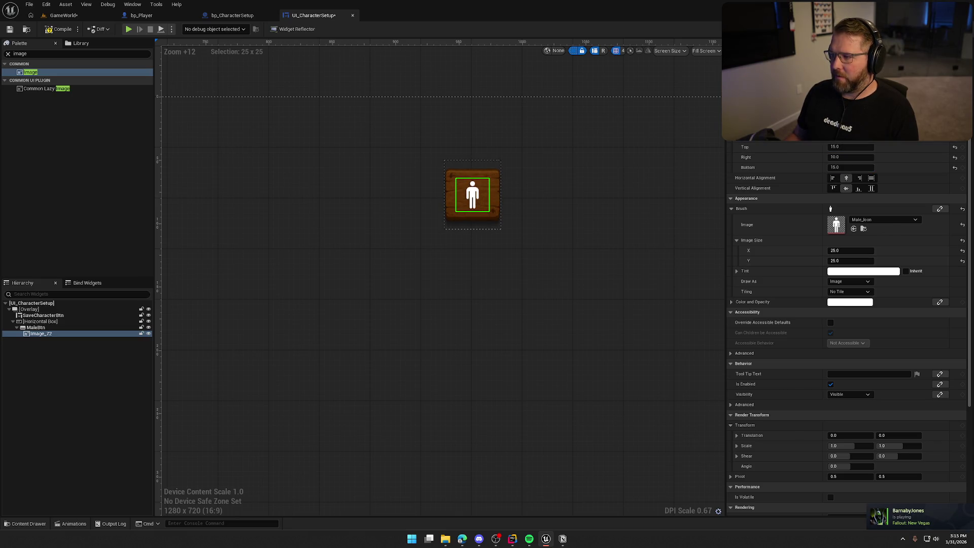
left_click(635, 192)
scroll(633, 287, "down", 10)
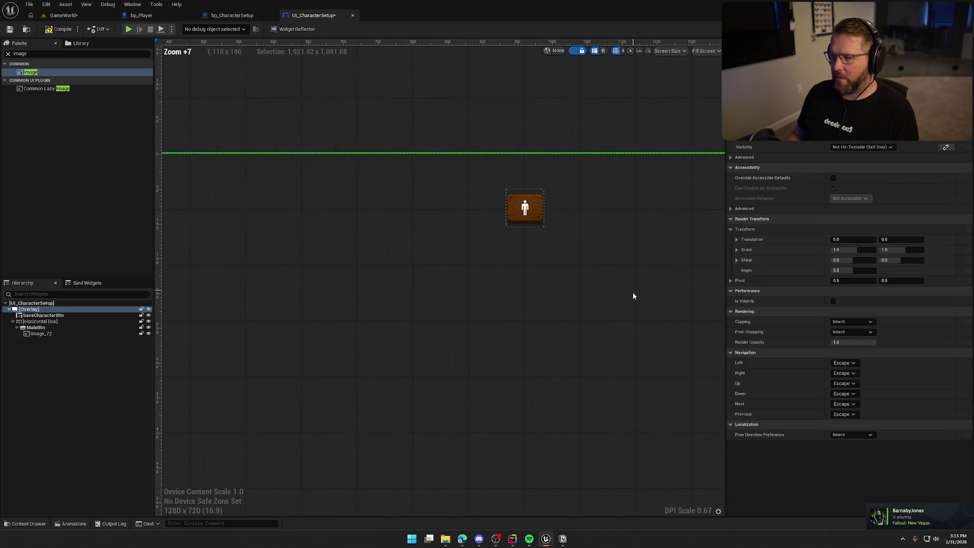
scroll(414, 241, "up", 3)
scroll(479, 278, "down", 3)
scroll(443, 245, "up", 3)
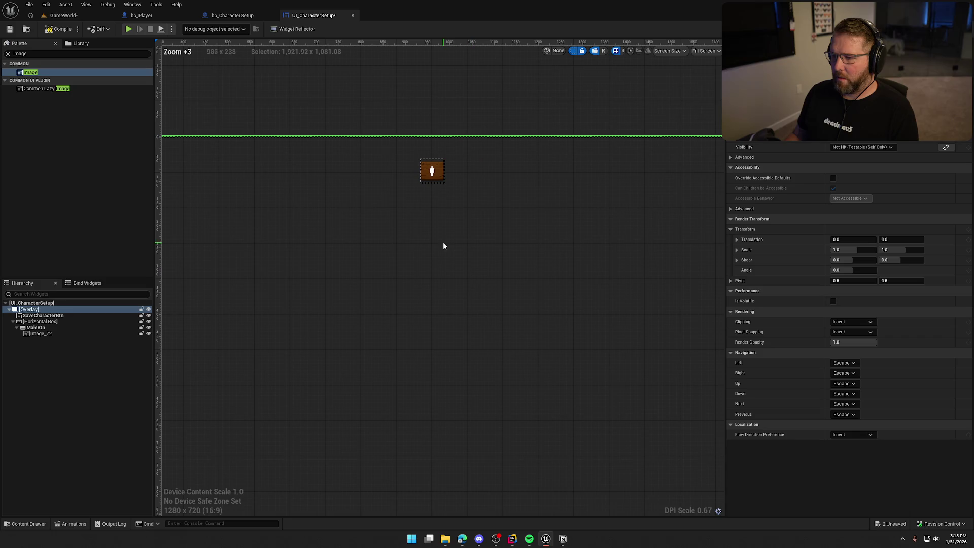
left_click(71, 16)
left_click(188, 30)
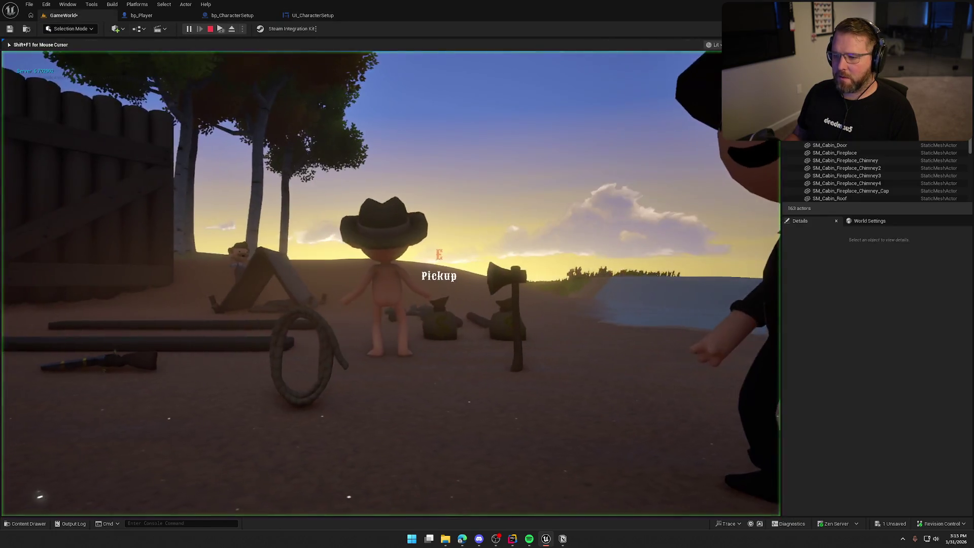
key("F11")
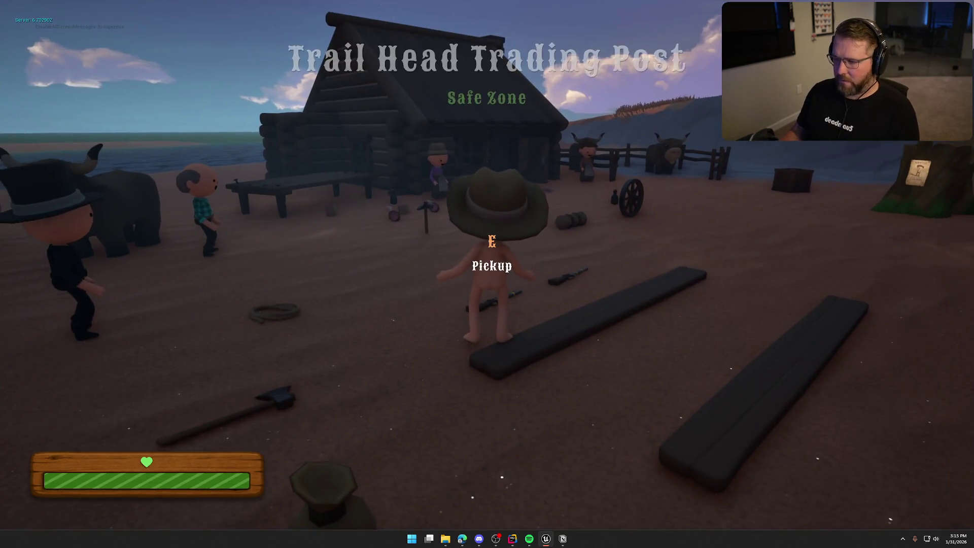
key("w")
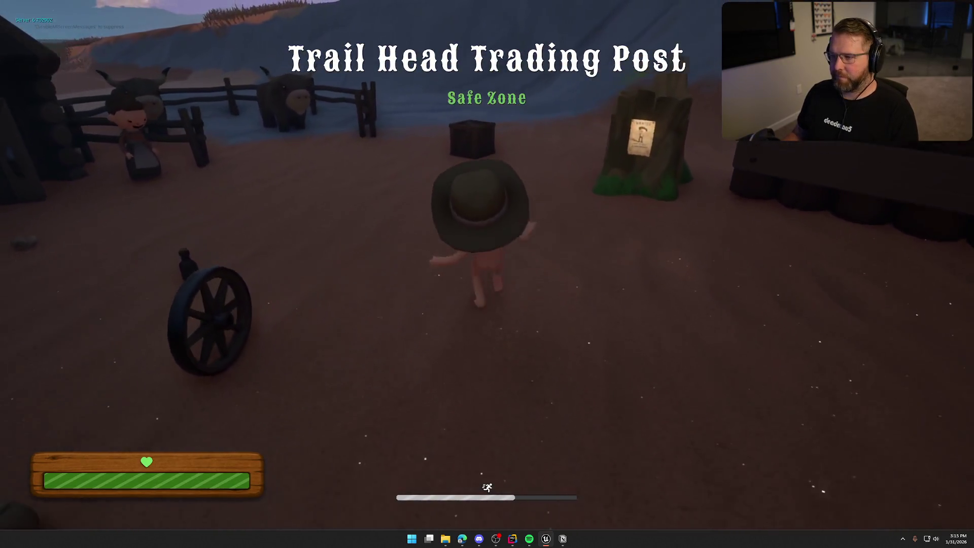
key("e")
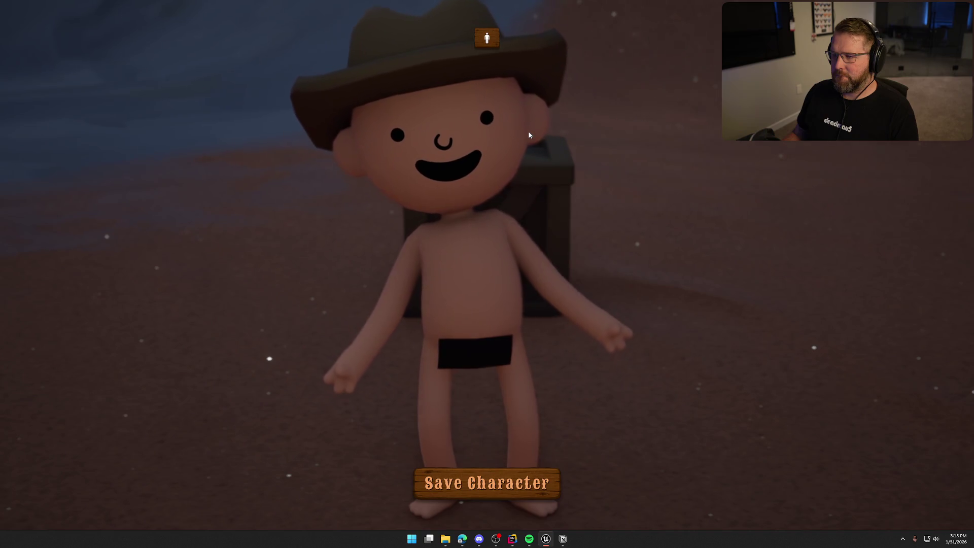
key("Escape")
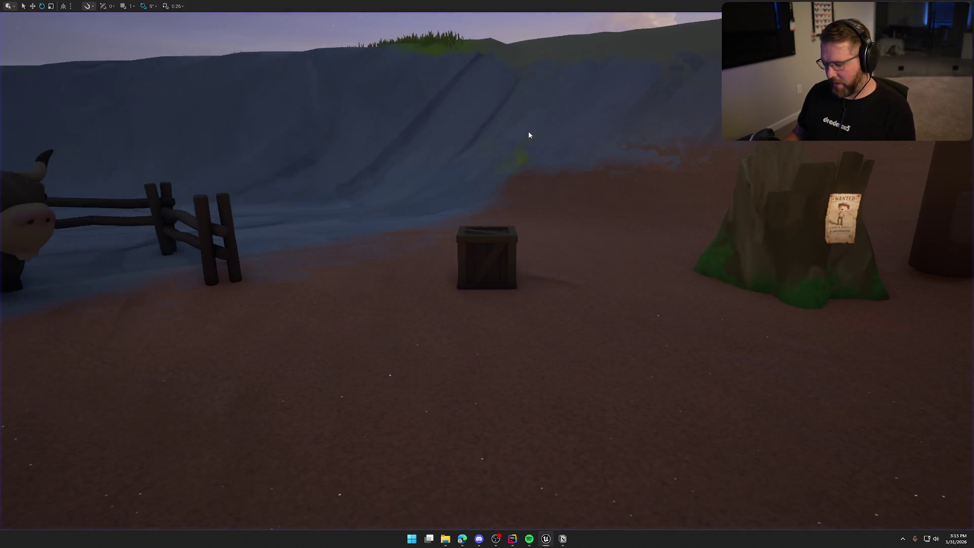
left_click(303, 18)
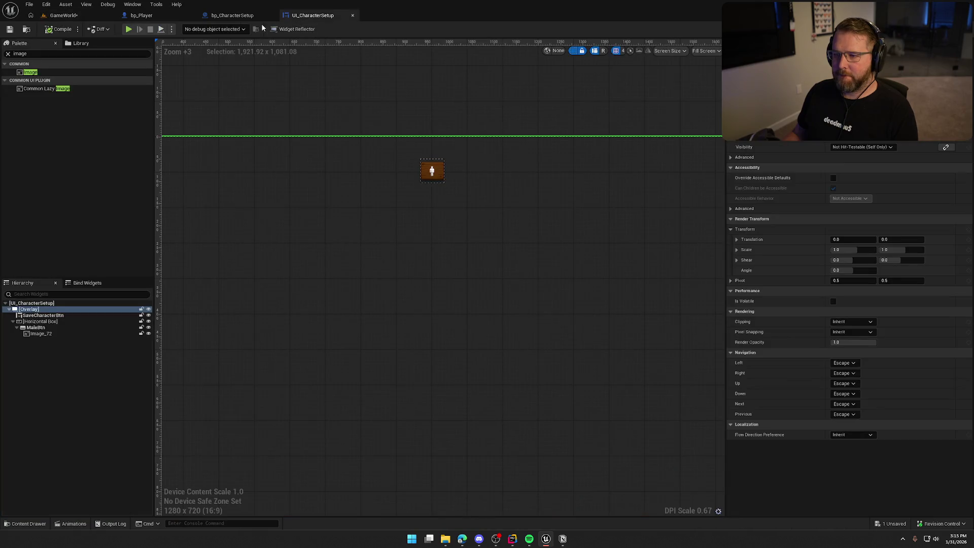
Step: Duplicate MaleBtn and rename the copy FemaleBtn
left_click(433, 173)
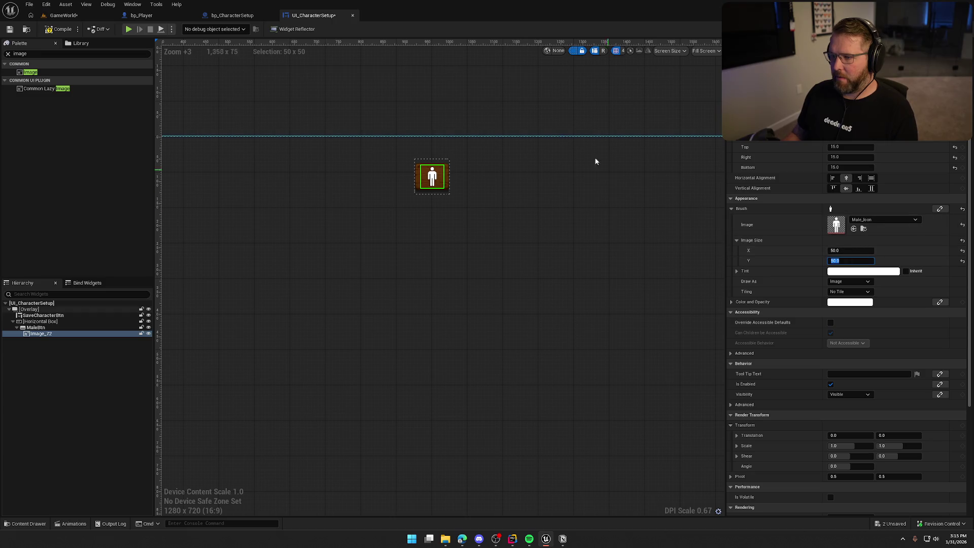
left_click(520, 104)
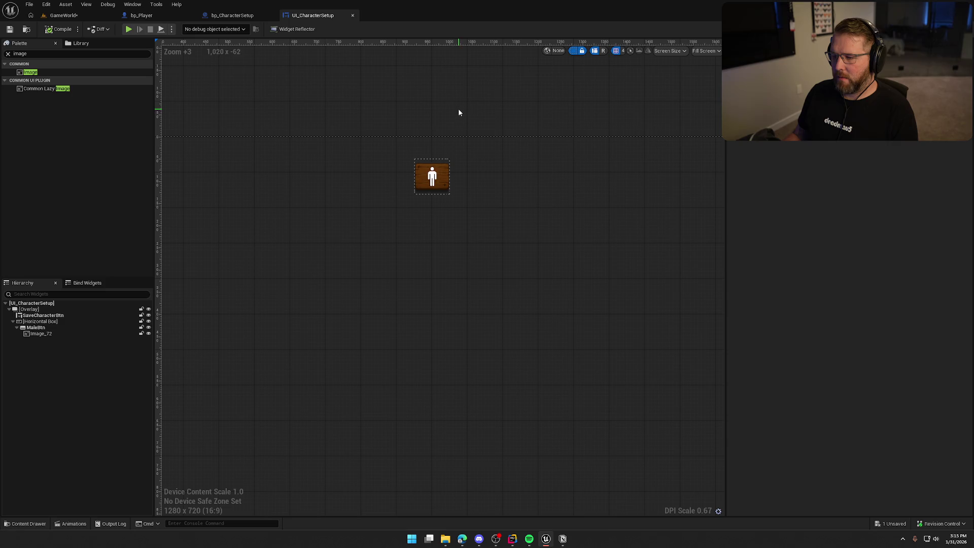
scroll(477, 218, "down", 2)
left_click(35, 327)
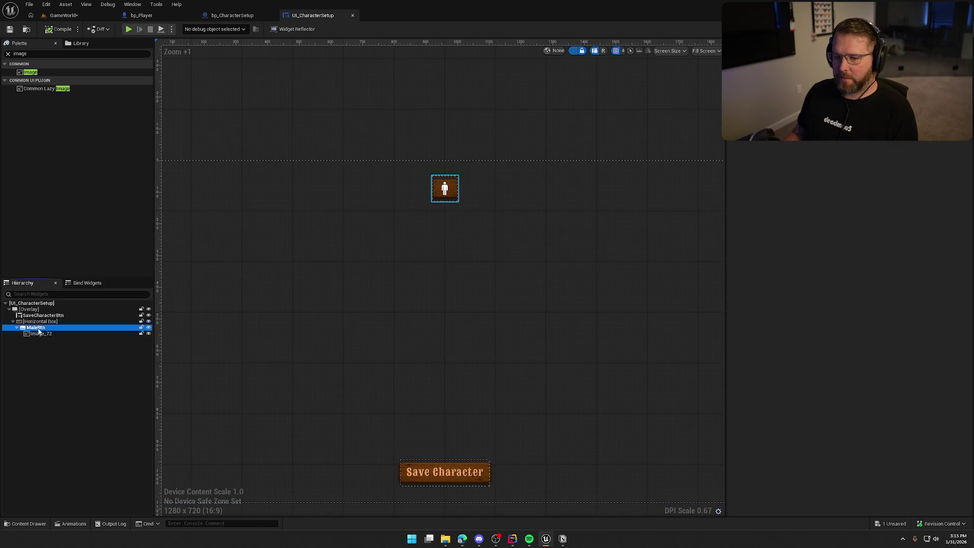
key("ctrl+d")
key("F2")
type("FemaleBtn")
key("Return")
Step: Set FemaleBtn's icon image to Female_Icon at 50 × 50
left_click(56, 346)
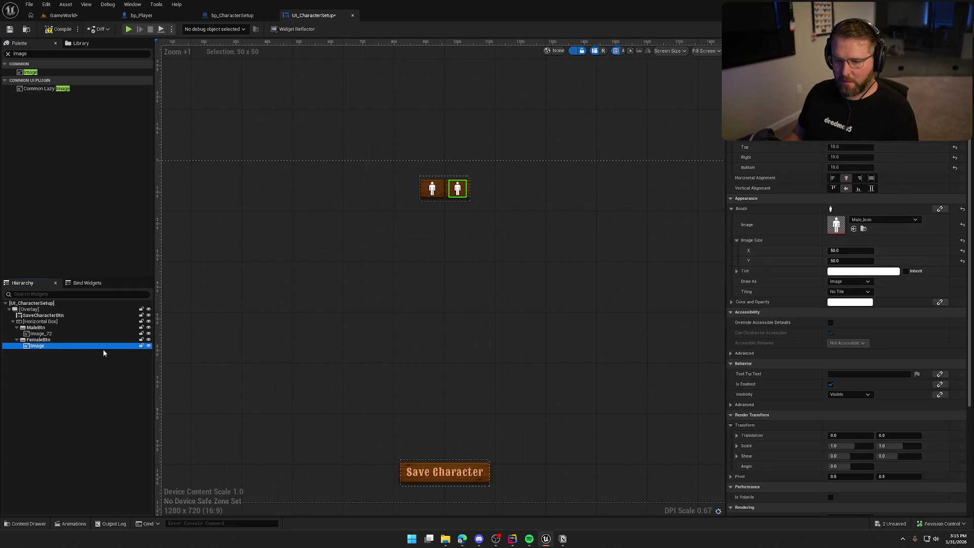
key("ctrl+space")
left_click(233, 390)
left_click(854, 229)
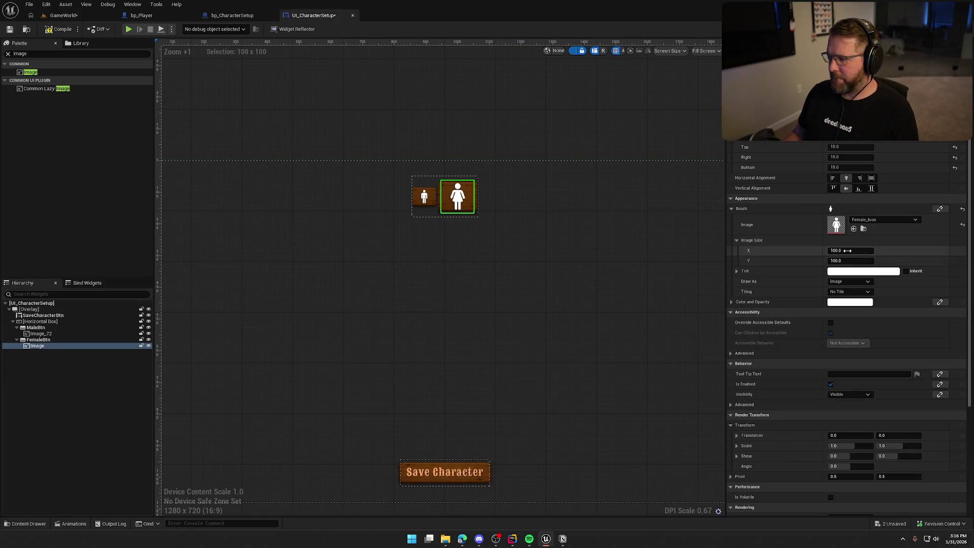
type("50")
key("Tab")
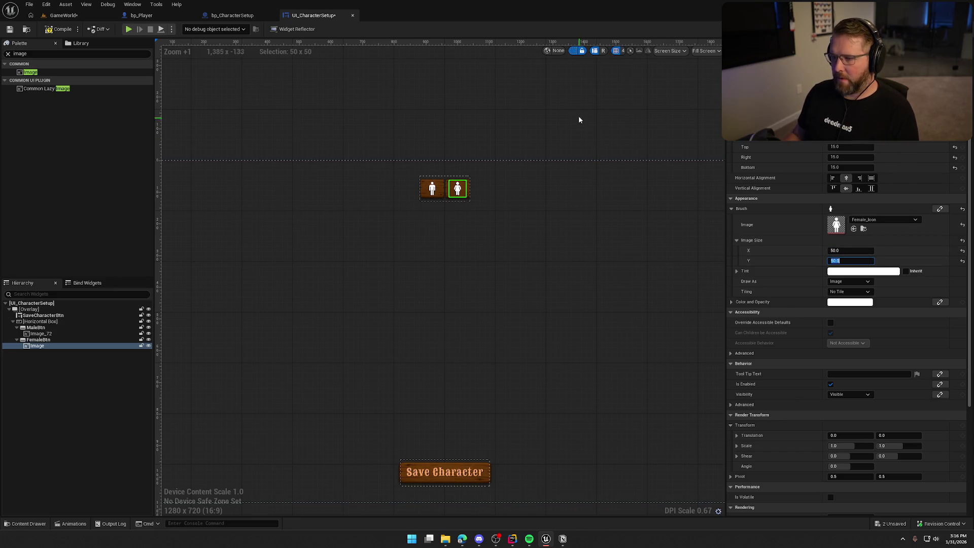
left_click(570, 266)
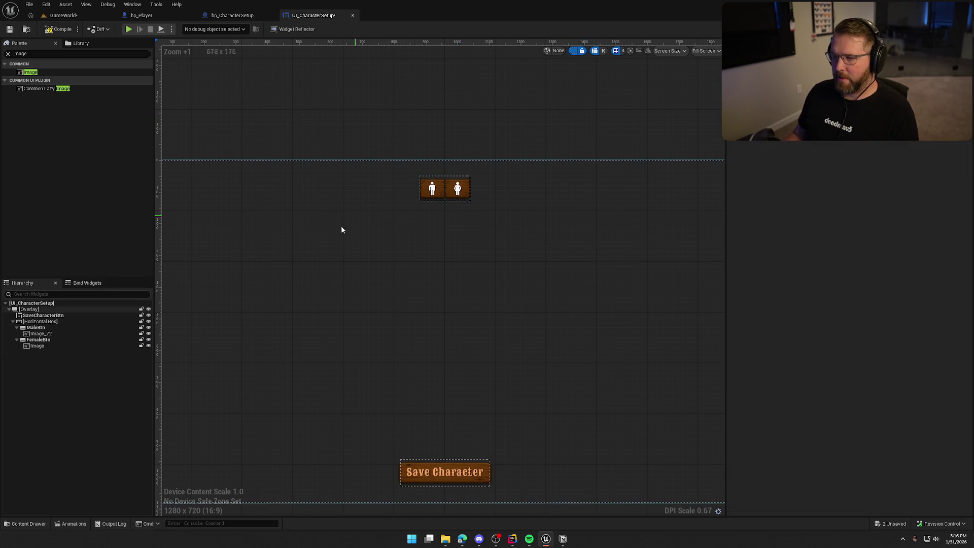
Step: Give FemaleBtn a padding of 10 to space it from MaleBtn
left_click(43, 329)
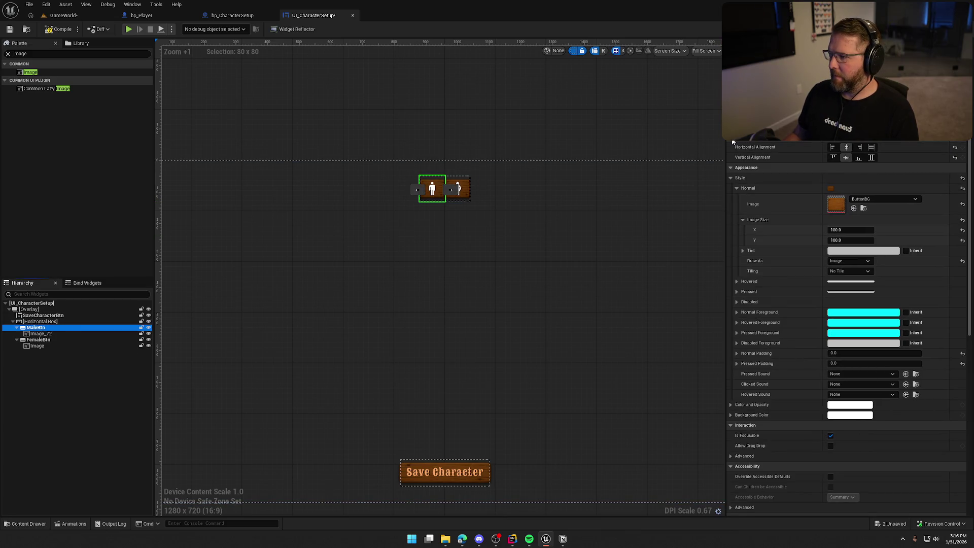
scroll(815, 167, "up", 1)
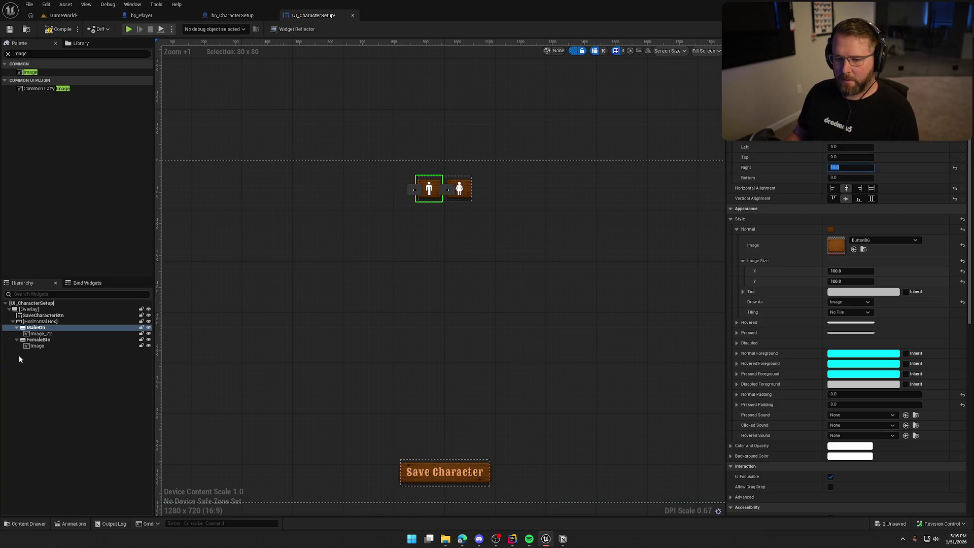
left_click(39, 340)
left_click(850, 147)
type("10")
key("Return")
left_click(483, 122)
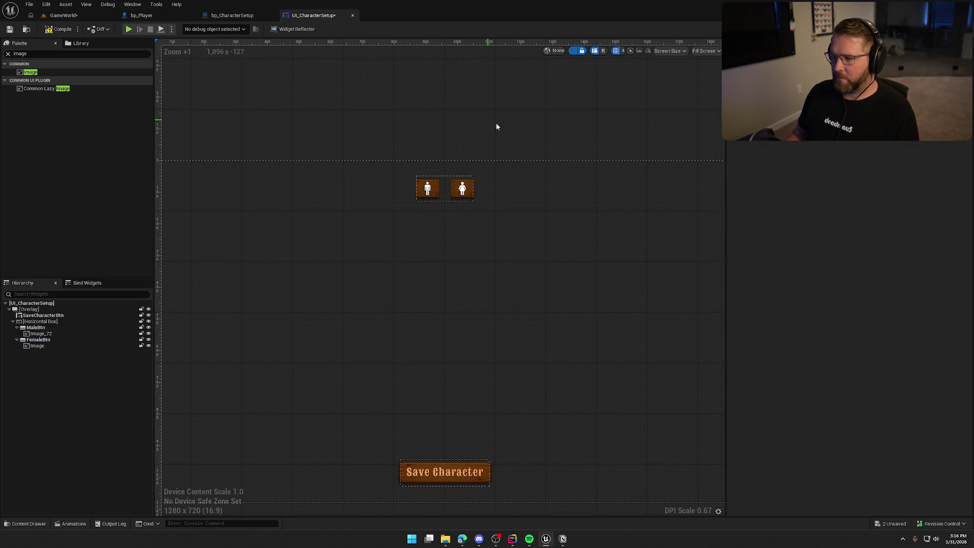
Step: Play GameWorld, walk to the character setup spot, then return to UI_CharacterSetup
left_click(65, 16)
key("alt+p")
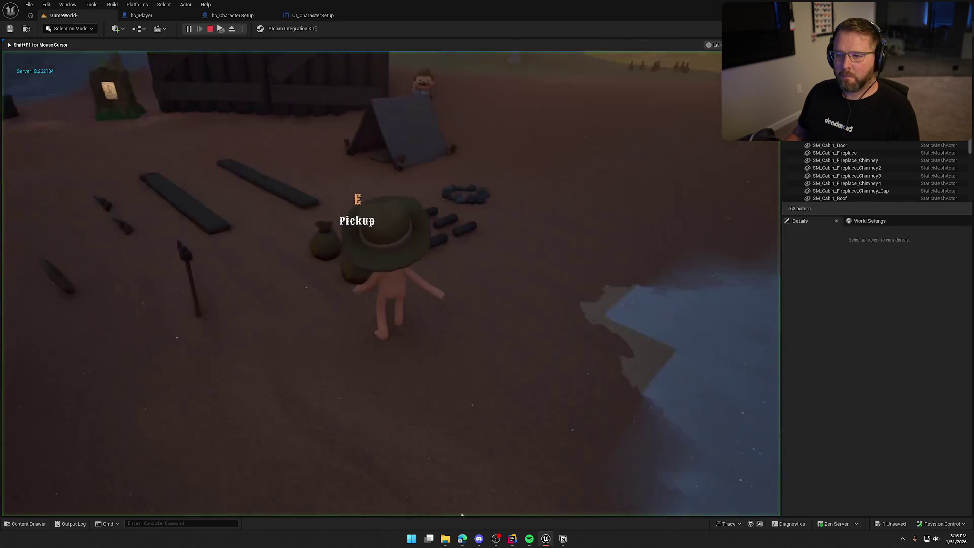
key("shift+w")
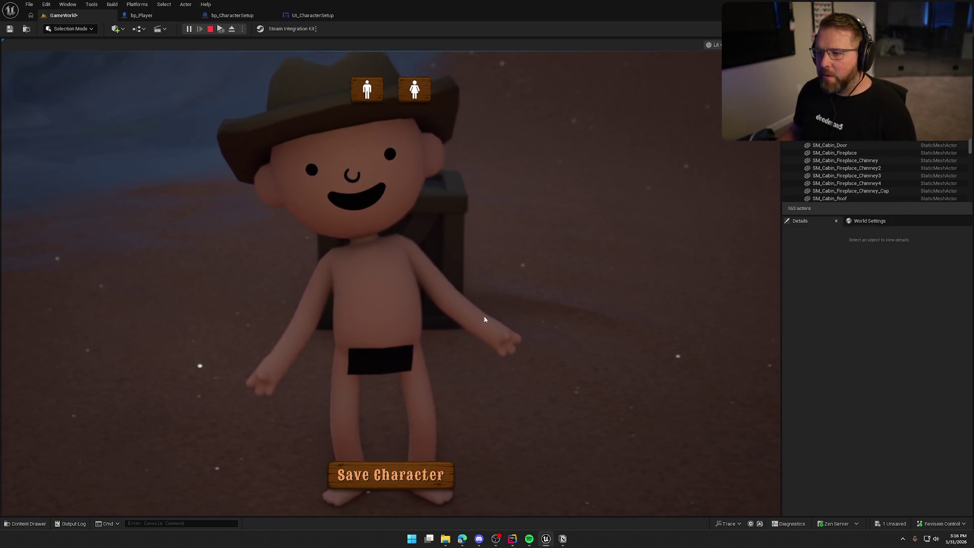
key("Escape")
left_click(320, 17)
Step: Enlarge both gender buttons around their icon images
scroll(446, 208, "up", 4)
left_click(375, 173)
left_click(455, 174, "ctrl")
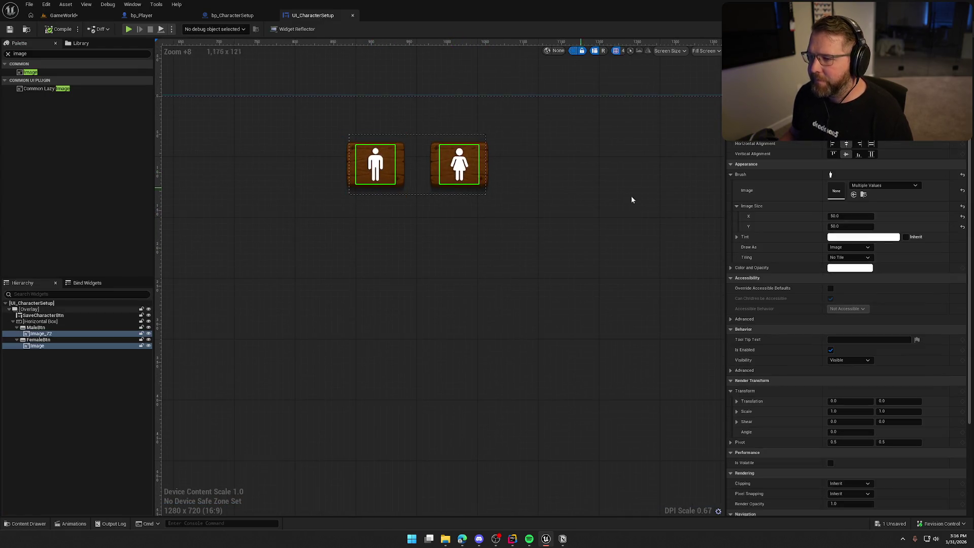
key("Return")
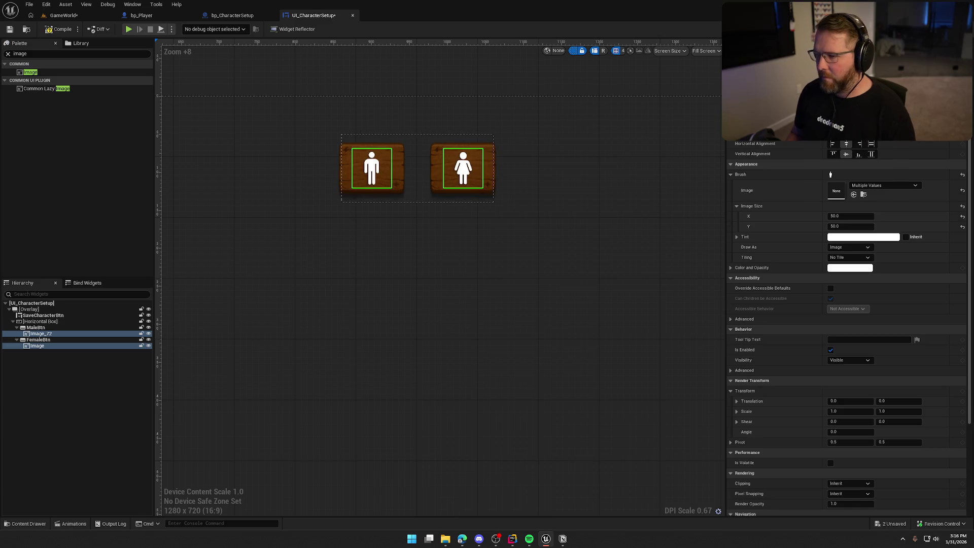
left_click(477, 79)
Step: Paste the wooden Normal style into Hovered and Pressed for both buttons
scroll(528, 322, "down", 1)
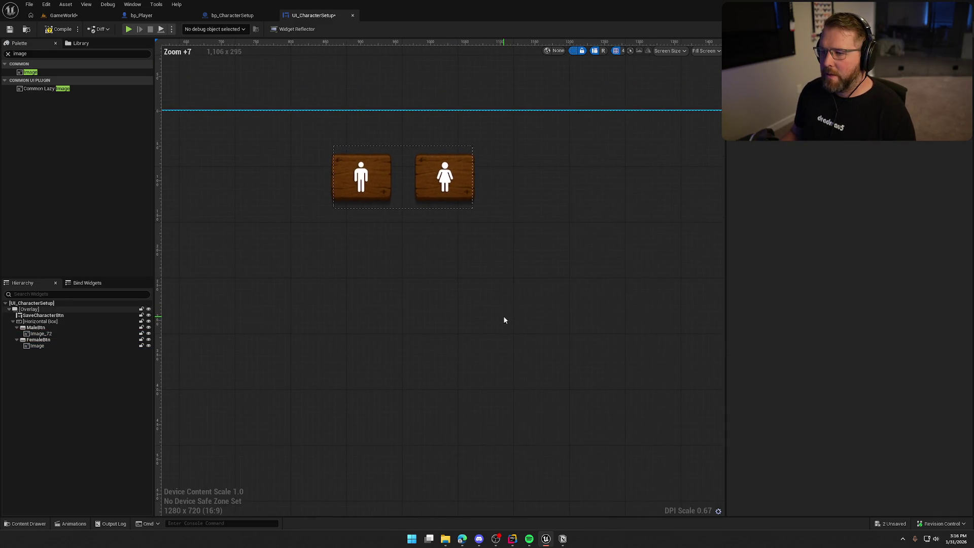
left_click(36, 327)
left_click(38, 340, "ctrl")
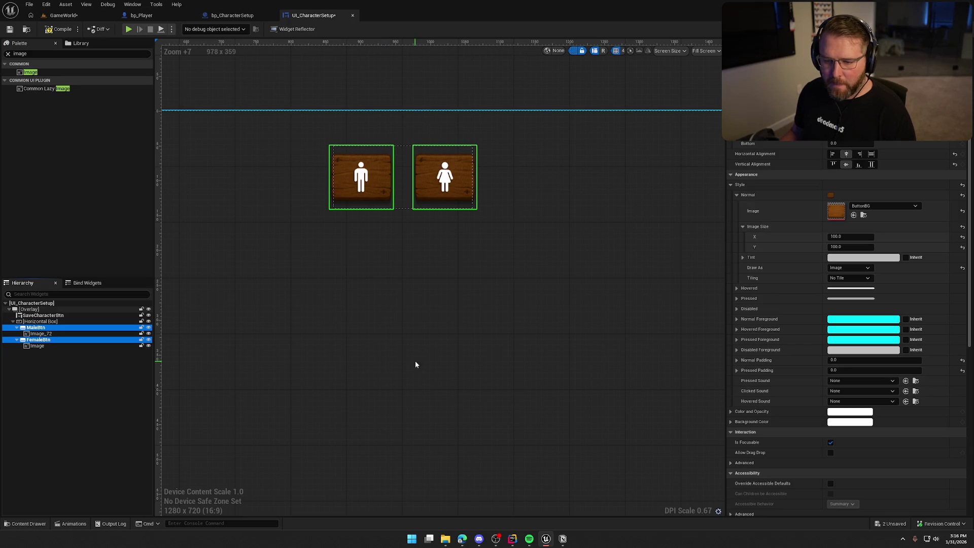
right_click(753, 289)
left_click(775, 339)
right_click(749, 299)
left_click(776, 348)
left_click(736, 288)
left_click(737, 360)
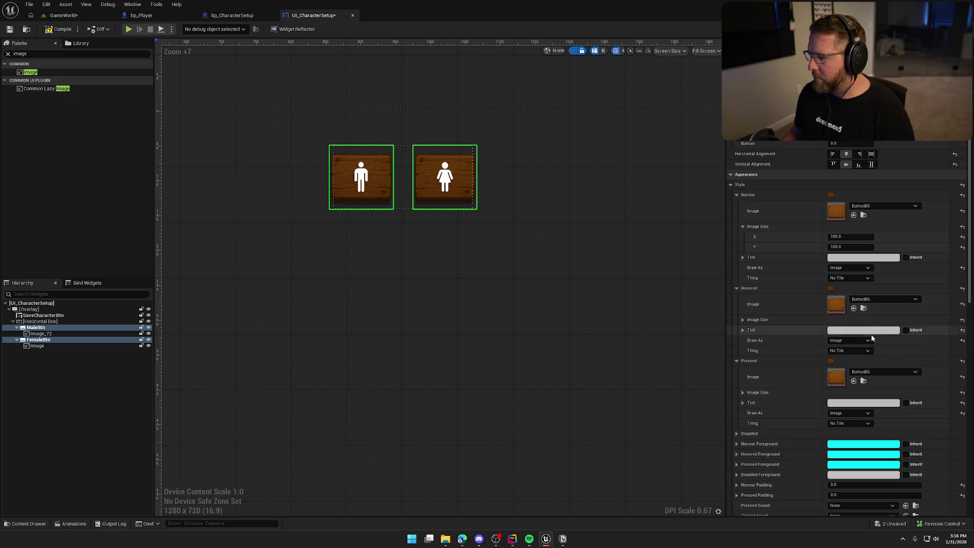
Step: Tint the Hovered style light grey and the Pressed style dark grey
left_click(866, 331)
mouse_move(809, 387)
left_mouse_down()
mouse_move(805, 327)
mouse_move(772, 264)
left_mouse_up()
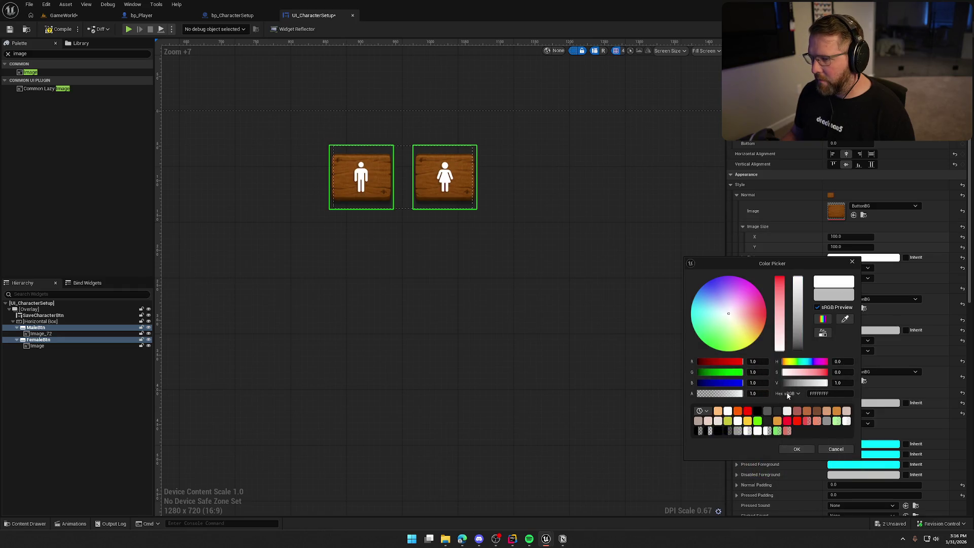
left_click(797, 293)
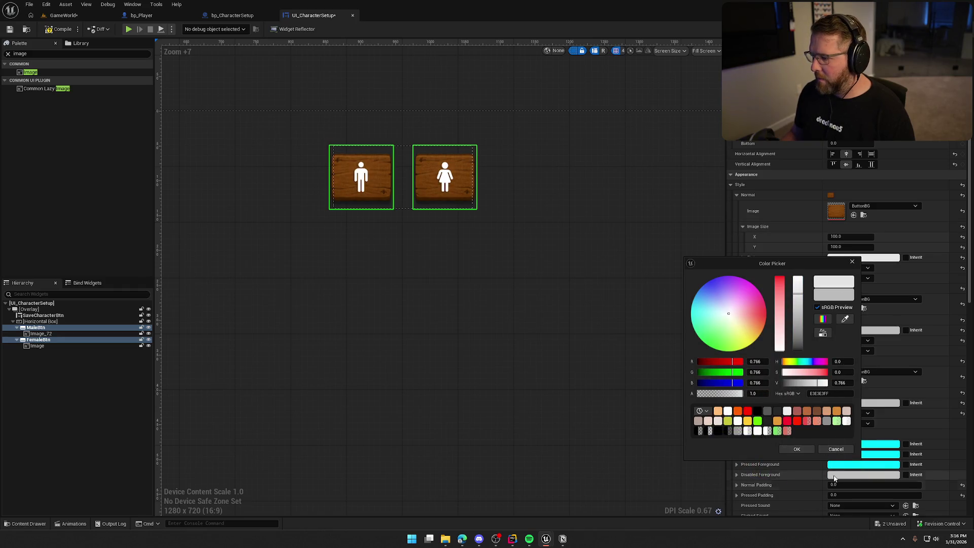
left_click(796, 449)
left_click(858, 331)
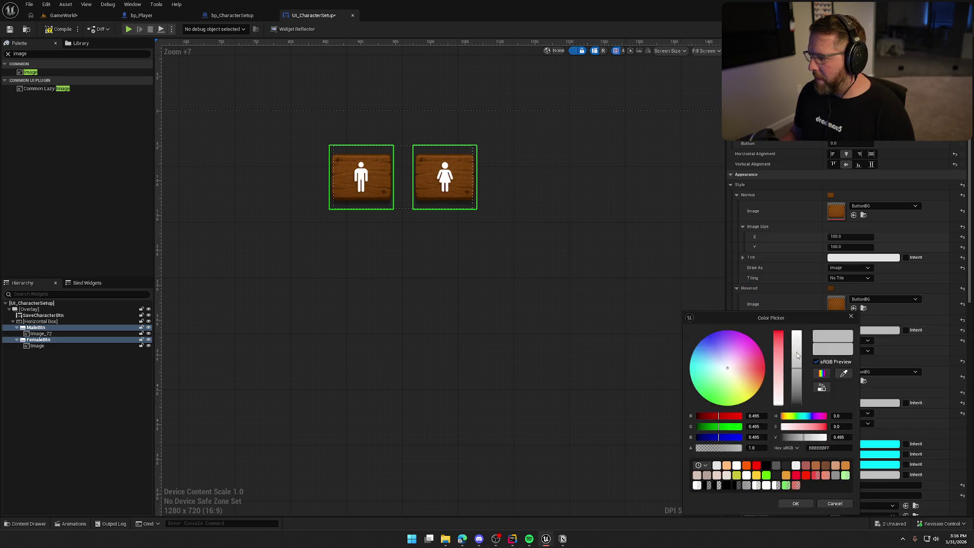
left_click_drag(797, 371, 800, 377)
left_click(801, 505)
left_click(857, 404)
left_click_drag(797, 377, 798, 392)
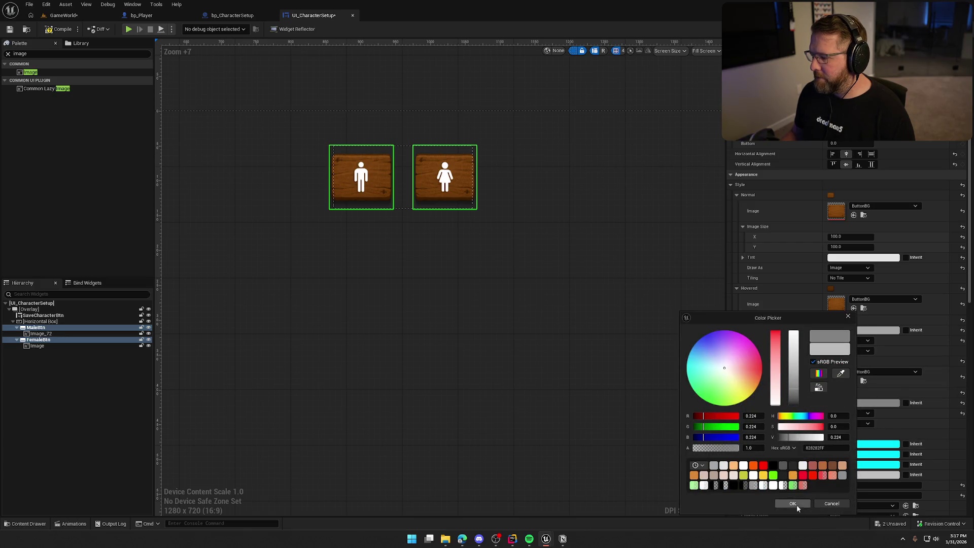
left_click(792, 504)
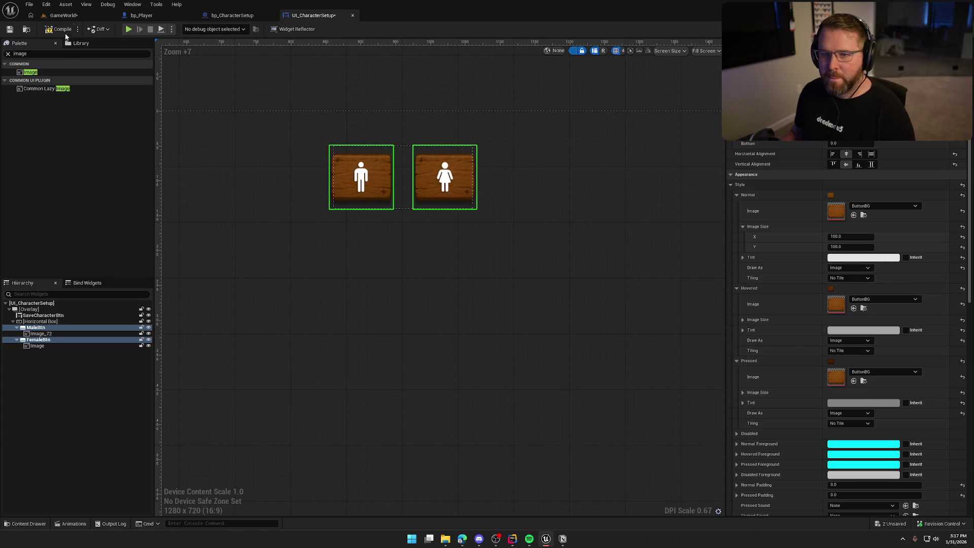
Step: Play-test the restyled buttons, stop, then switch to the bp_CharacterSetup blueprint
key("alt+p")
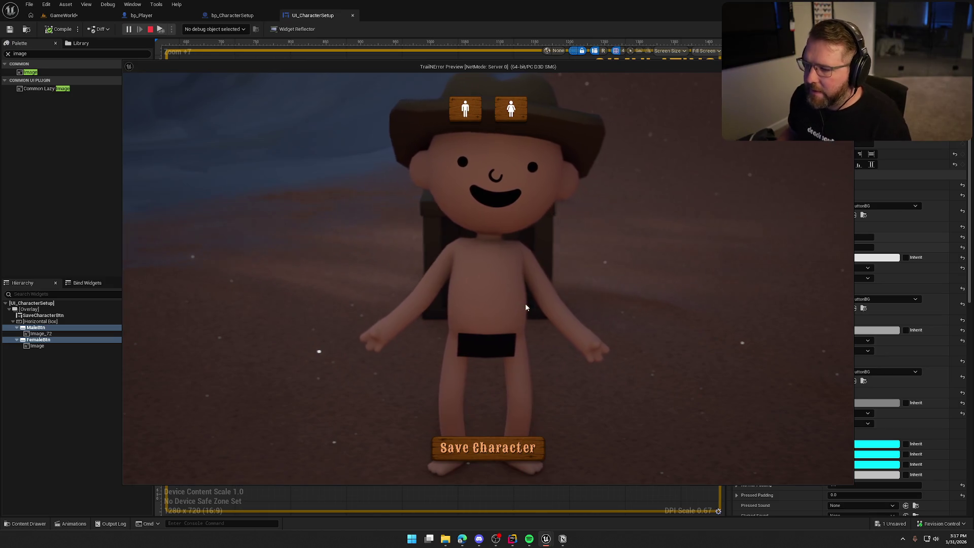
key("Escape")
left_click(232, 15)
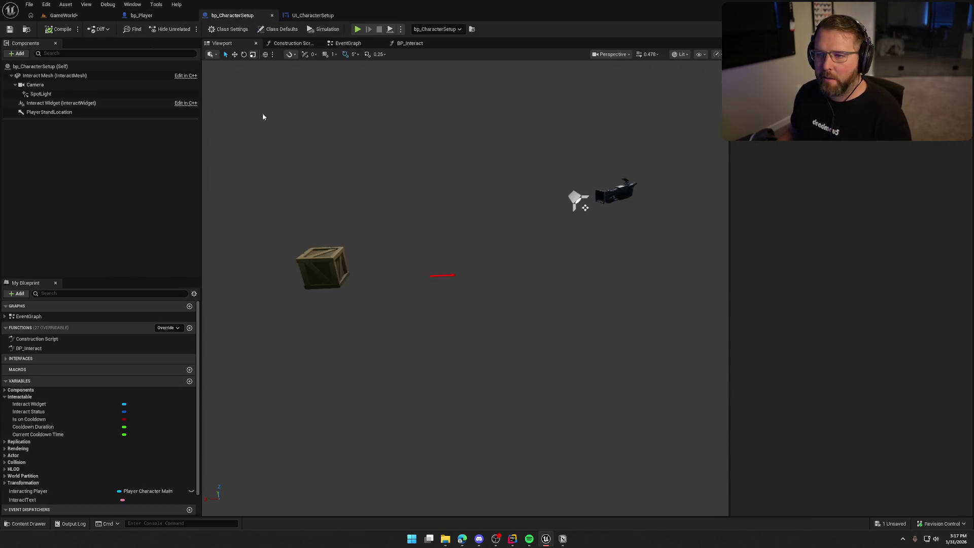
Step: Shift the bp_CharacterSetup camera sideways and rotate it to reframe the shot
left_click(611, 191)
key("f")
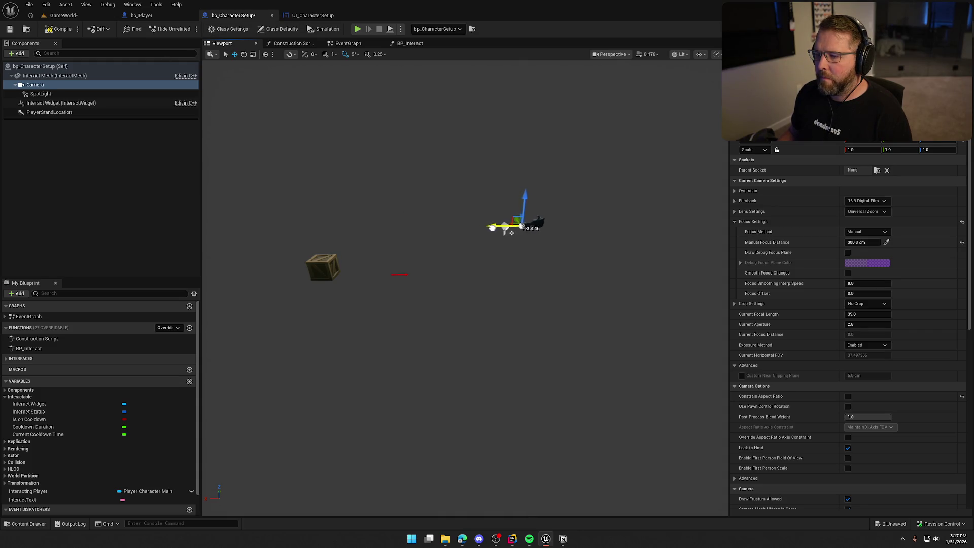
left_click_drag(511, 232, 522, 233)
key("e")
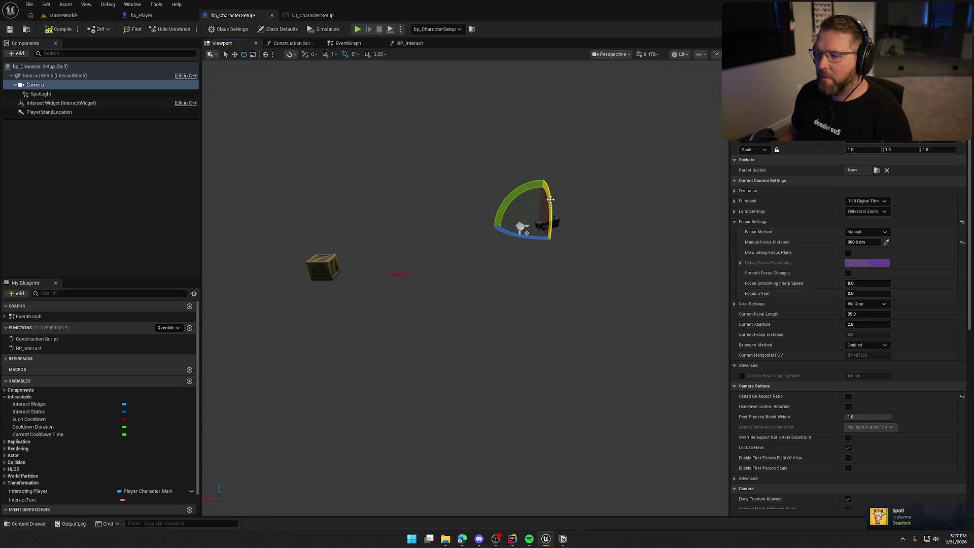
left_click_drag(525, 191, 525, 190)
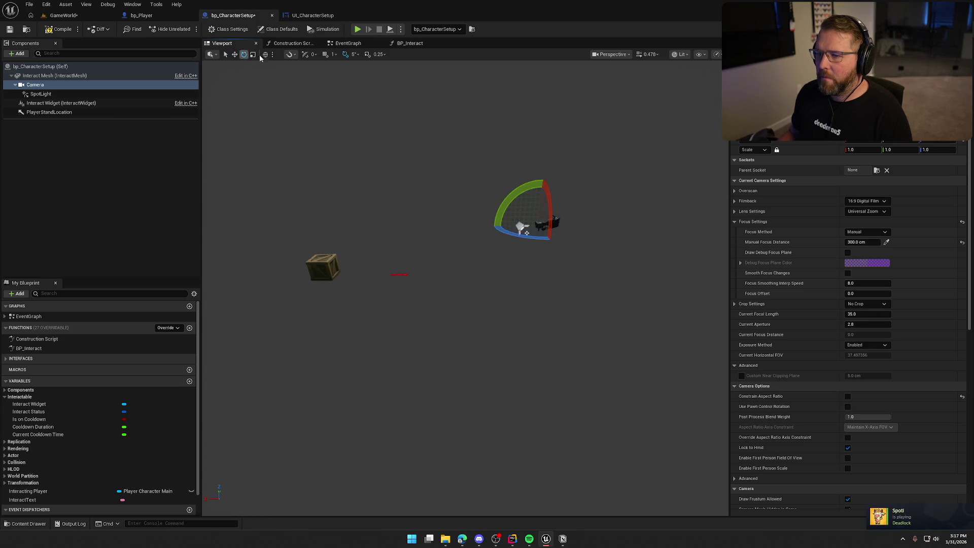
left_click_drag(513, 191, 479, 226)
Step: Play-test GameWorld, running to the trading post to check the setup screen's framing
left_click(63, 15)
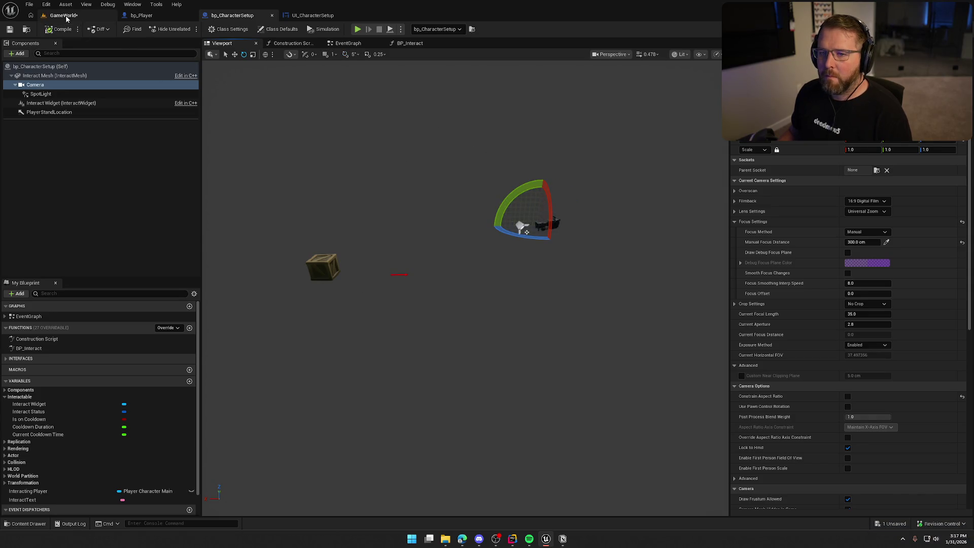
left_click(188, 29)
key("shift+w")
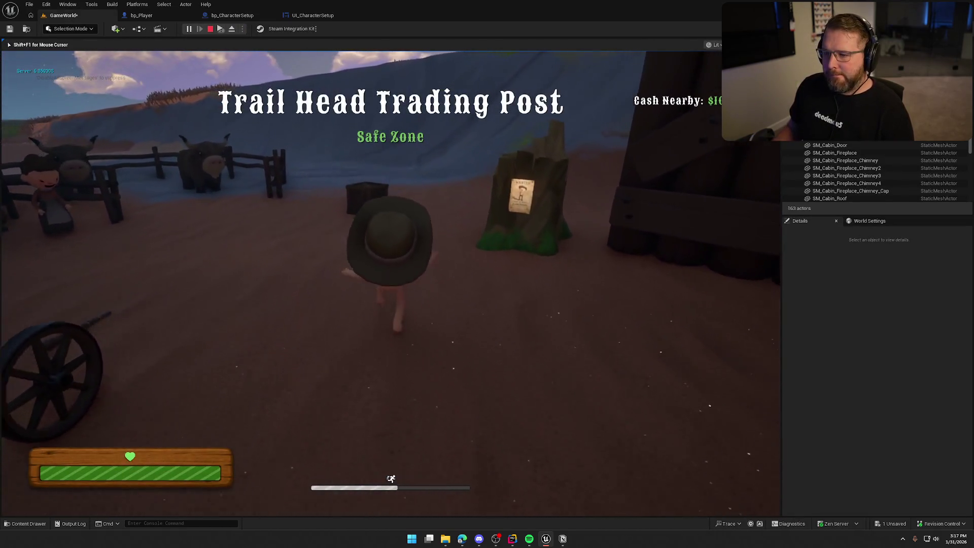
key("e")
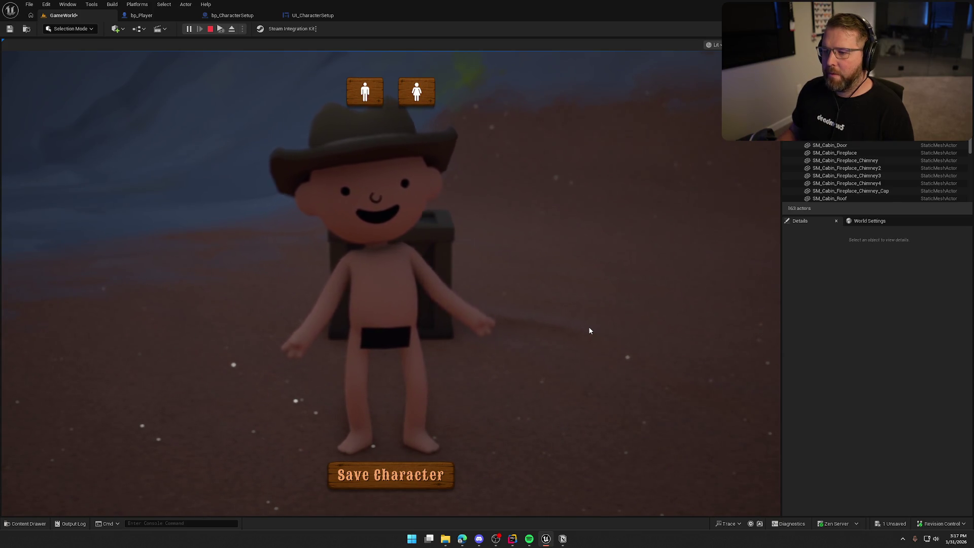
key("Escape")
left_click(232, 15)
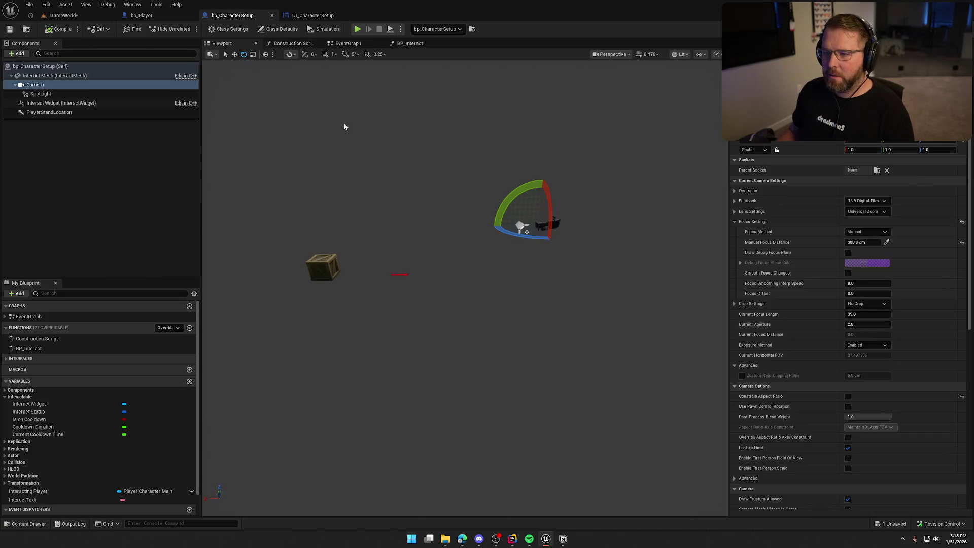
Step: Raise the camera slightly and set its Manual Focus Distance to 500 cm
key("w")
left_click_drag(532, 200, 532, 197)
left_click(862, 242)
type("500")
key("Return")
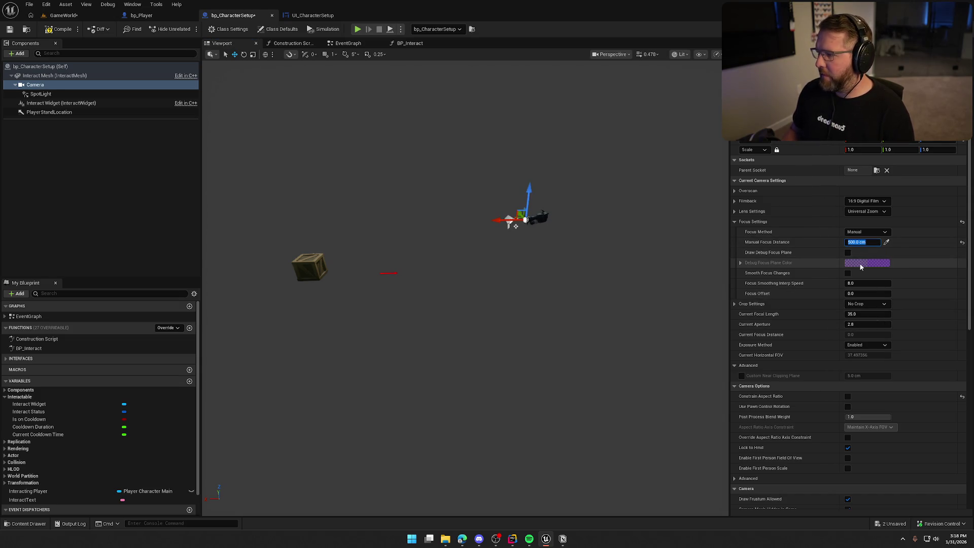
left_click(75, 16)
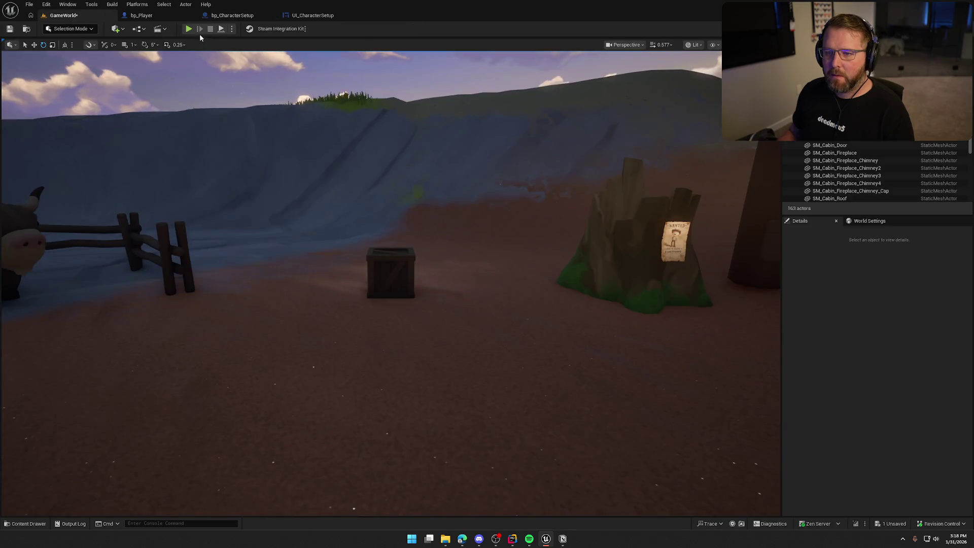
key("alt+p")
key("shift+w")
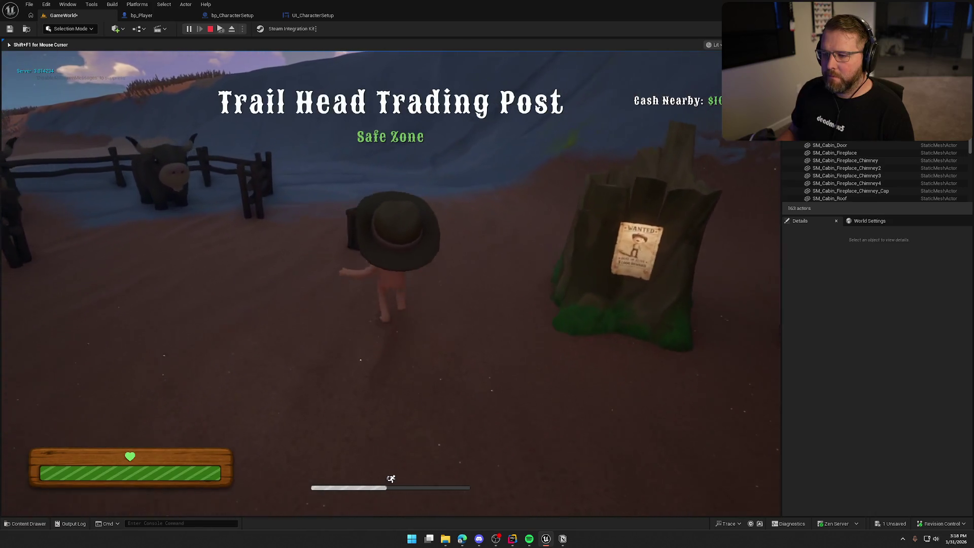
key("e")
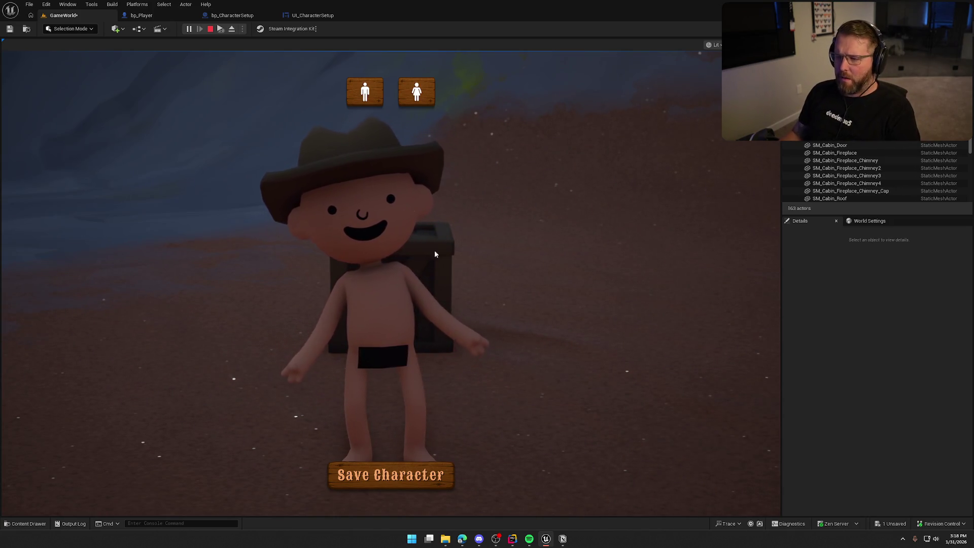
key("Escape")
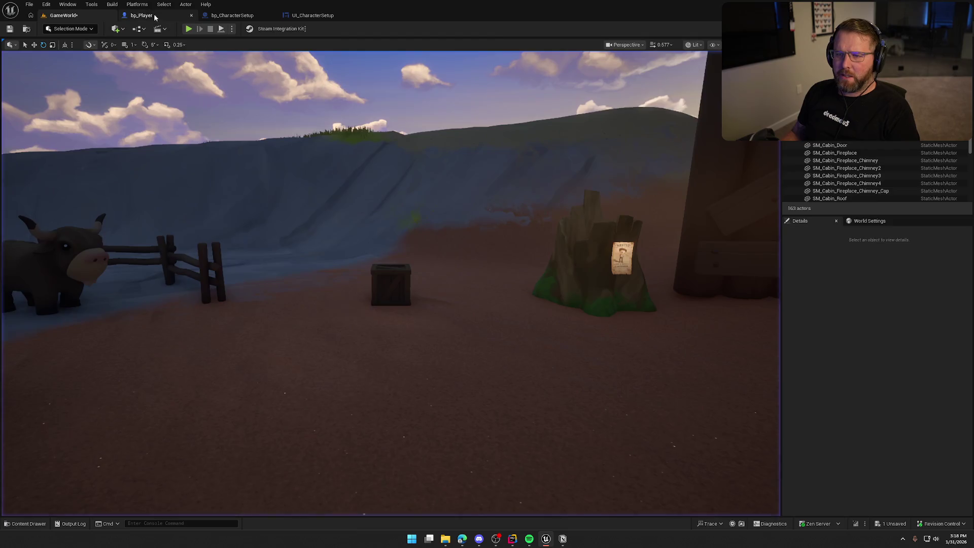
Step: Select both the male and female icon images in UI_CharacterSetup and open their tint colour picker
left_click(232, 15)
left_click(312, 15)
left_click(368, 183)
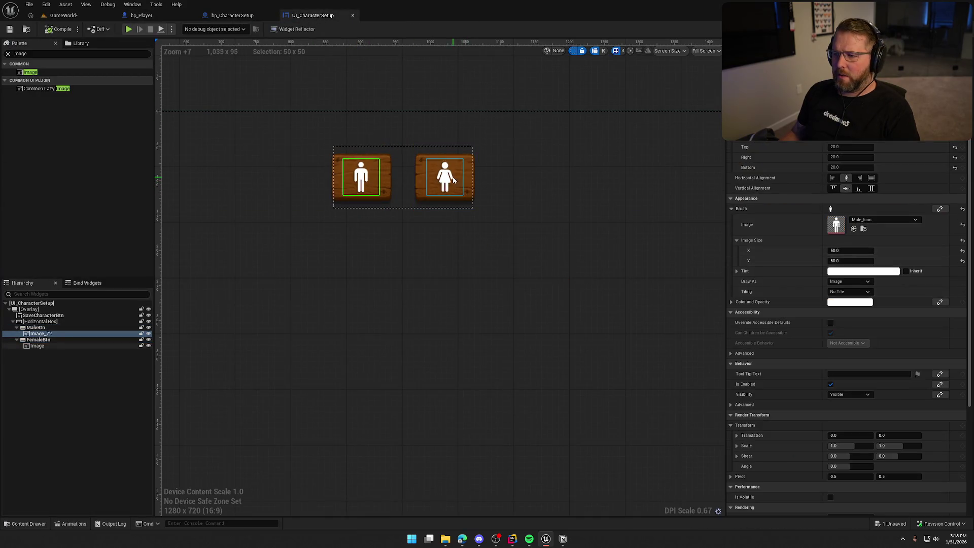
left_click(445, 177, "ctrl")
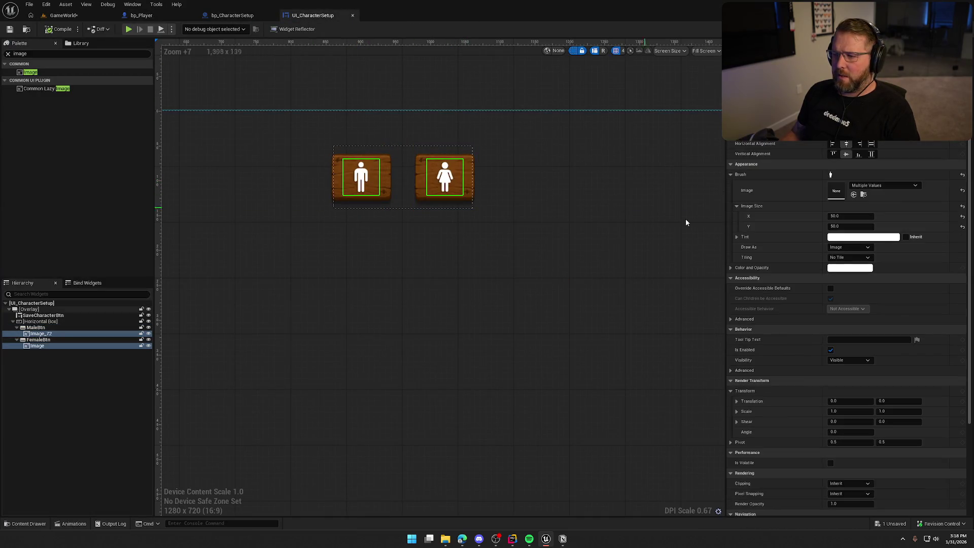
left_click(849, 268)
mouse_move(775, 311)
left_mouse_down()
mouse_move(776, 287)
mouse_move(776, 308)
left_mouse_up()
mouse_move(725, 341)
left_mouse_down()
mouse_move(707, 326)
mouse_move(736, 350)
mouse_move(751, 344)
left_mouse_up()
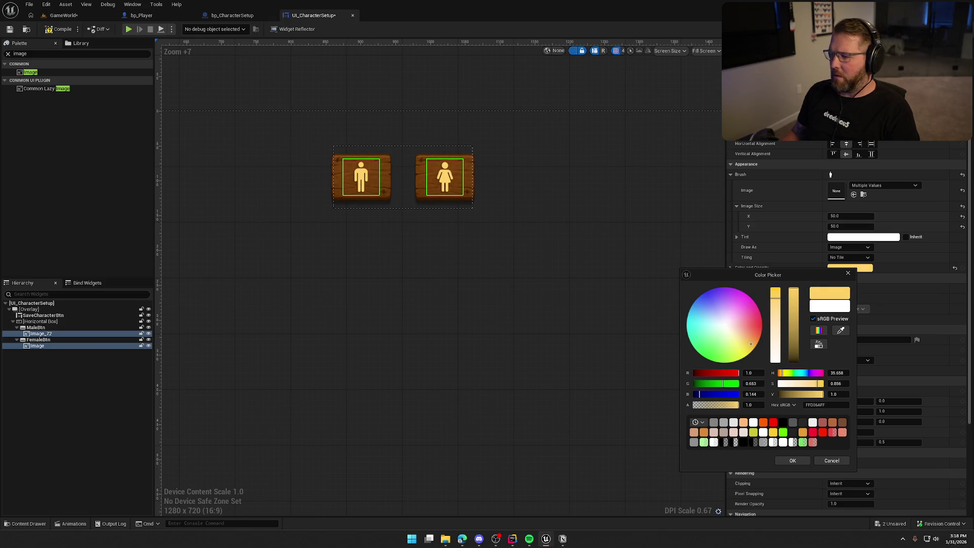
Step: Tint both icons with the light peach preset colour and save the widget
left_click(705, 434)
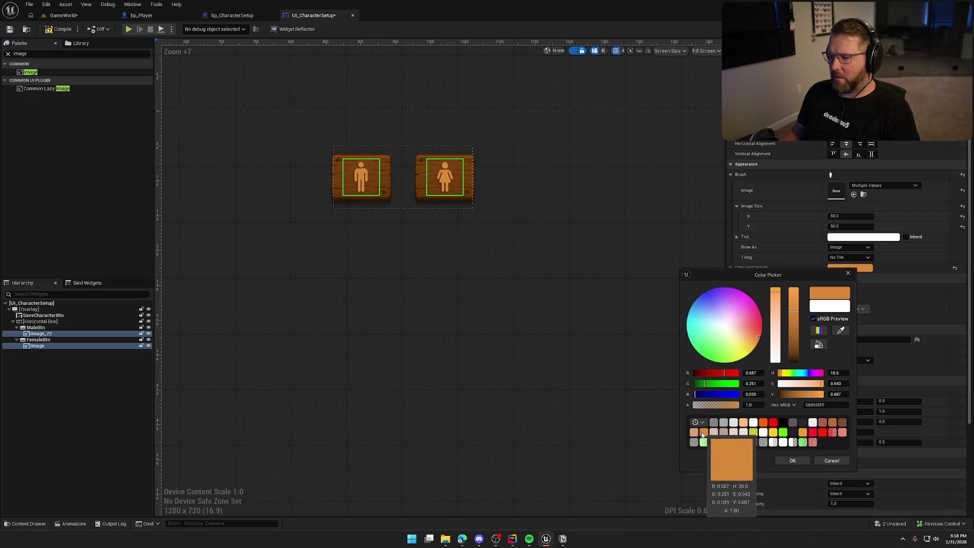
left_click(695, 433)
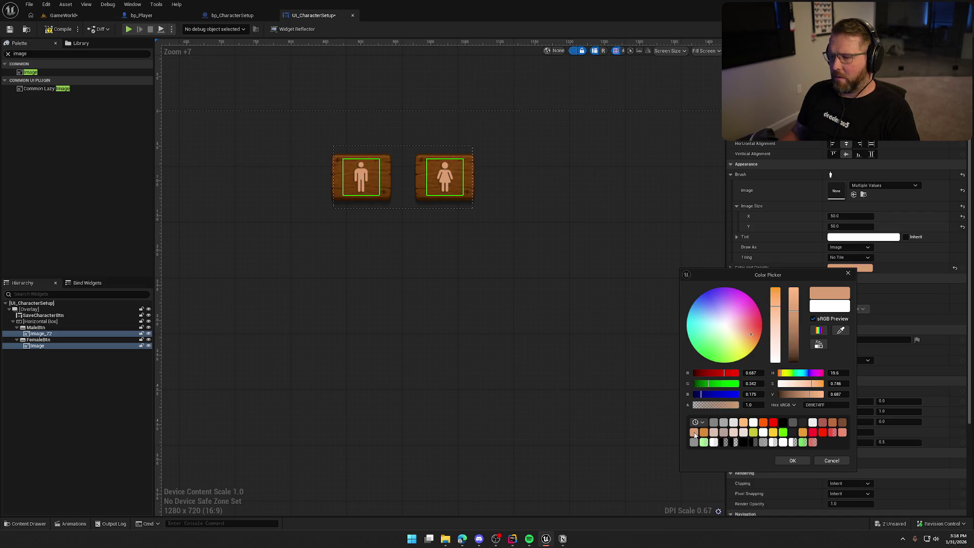
left_click(774, 433)
left_click(702, 433)
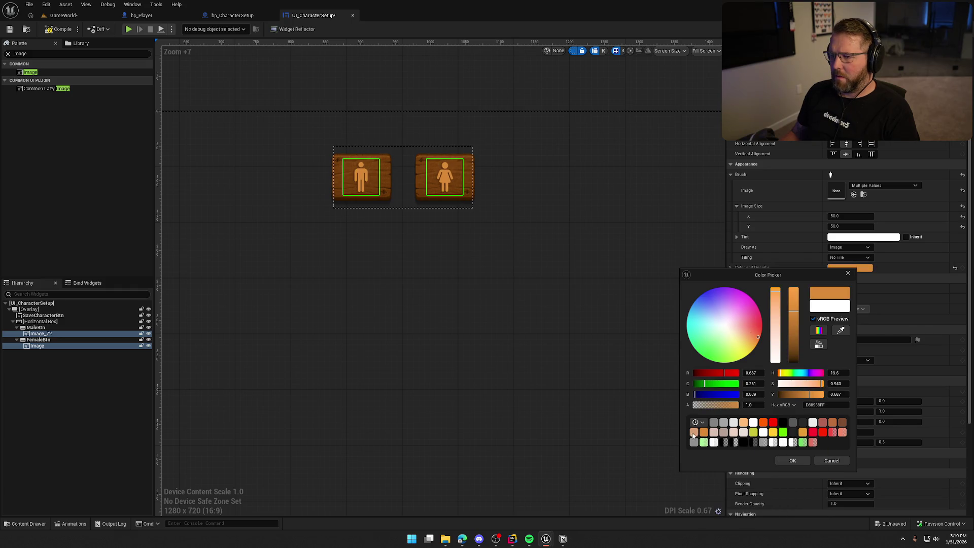
left_click(695, 432)
left_click(792, 460)
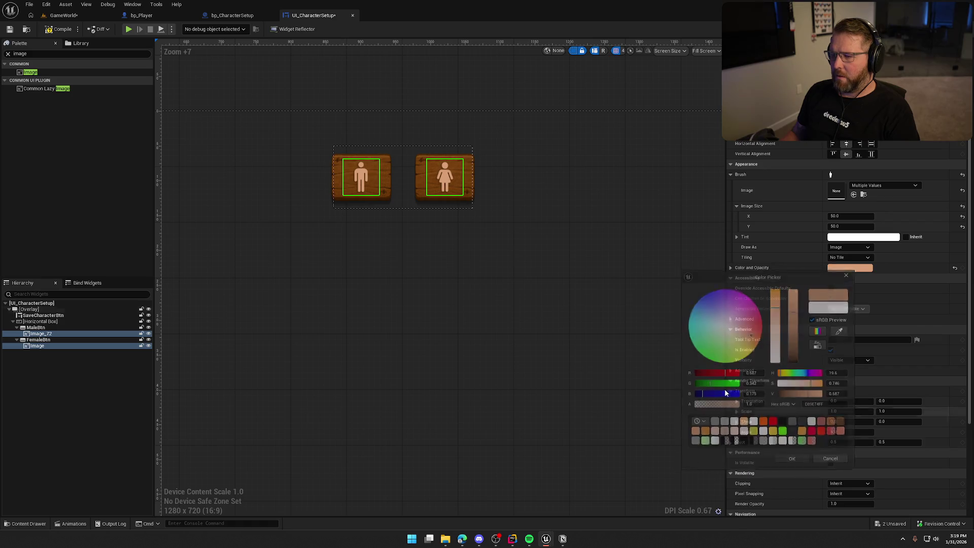
left_click(477, 90)
key("ctrl+s")
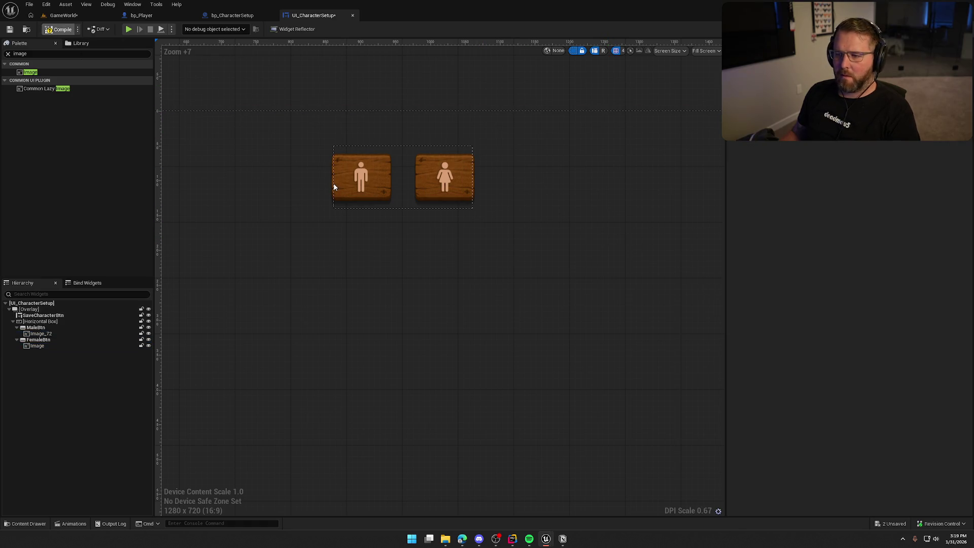
scroll(556, 229, "down", 7)
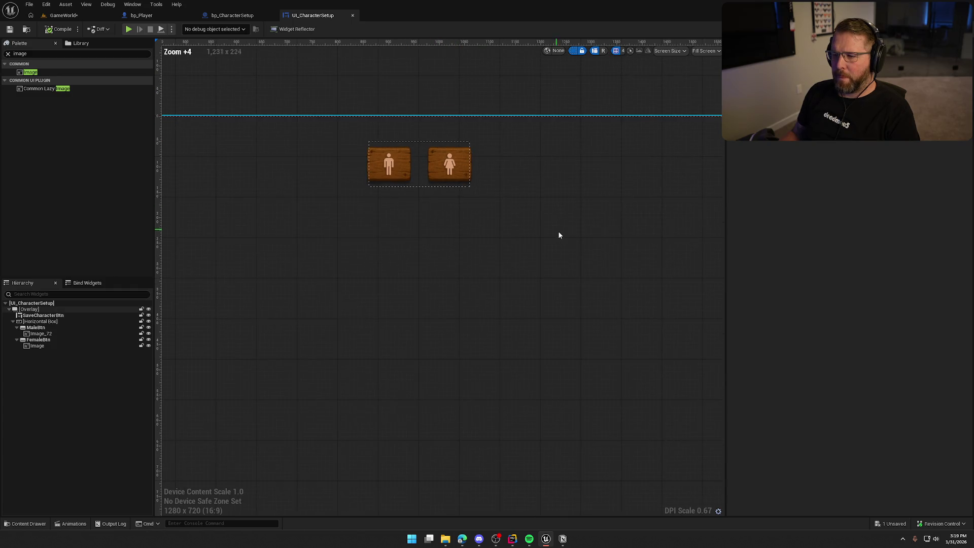
Step: Try sampling the icons' tint from the Save Character button with the eyedropper
left_click(413, 406)
left_click(400, 180)
left_click(431, 180, "ctrl")
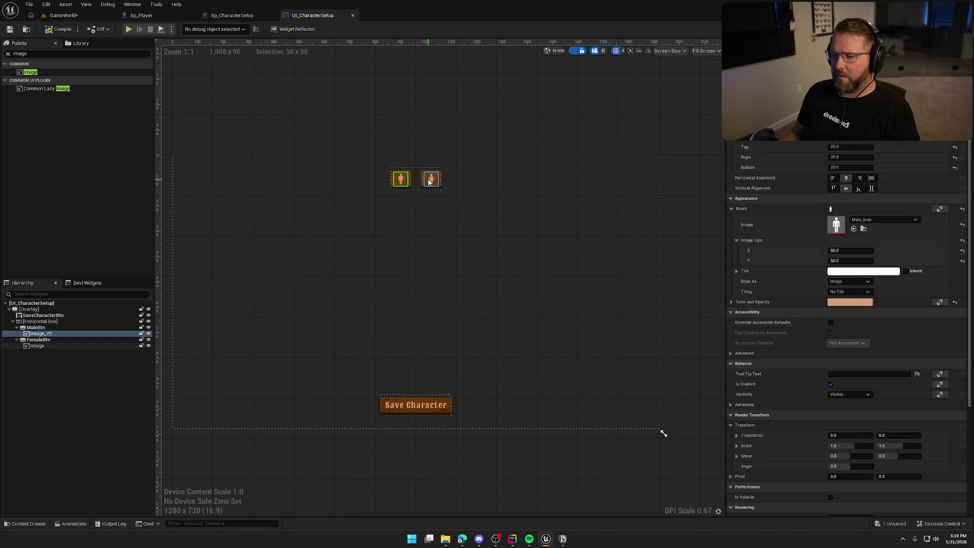
left_click(850, 267)
left_click(828, 330)
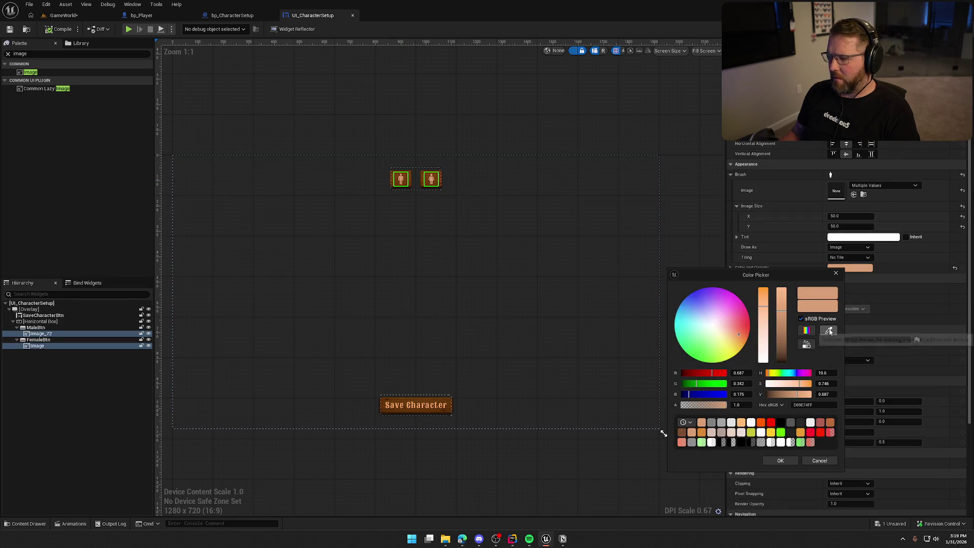
left_click(448, 401)
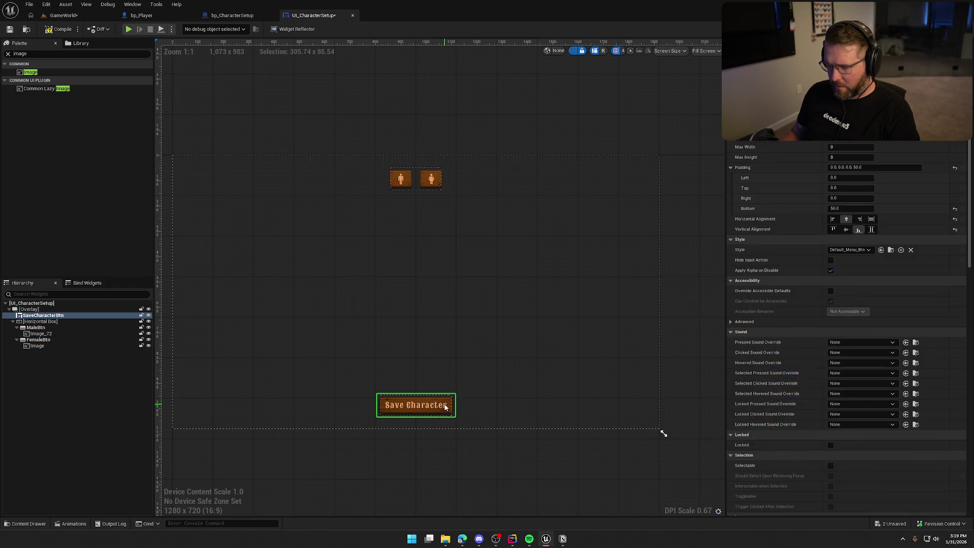
Step: Turn off the dashed widget outlines on the canvas and save UI_CharacterSetup
left_click(456, 121)
left_click(572, 50)
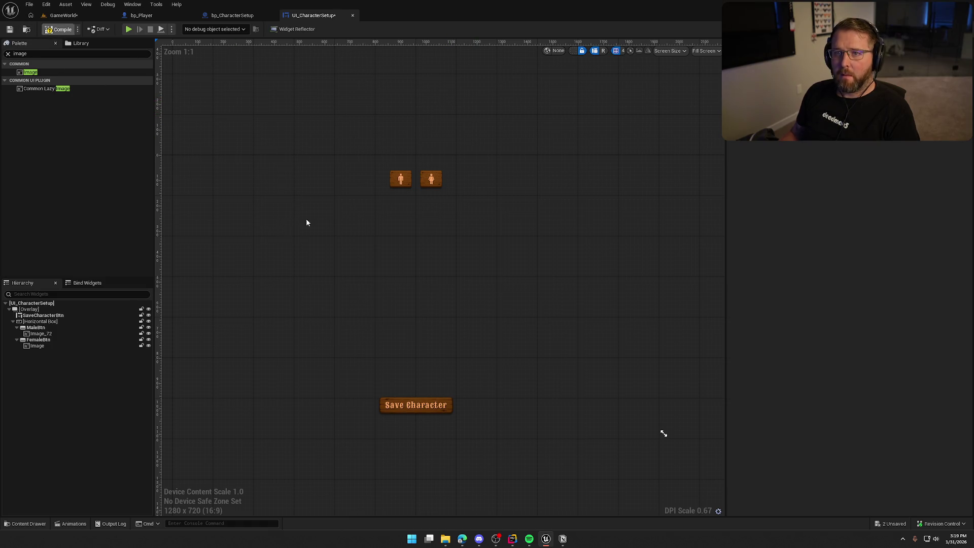
scroll(404, 181, "up", 9)
key("ctrl+s")
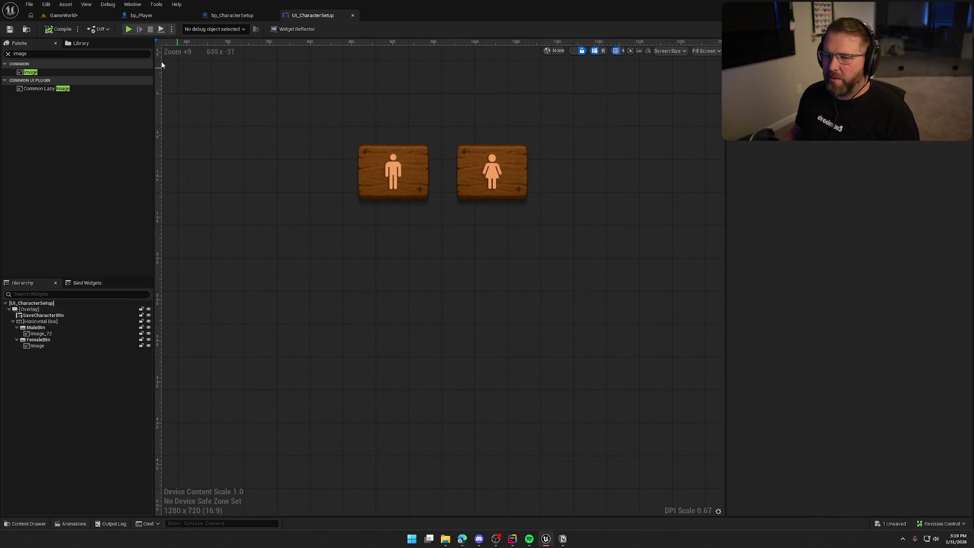
scroll(397, 209, "down", 10)
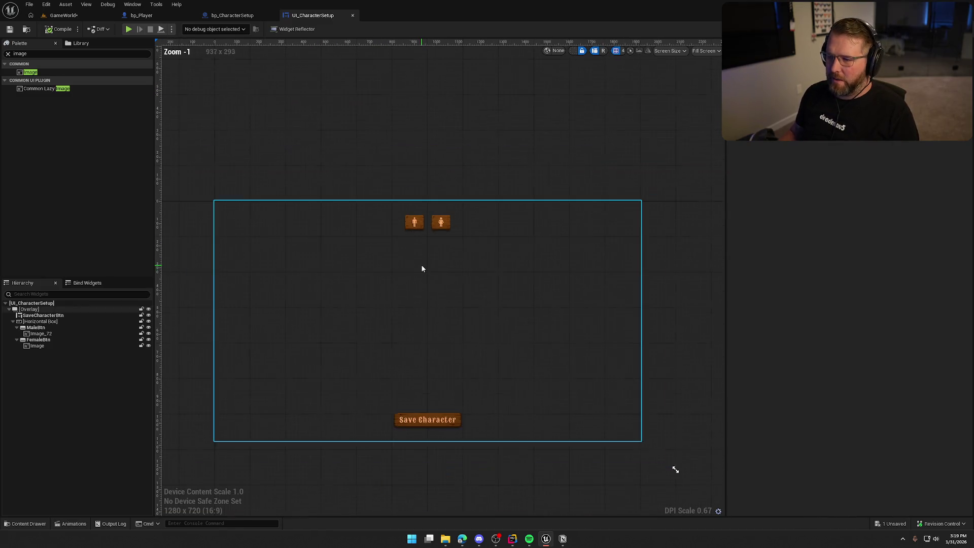
scroll(451, 287, "up", 1)
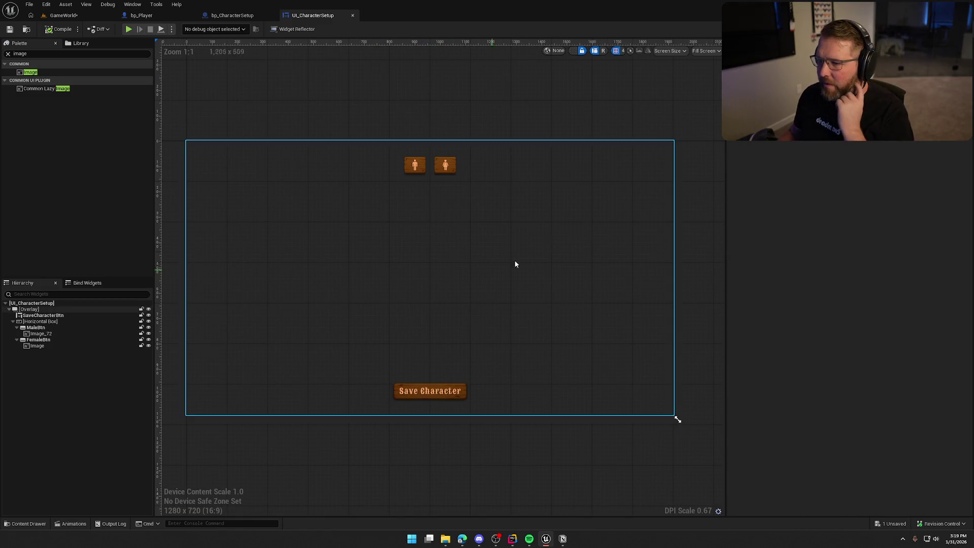
left_click(394, 112)
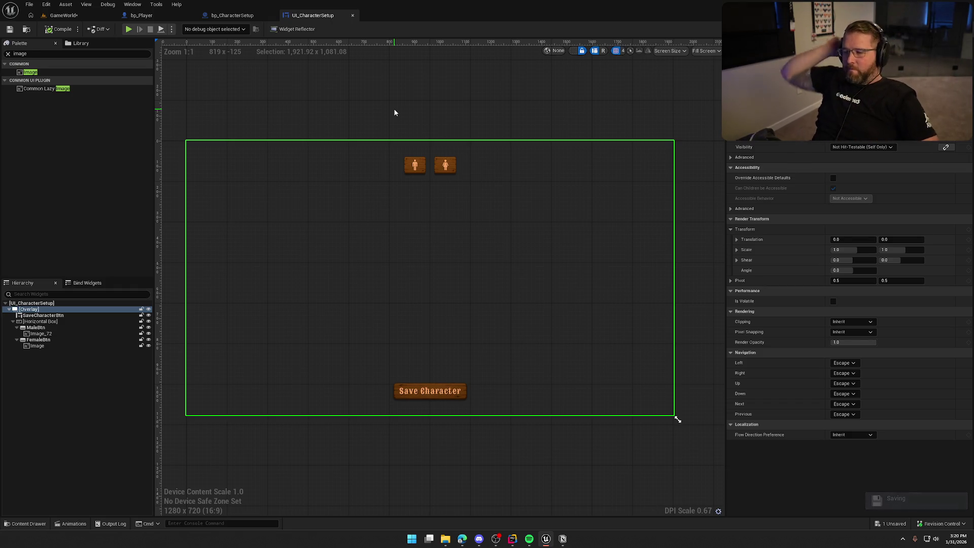
left_click(395, 121)
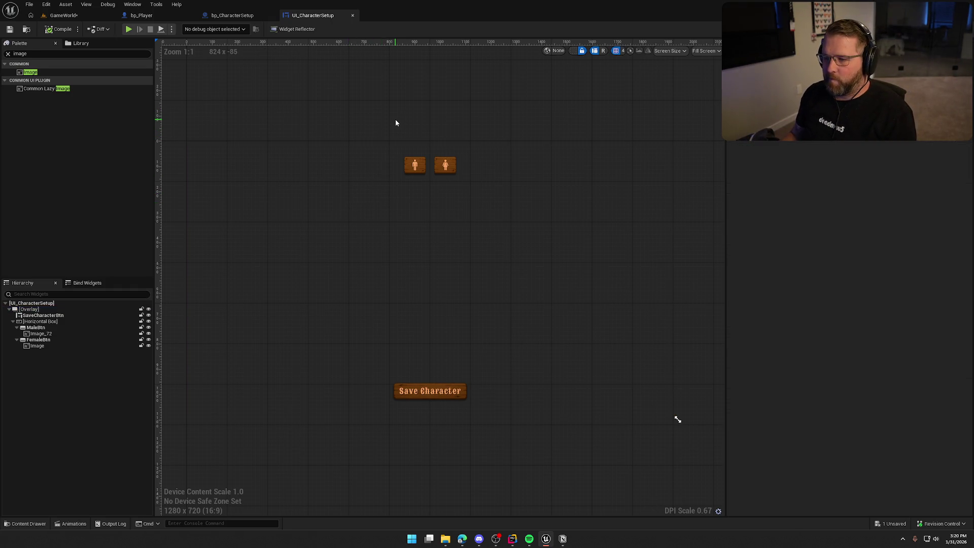
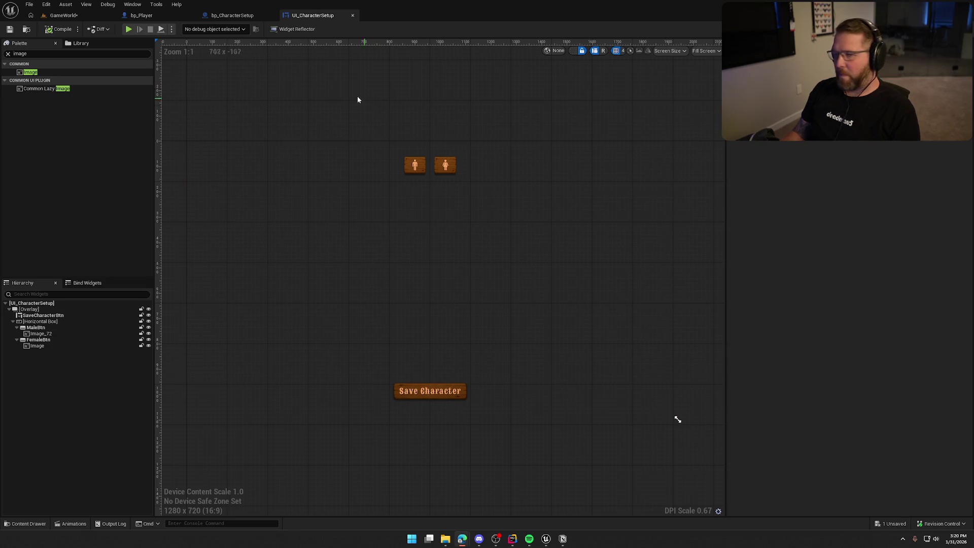
Step: From GameWorld, set Render Focus Rule to Never in Project Settings and close the settings tab
left_click(62, 15)
left_click(46, 4)
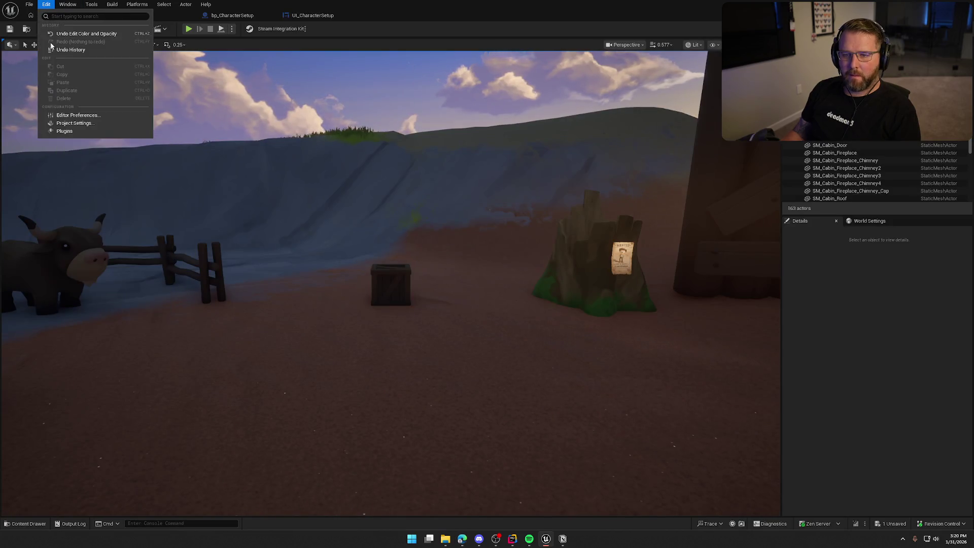
left_click(75, 123)
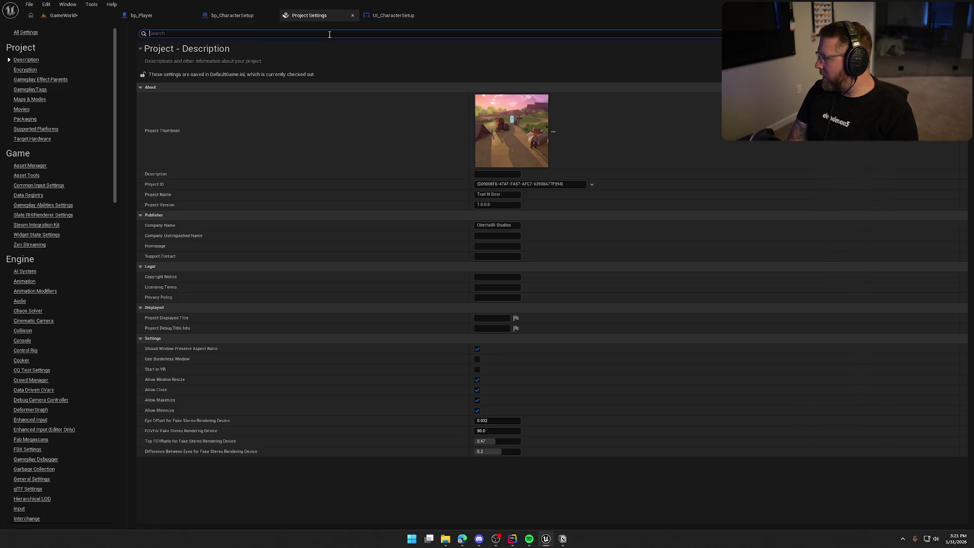
type("render f")
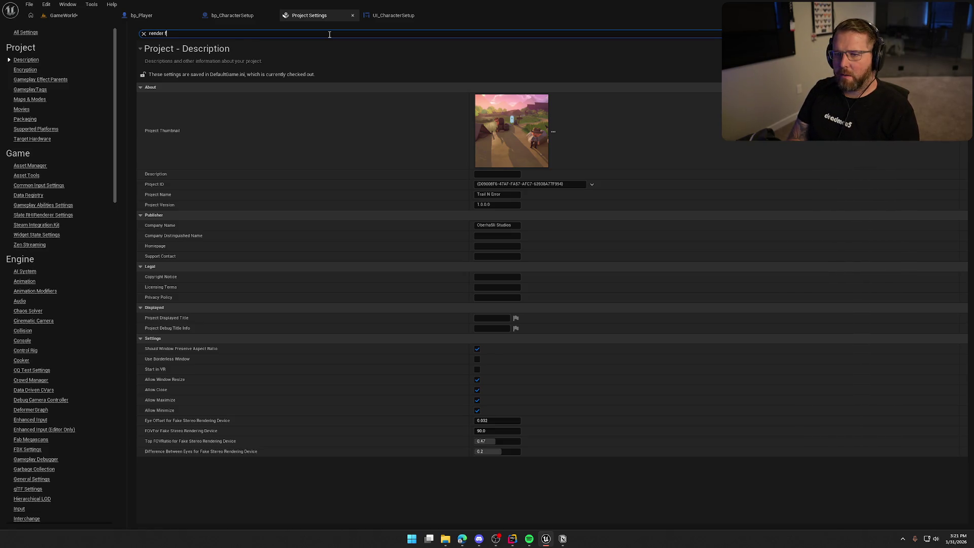
type("ocus")
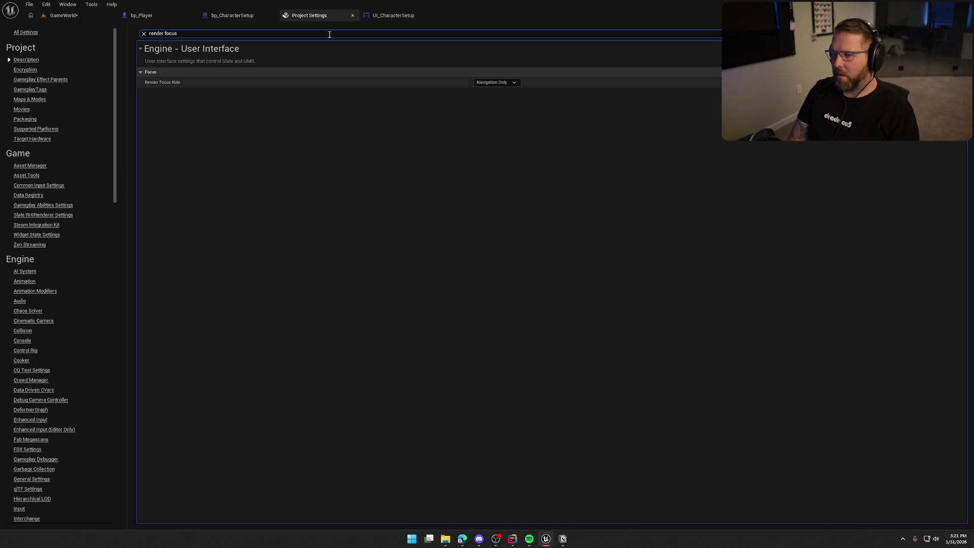
left_click(489, 82)
left_click(490, 112)
left_click(248, 17)
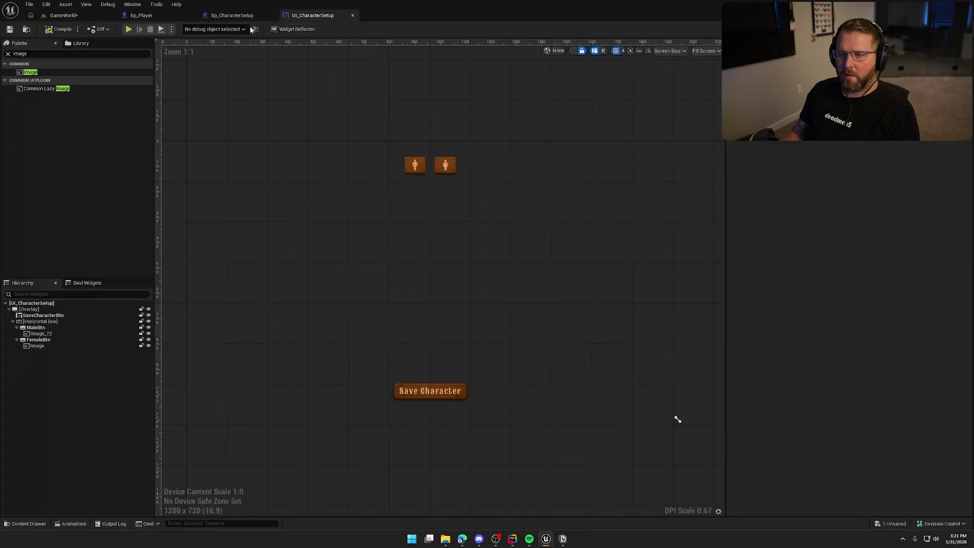
Step: Save the GameWorld map and start a play-in-editor session
left_click(63, 15)
key("ctrl+s")
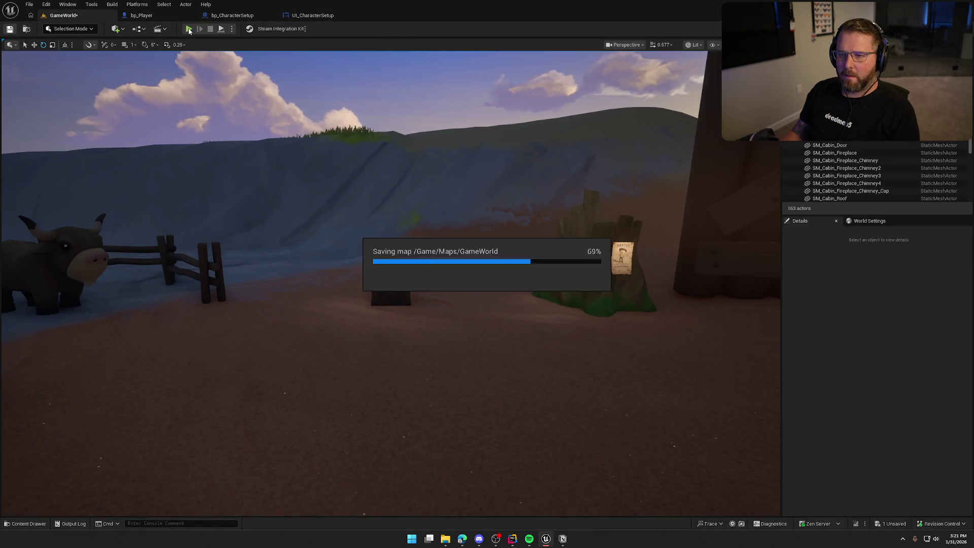
left_click(189, 29)
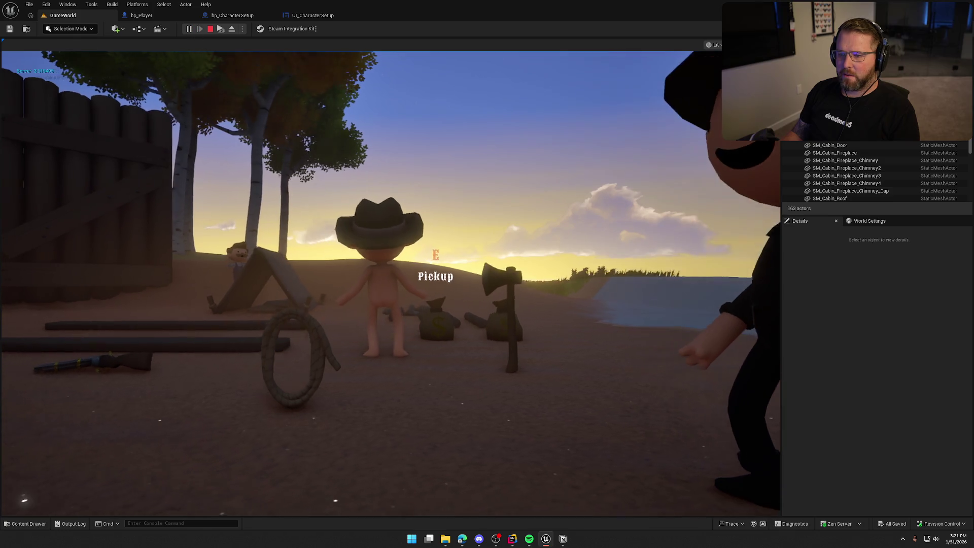
Step: Walk the character to the customize prompt, open customization with E, then stop and return to UI_CharacterSetup
key("shift+w")
key("w")
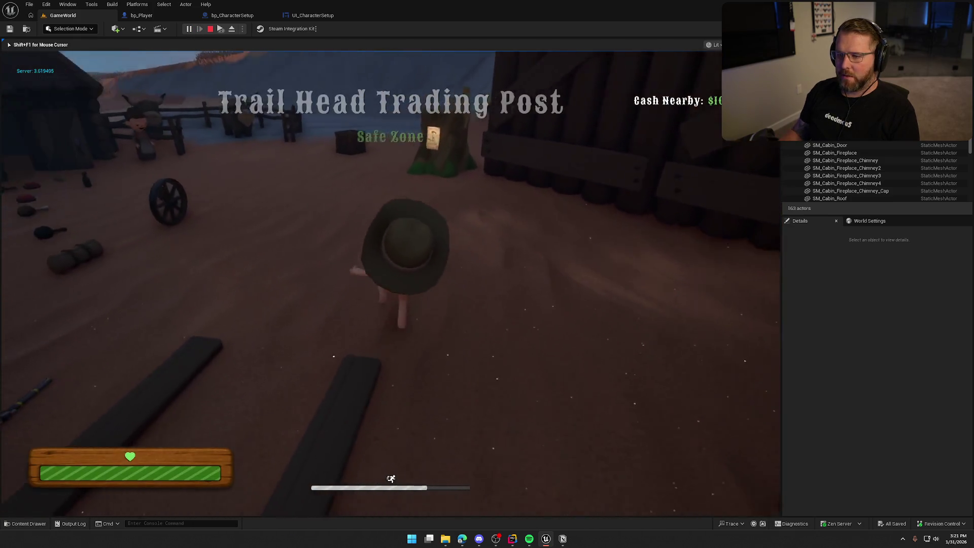
mouse_move(389, 274)
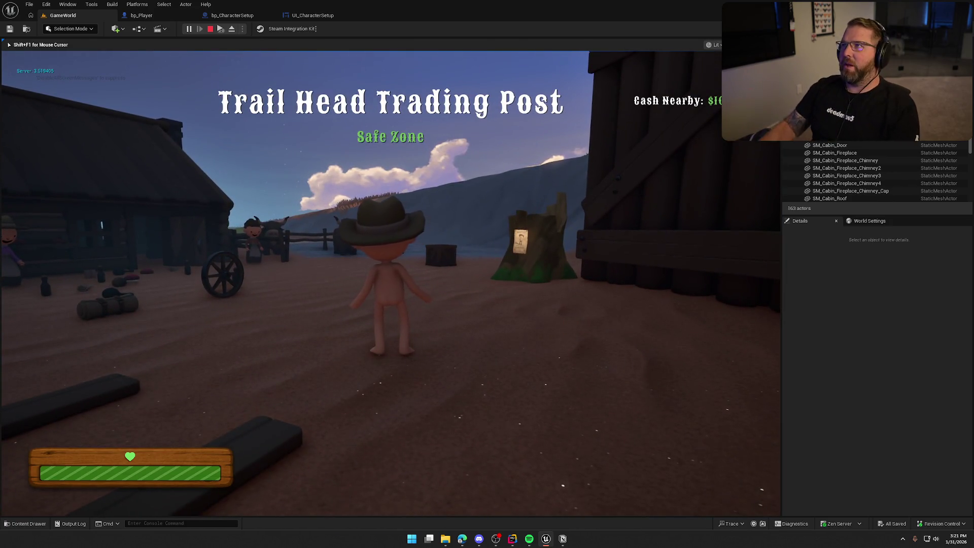
key("w")
key("w")
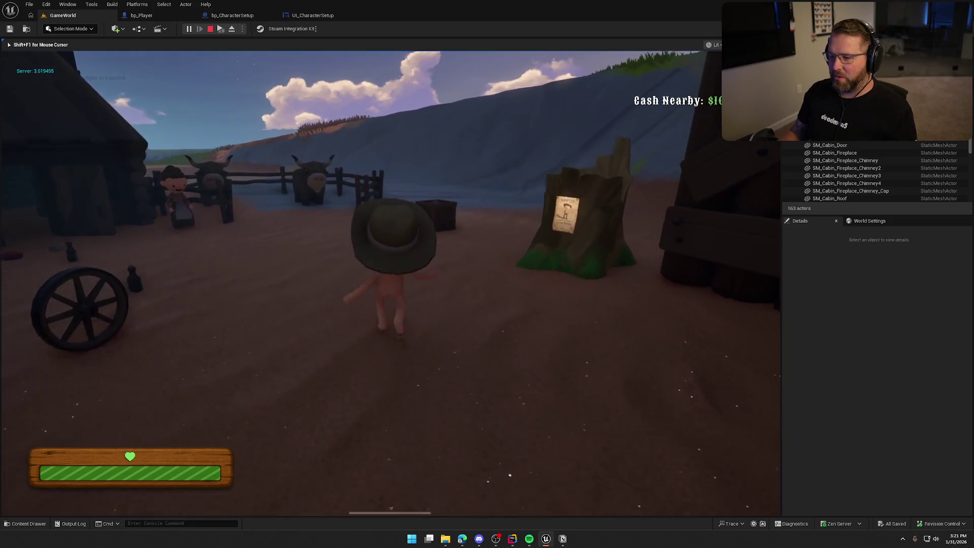
key("e")
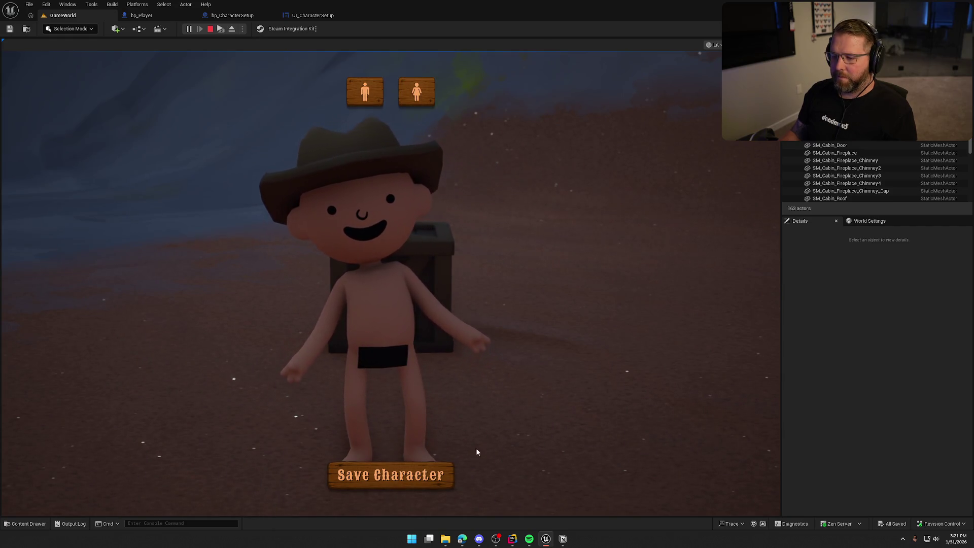
key("Escape")
left_click(301, 17)
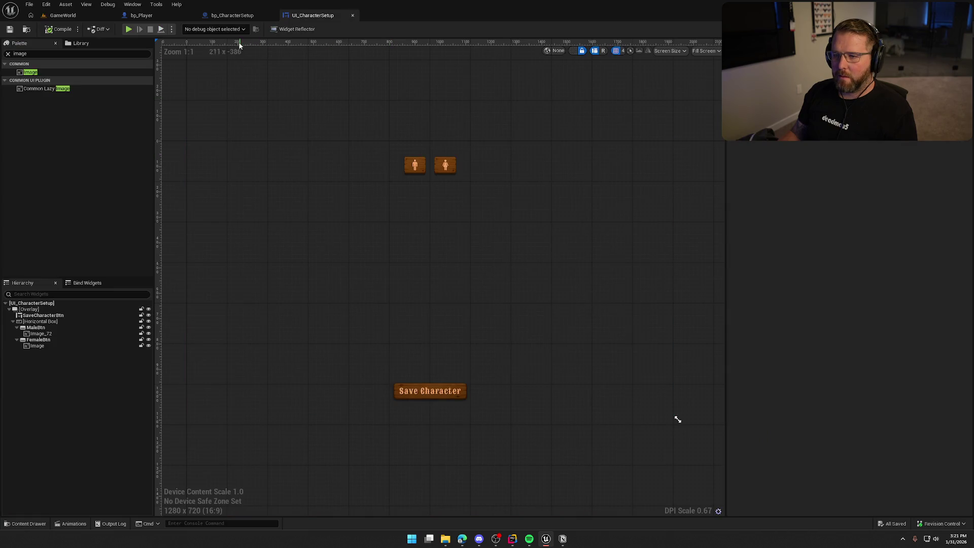
Step: Tilt the bp_CharacterSetup camera slightly with the rotate gizmo and play-test it in GameWorld
left_click(233, 15)
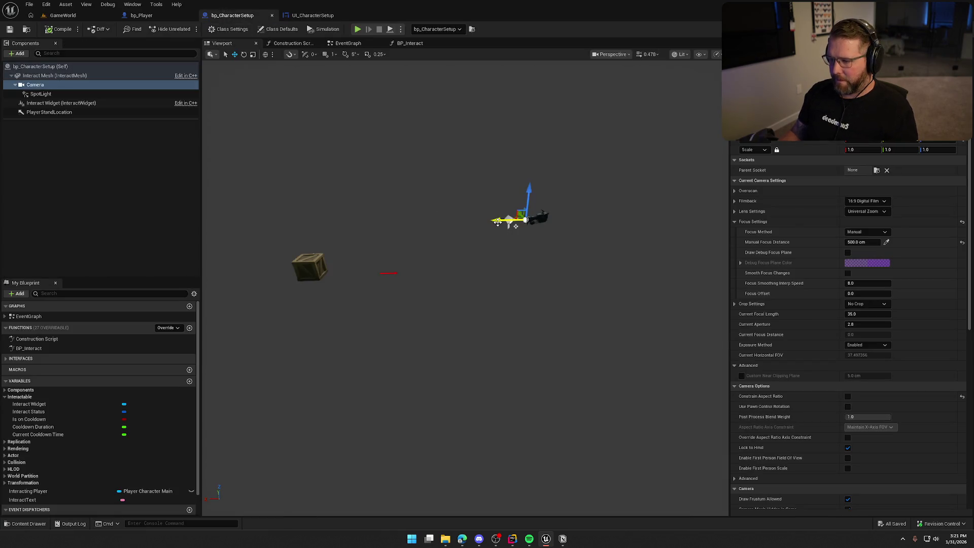
key("e")
left_click_drag(507, 190, 510, 185)
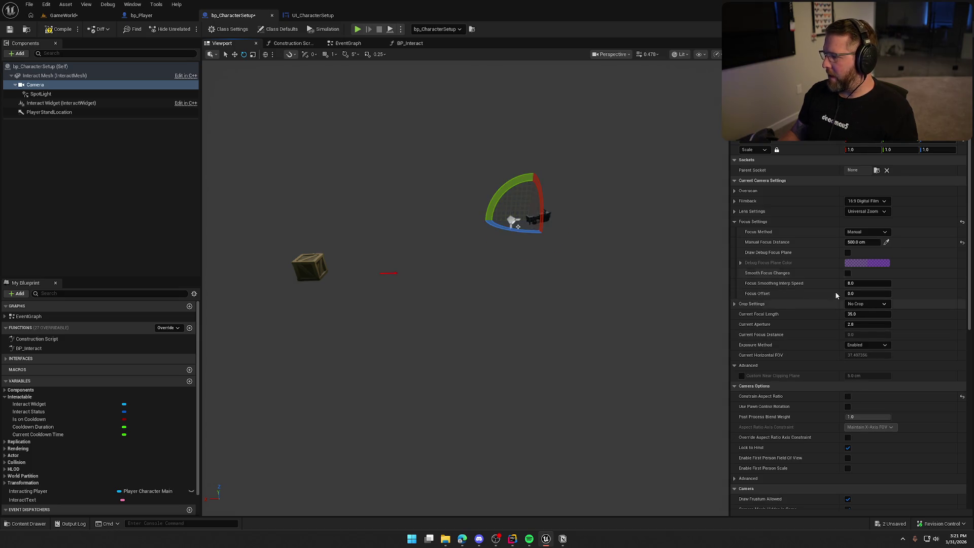
left_click(63, 16)
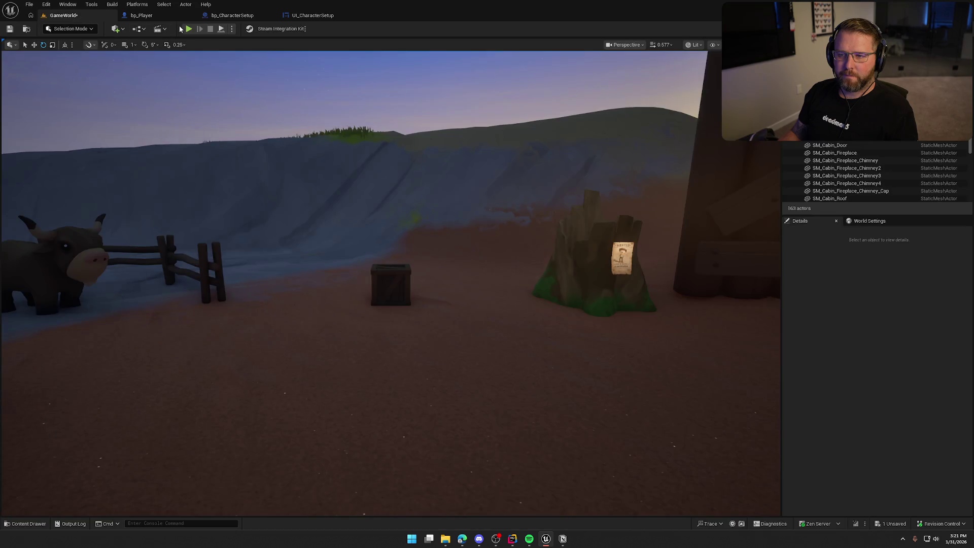
key("alt+p")
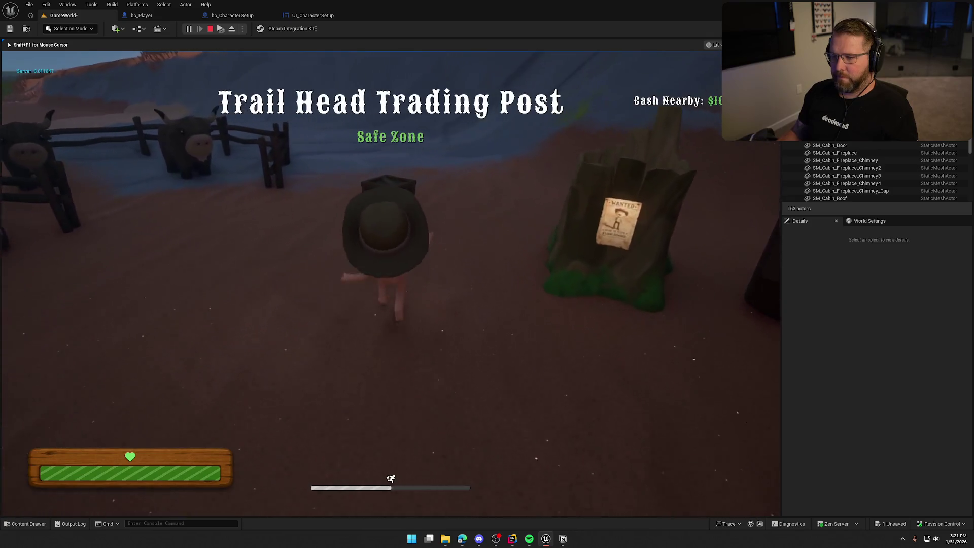
key("shift+F1")
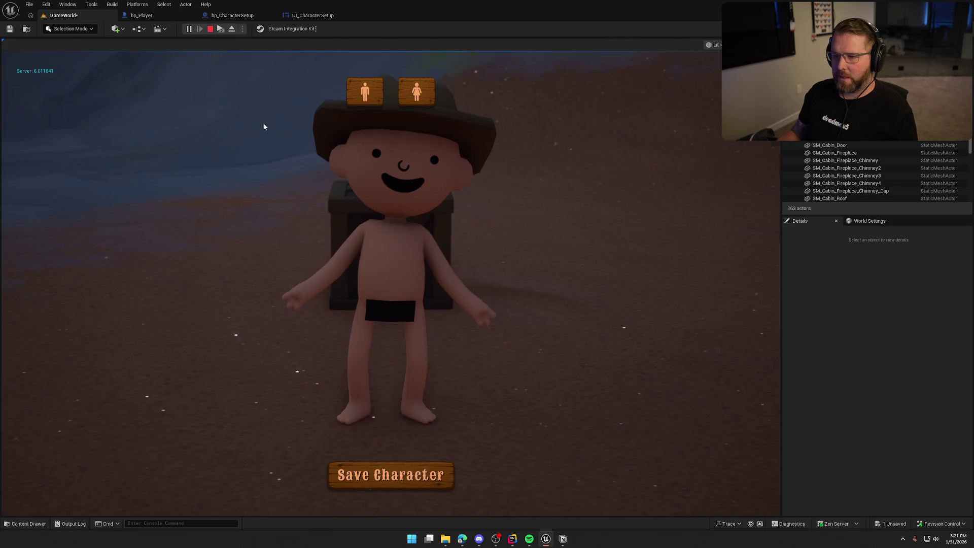
left_click(210, 29)
Step: Rotate the bp_CharacterSetup camera a bit further and return to GameWorld to re-test
left_click(245, 16)
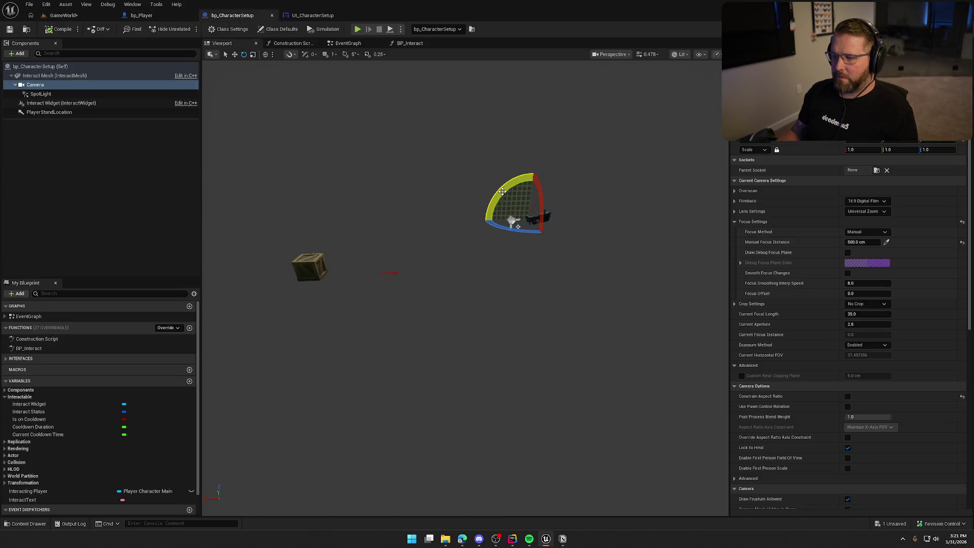
left_click_drag(502, 191, 503, 195)
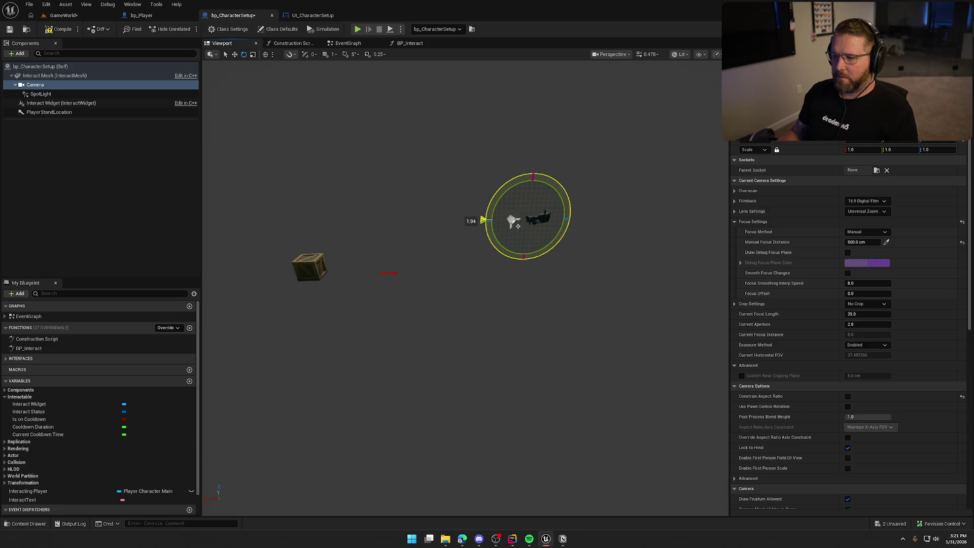
left_click_drag(483, 219, 484, 221)
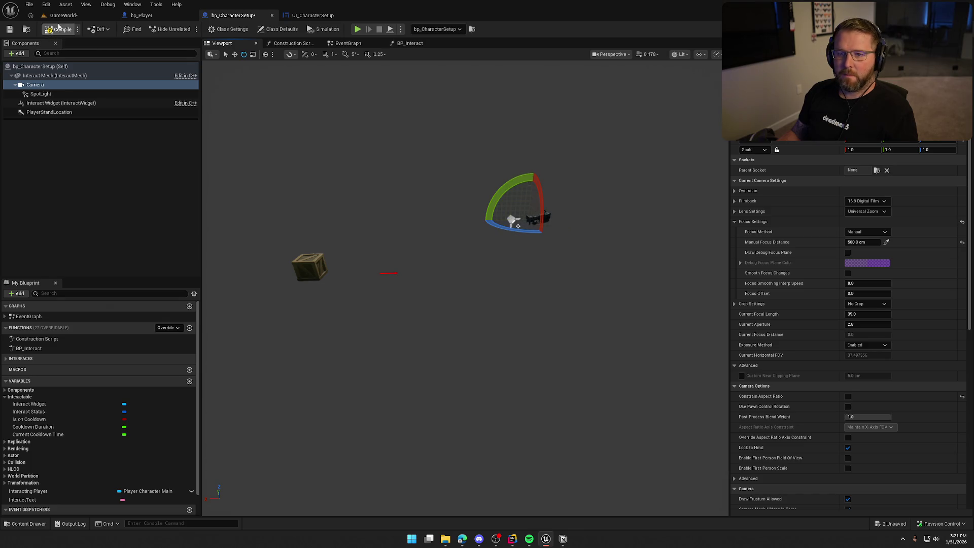
left_click(64, 16)
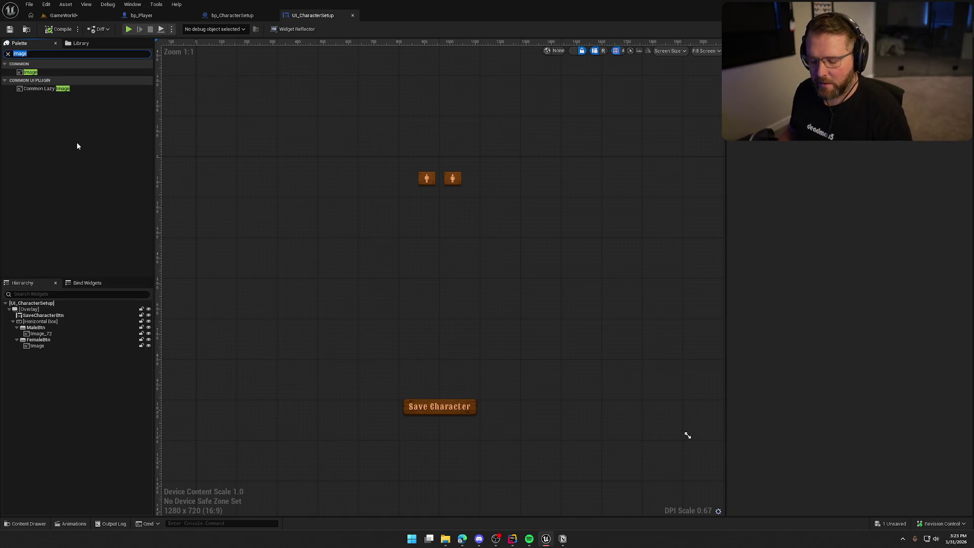
Step: Drag a Vertical Box from the Palette into the Hierarchy and set its Vertical Alignment to Center
type("vert")
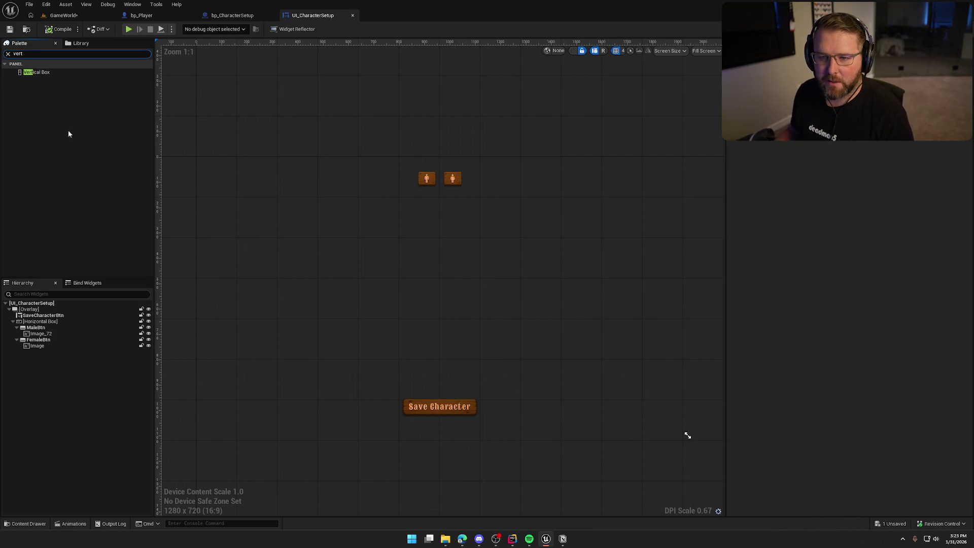
mouse_move(44, 72)
left_mouse_down()
mouse_move(56, 303)
mouse_move(259, 324)
left_mouse_up()
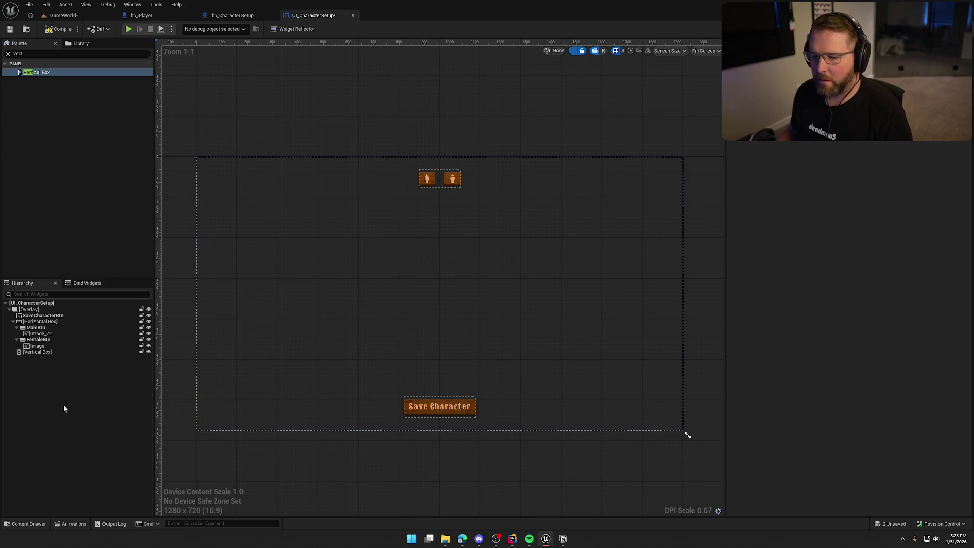
left_click(40, 351)
scroll(812, 213, "down", 5)
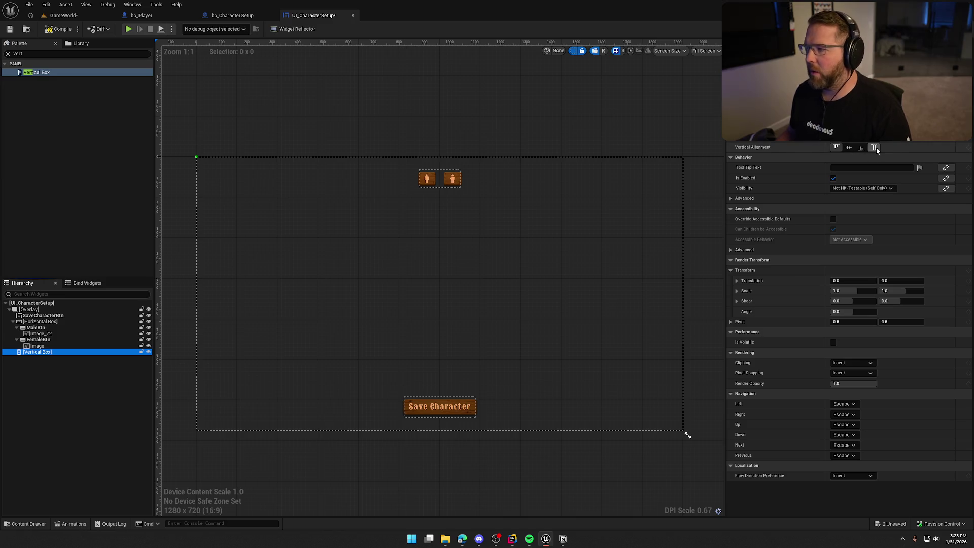
left_click(848, 147)
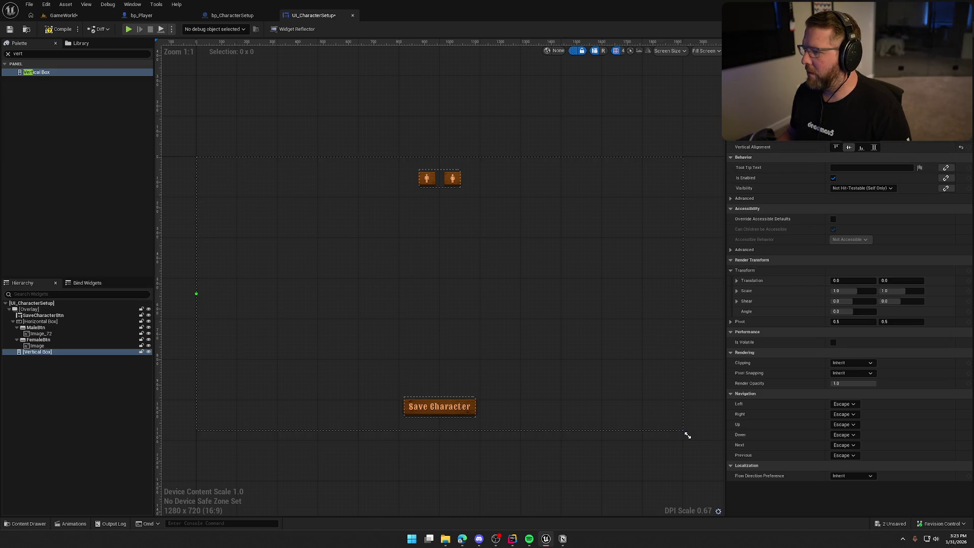
scroll(795, 144, "up", 2)
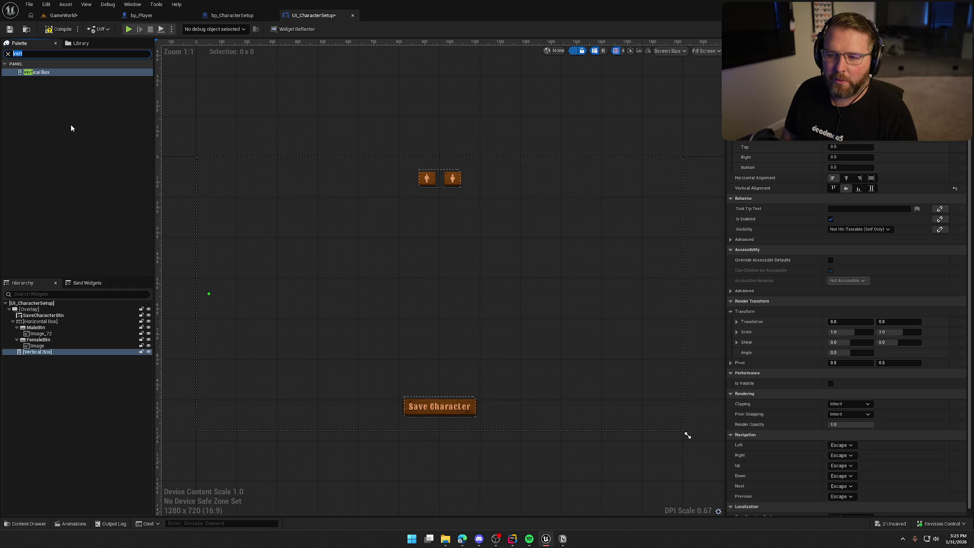
Step: Add an Overlay inside the Vertical Box and place an Image widget within it
type("over")
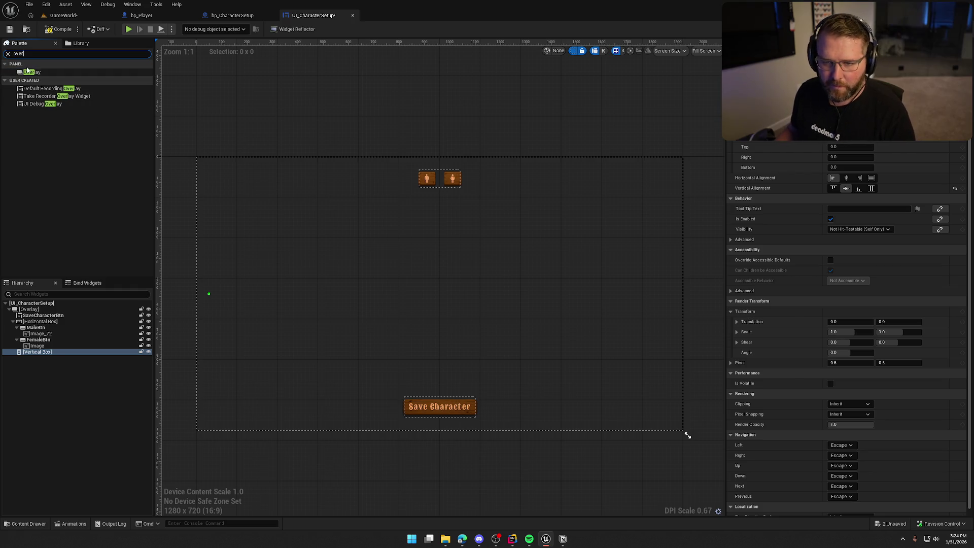
left_click_drag(28, 71, 116, 205)
left_click(37, 357)
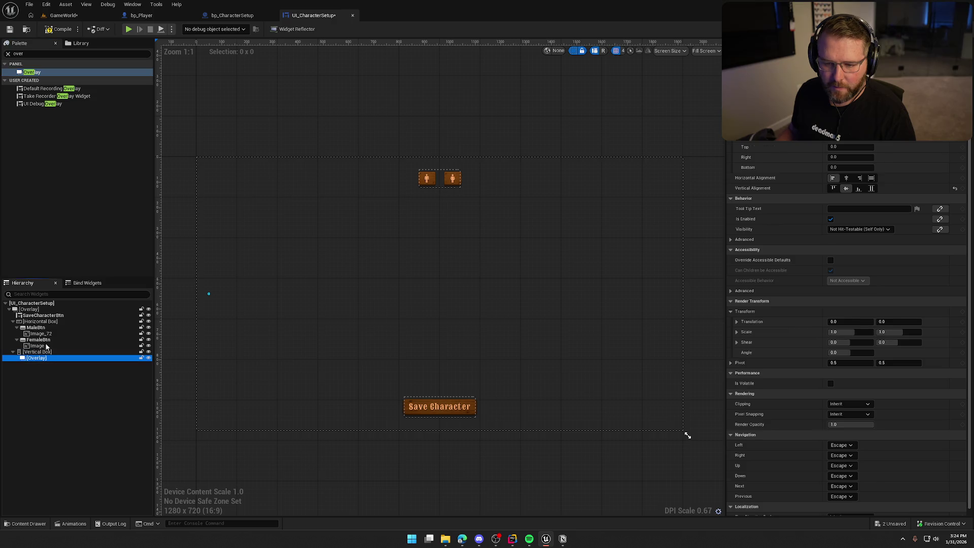
left_click(40, 53)
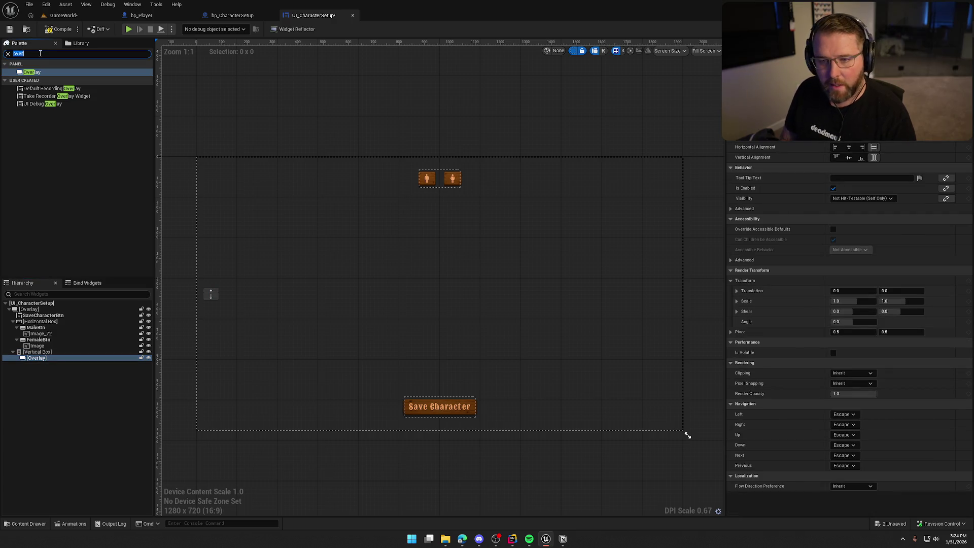
type("image")
left_click_drag(31, 72, 85, 333)
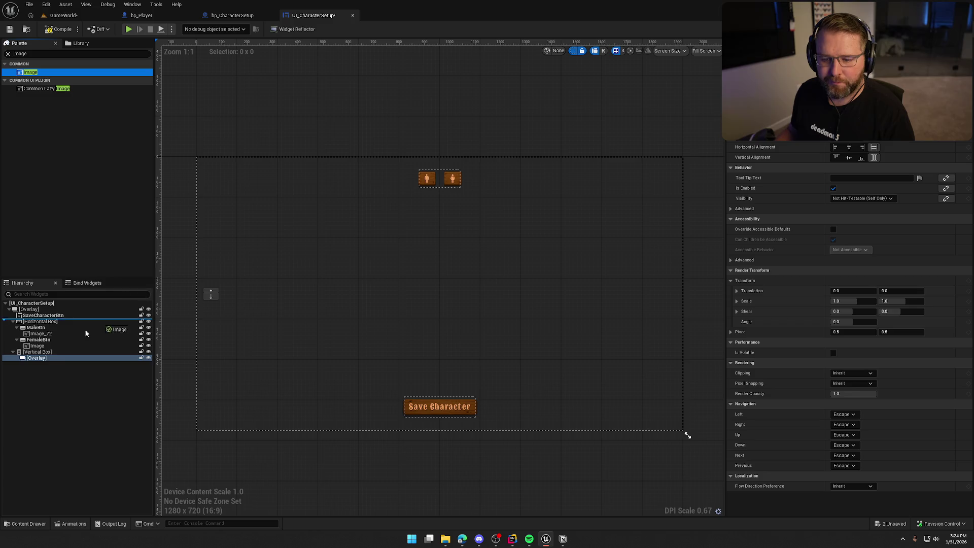
left_click_drag(31, 361, 32, 360)
Step: Add a Common Text widget to the Overlay and give it the Default_24 text style
left_click(36, 55)
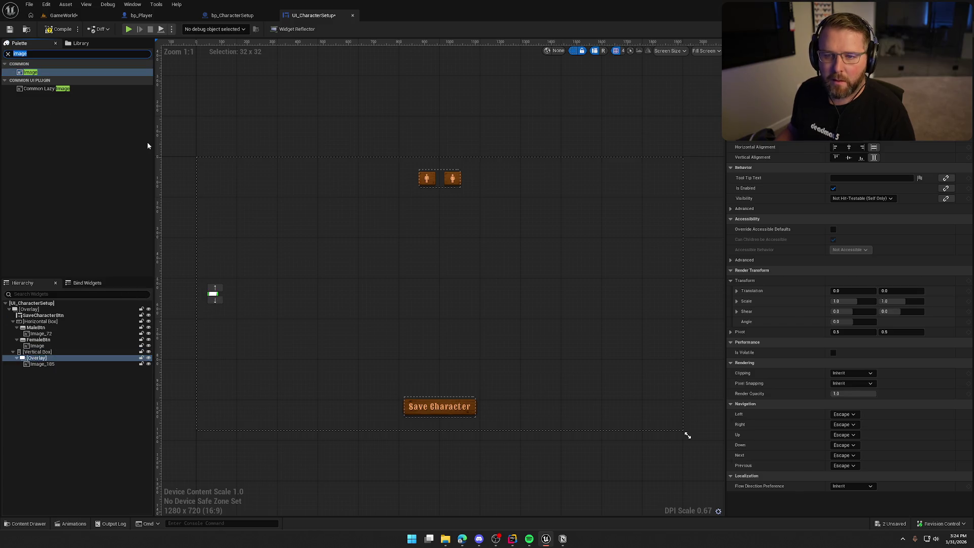
left_click(38, 73)
left_click_drag(53, 380, 42, 365)
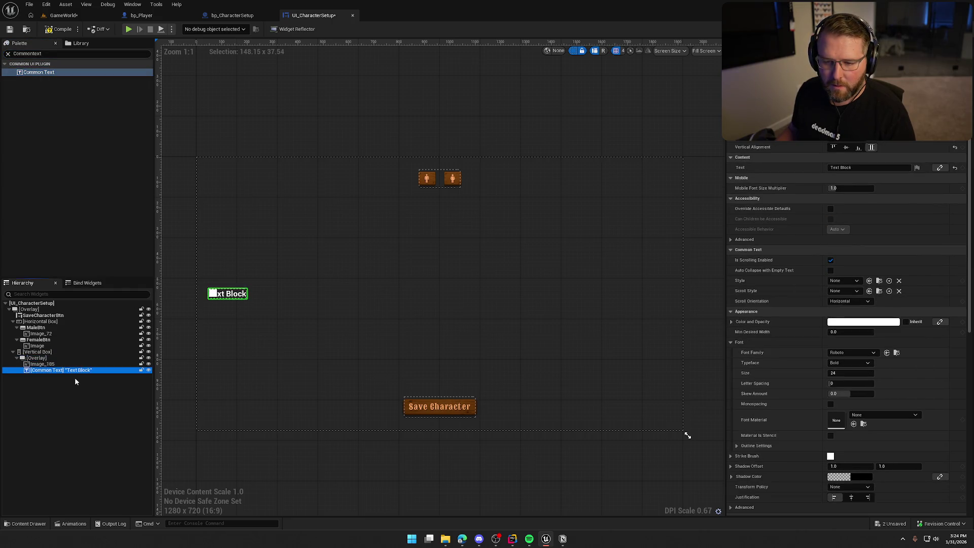
scroll(308, 313, "up", 4)
scroll(307, 313, "up", 1)
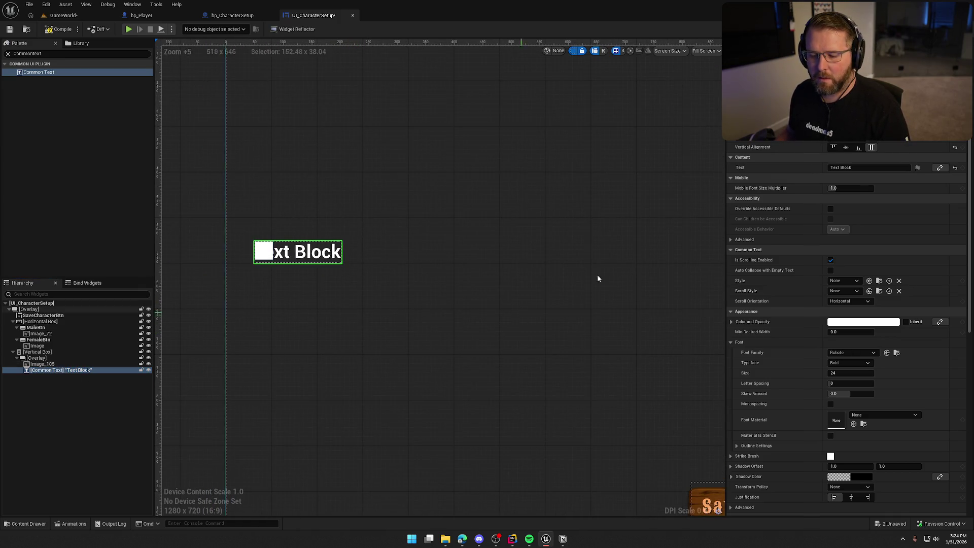
left_click(850, 353)
left_click(850, 355)
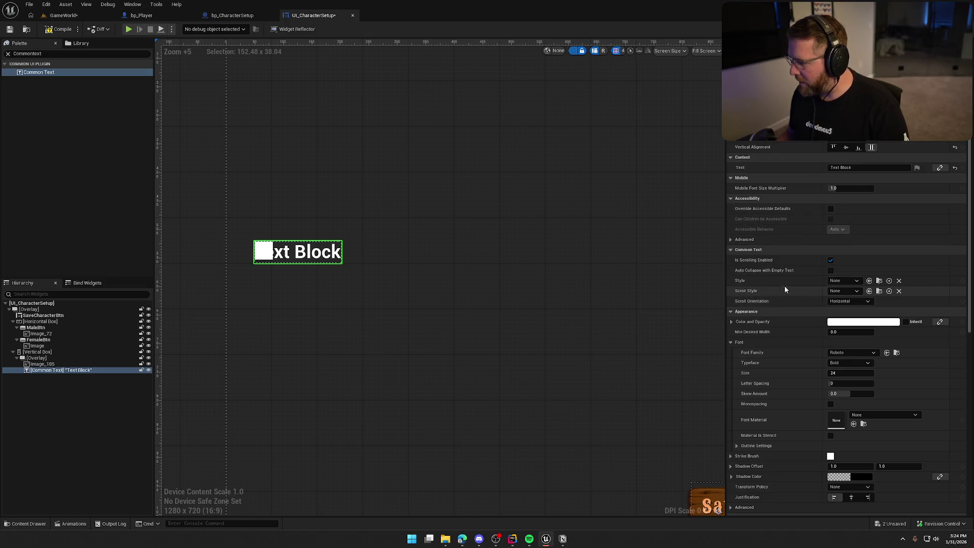
left_click(844, 280)
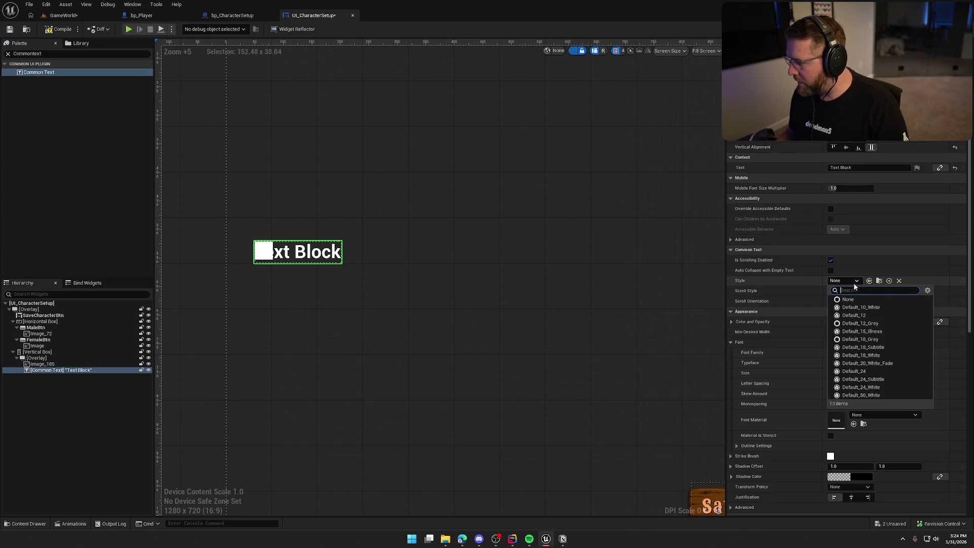
left_click(899, 374)
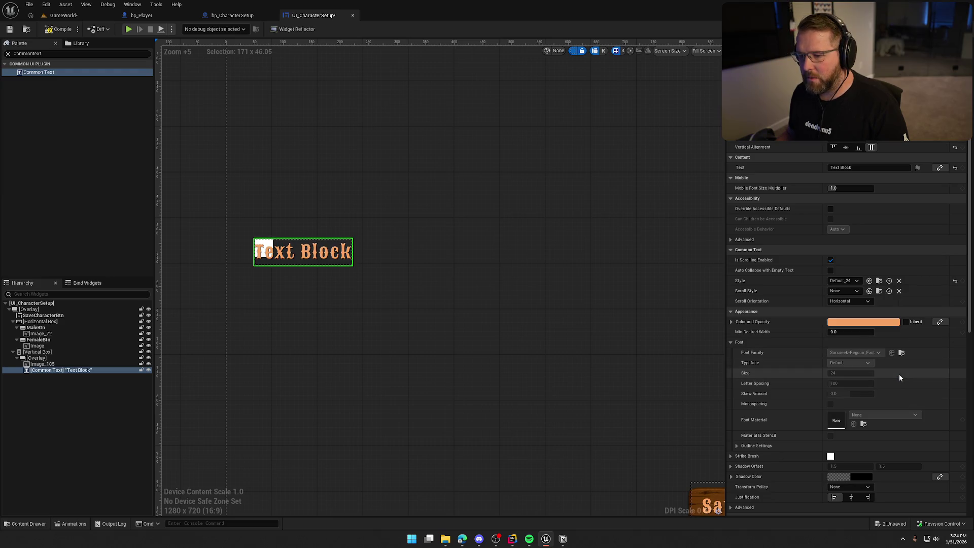
Step: Change the Common Text label to read 'Head'
left_click(862, 167)
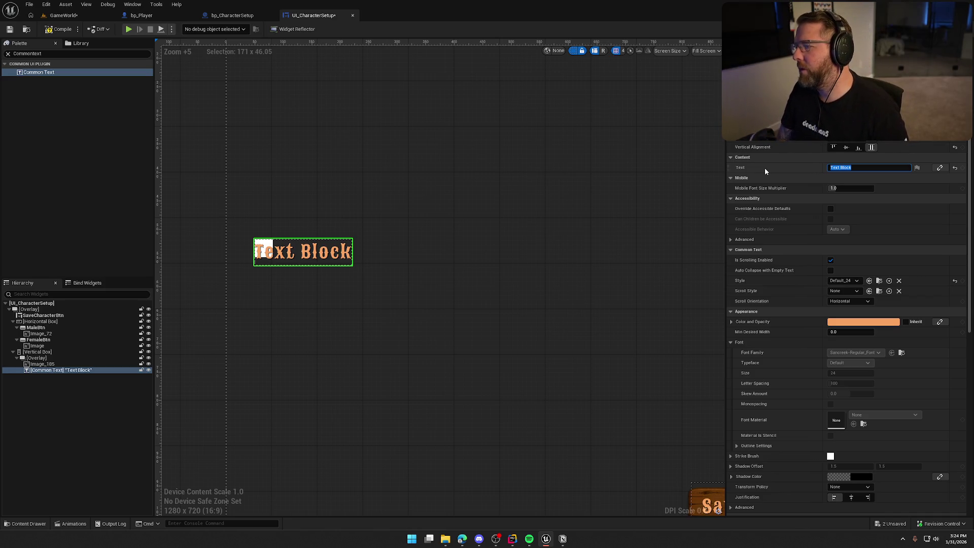
type("Hea")
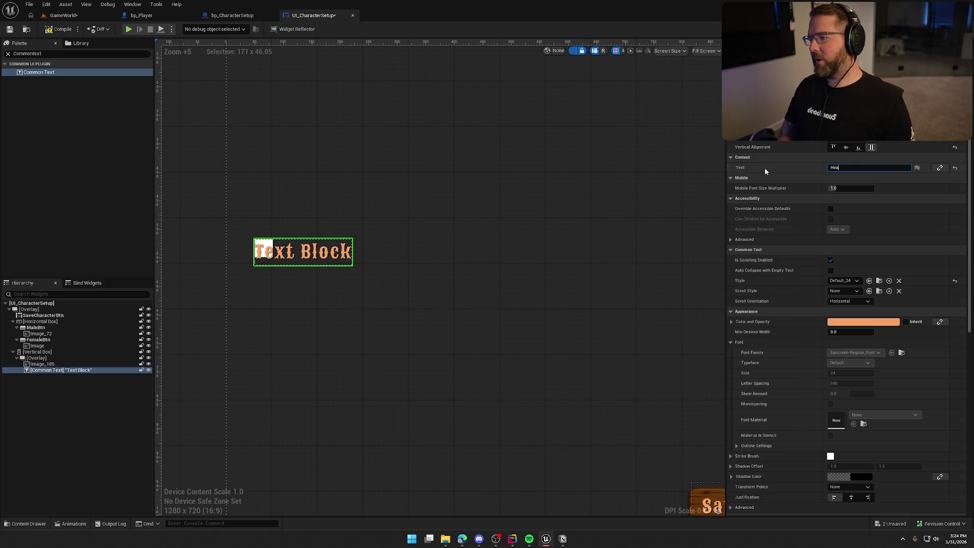
type("d")
key("Return")
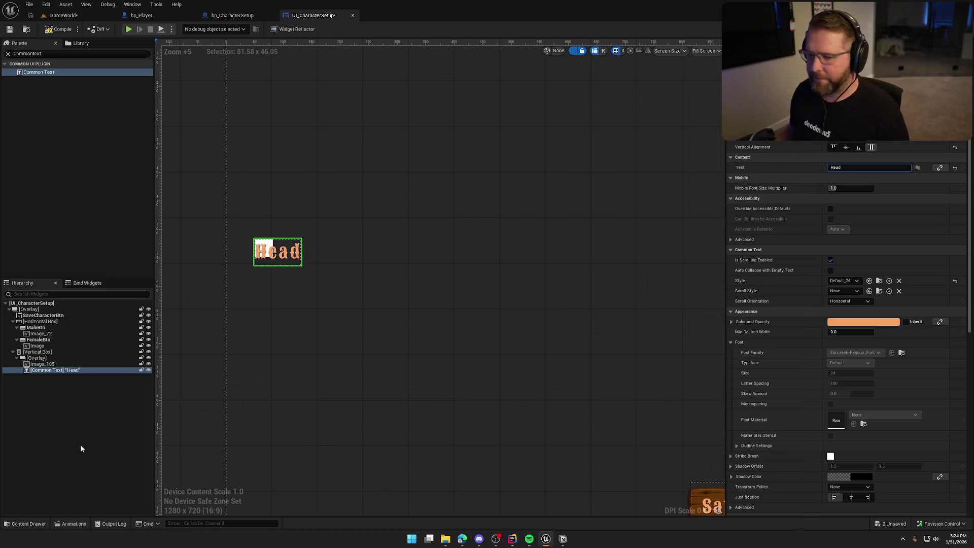
left_click(45, 364)
Step: Set the image brush to the ButtonBG texture and centre both the board and the Head label
key("ctrl+space")
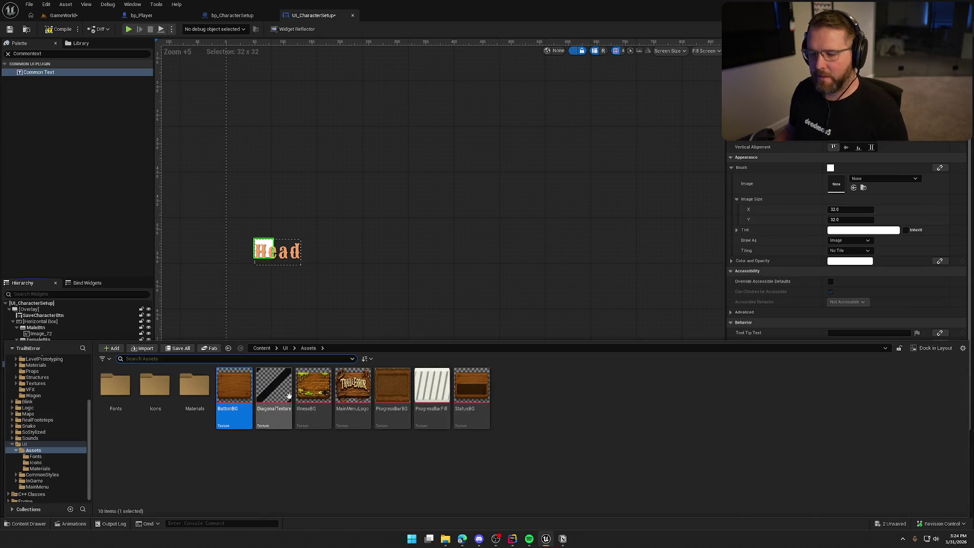
left_click_drag(243, 391, 854, 189)
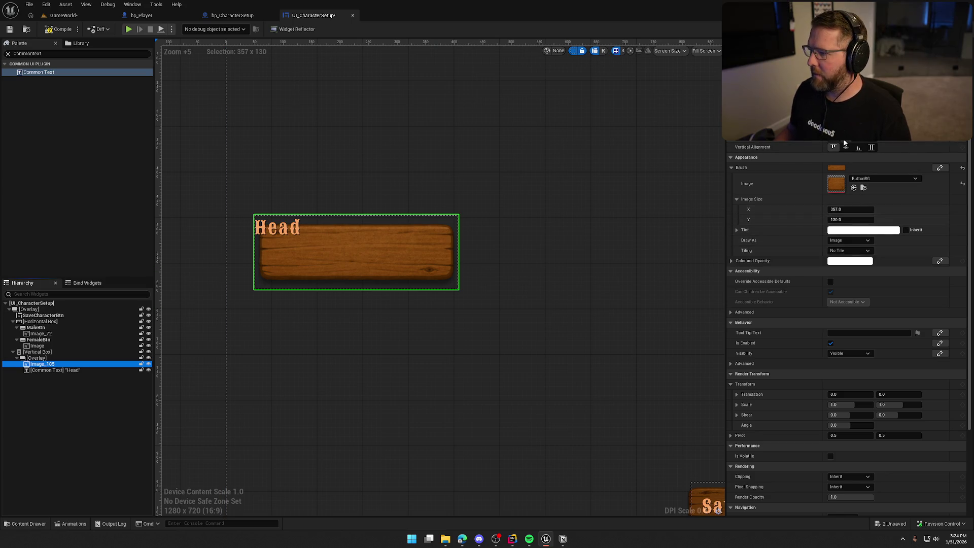
left_click(846, 146)
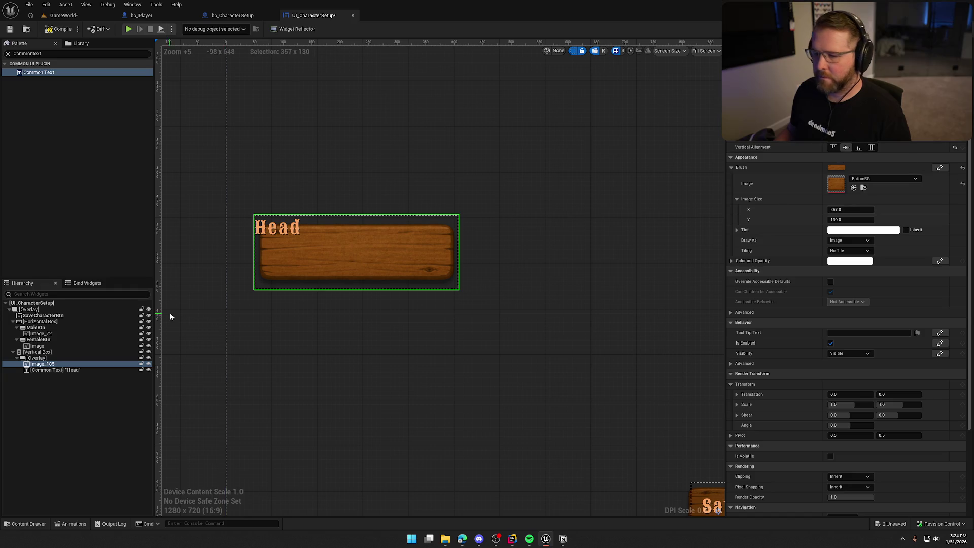
left_click(44, 370)
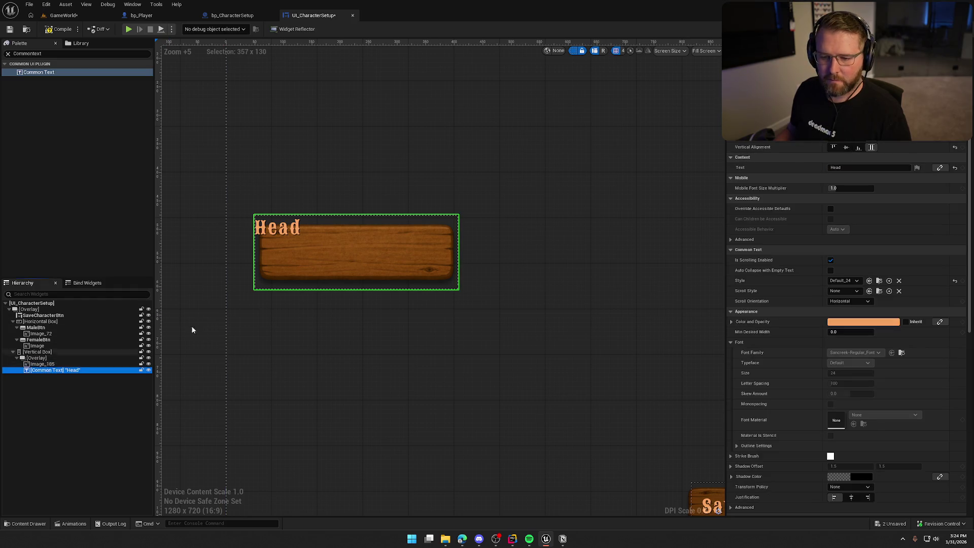
left_click(845, 136)
left_click(846, 147)
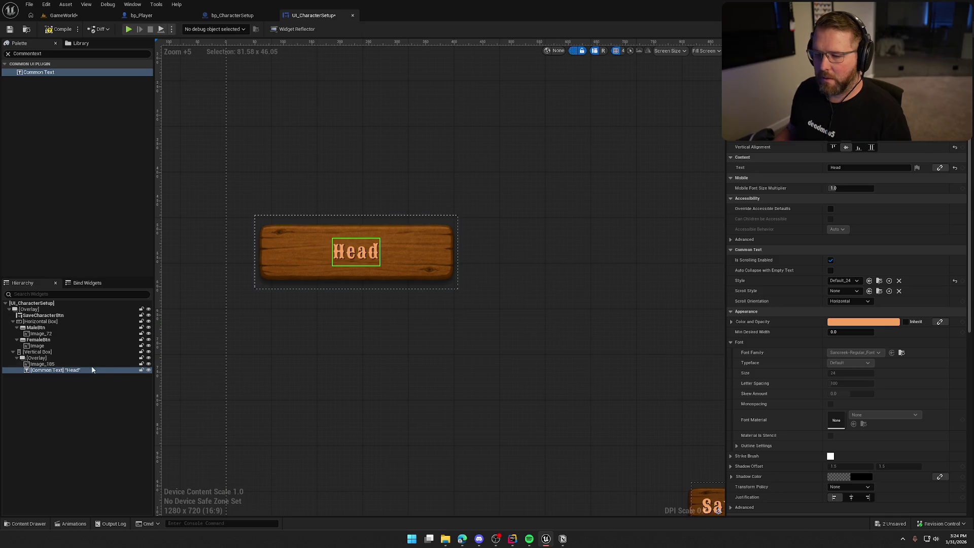
Step: Resize the wooden board image to 200 × 100
left_click(48, 365)
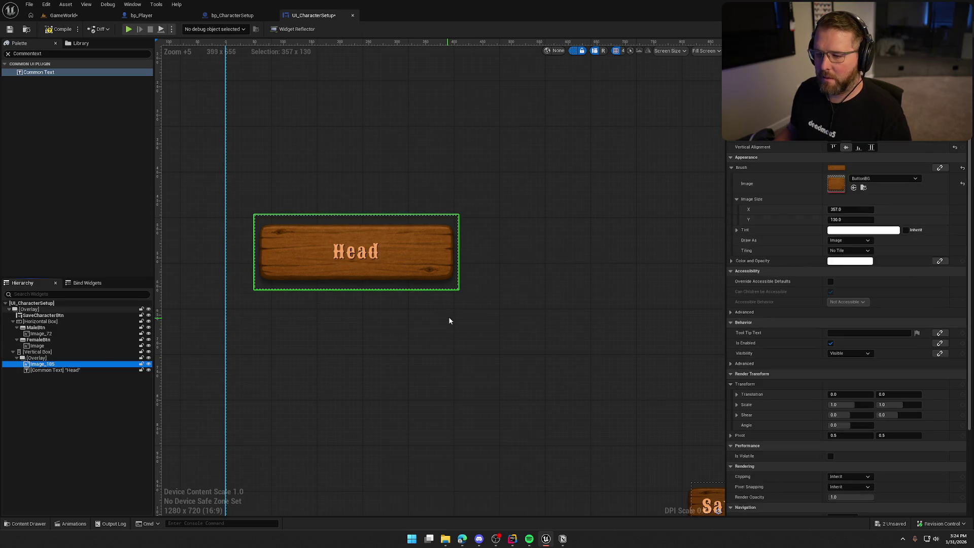
left_click_drag(850, 209, 803, 209)
type("200")
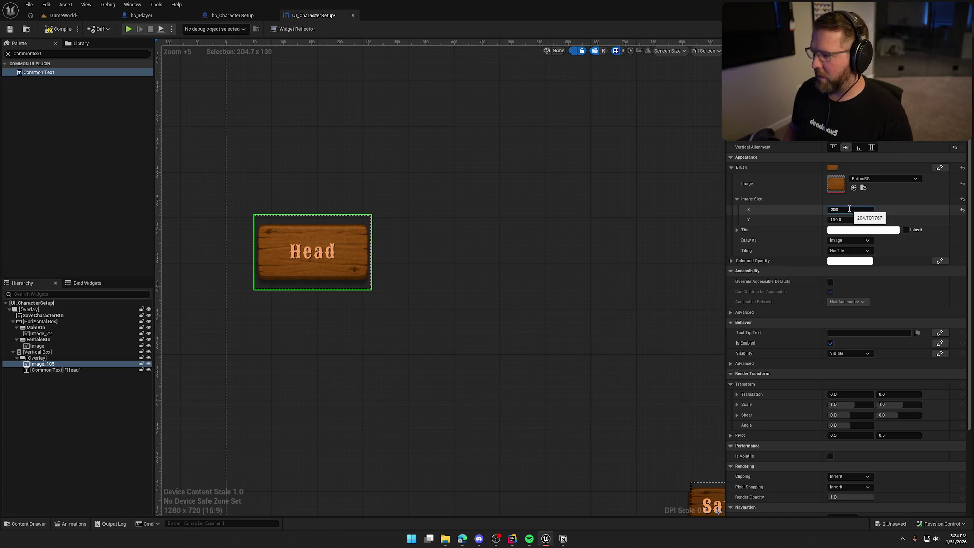
key("Return")
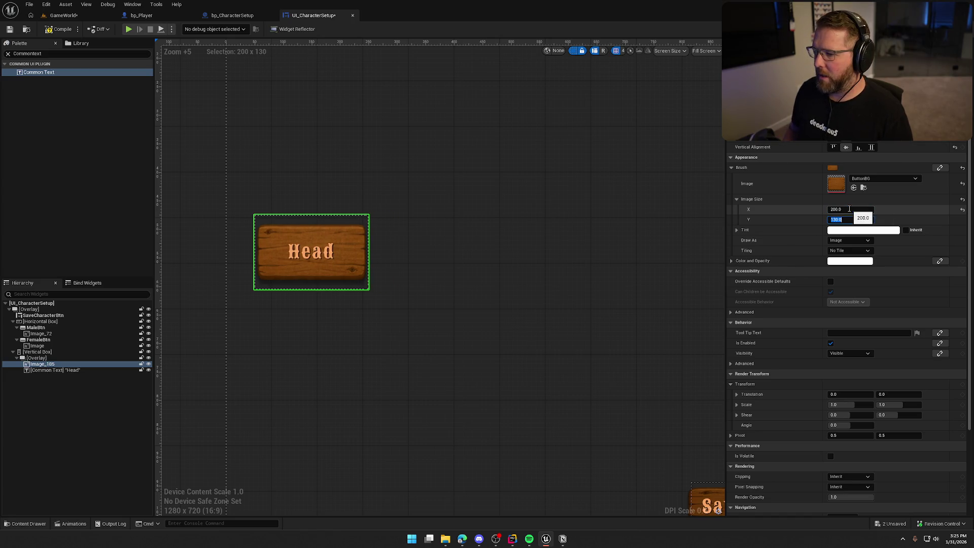
type("100")
key("Return")
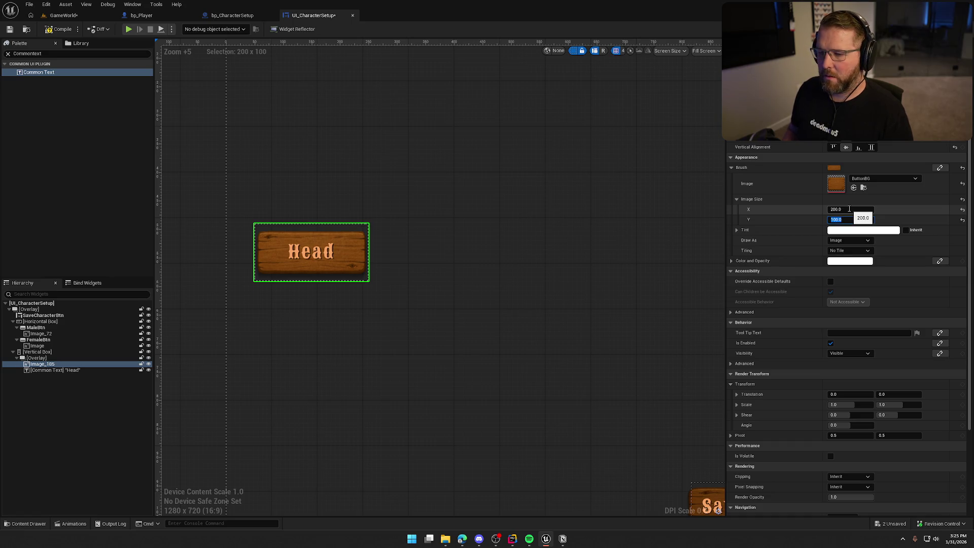
Step: Centre the Head overlay horizontally, then save and compile the widget
left_click(468, 317)
scroll(468, 318, "down", 8)
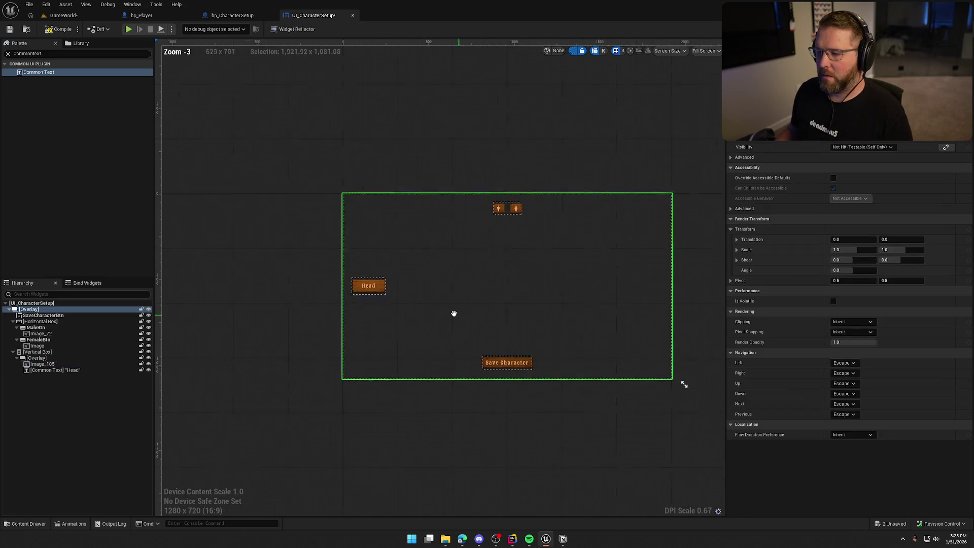
scroll(421, 320, "up", 3)
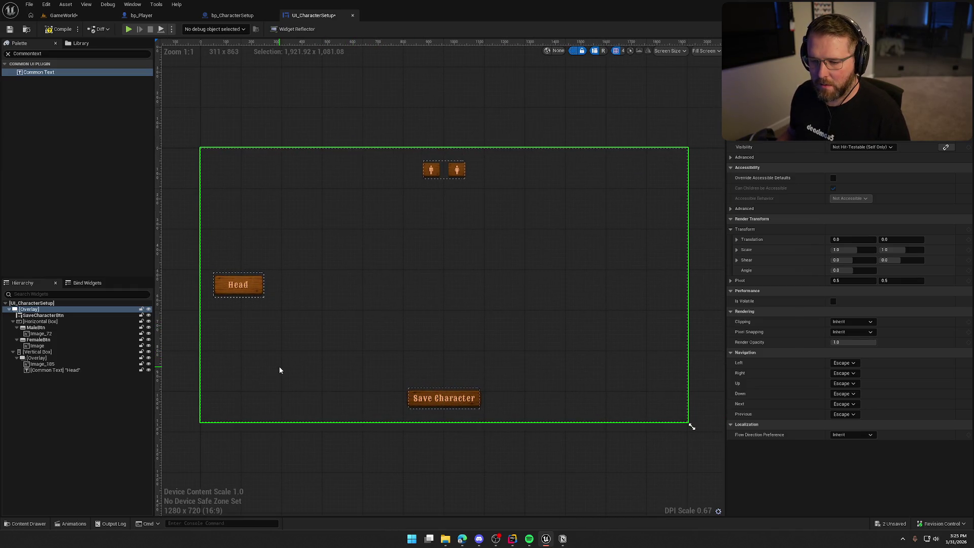
left_click(36, 358)
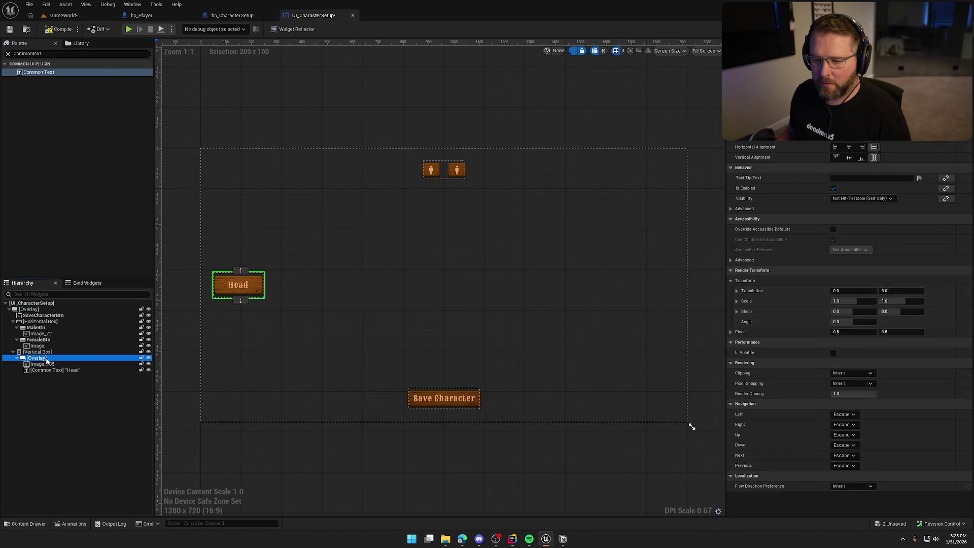
left_click(848, 147)
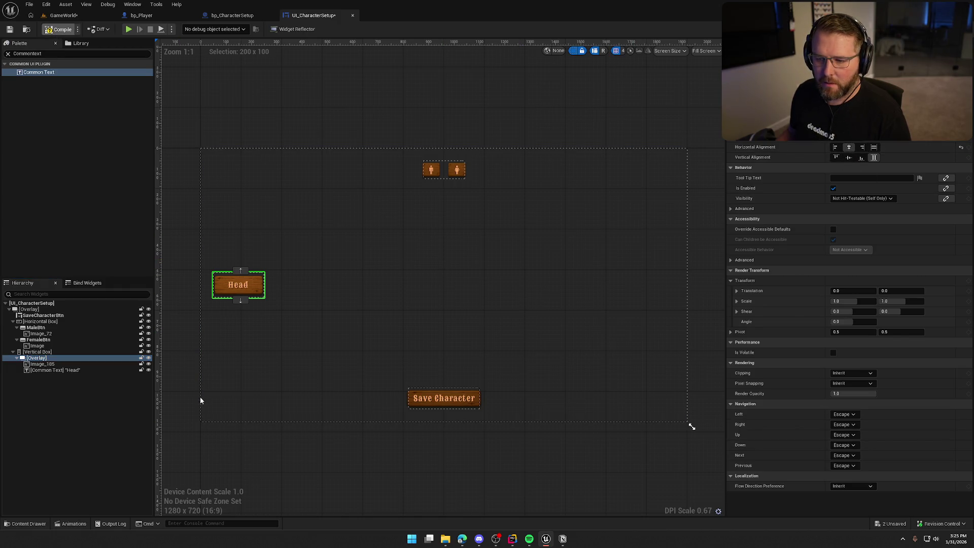
key("ctrl+s")
left_click(54, 365)
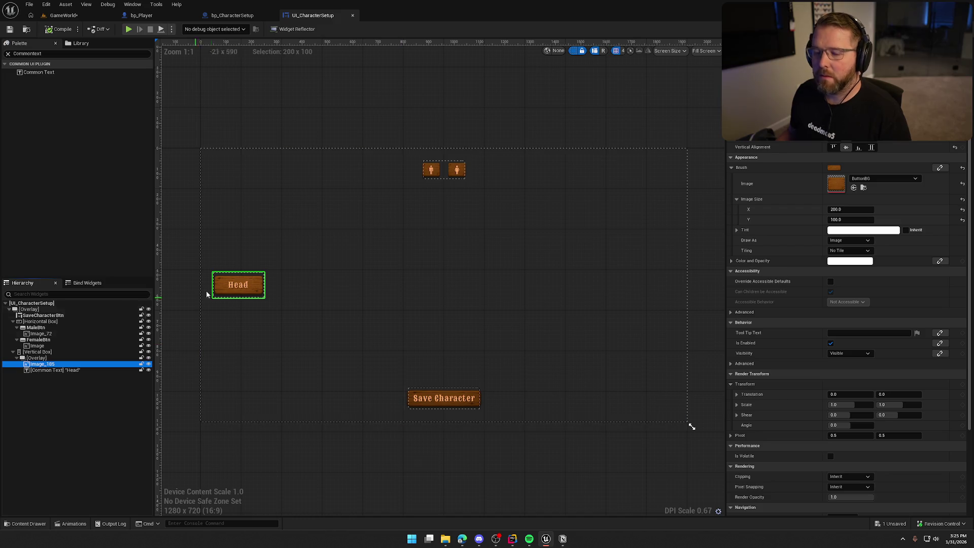
left_click(46, 32)
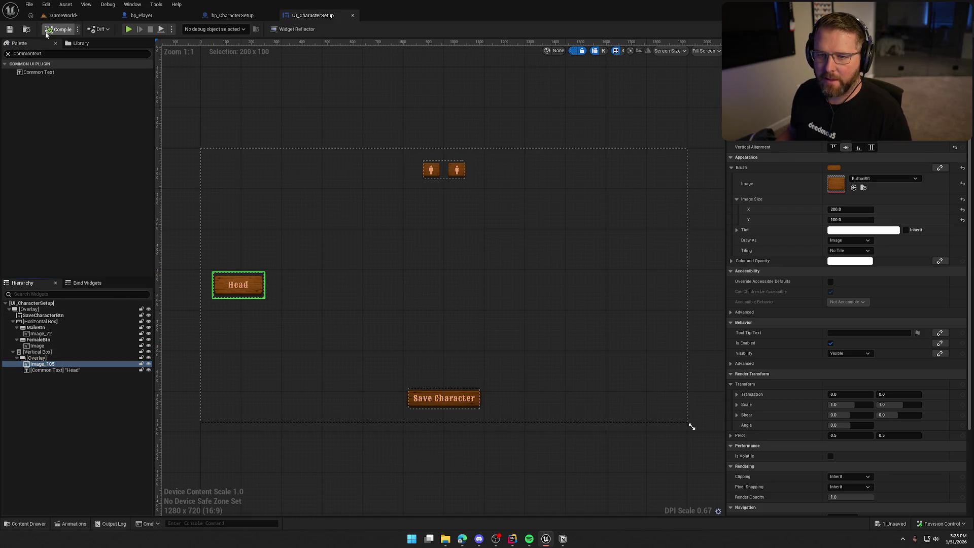
Step: Duplicate the Head overlay and change the copy's label text to 'Facial Hair'
left_click(18, 358)
key("ctrl+d")
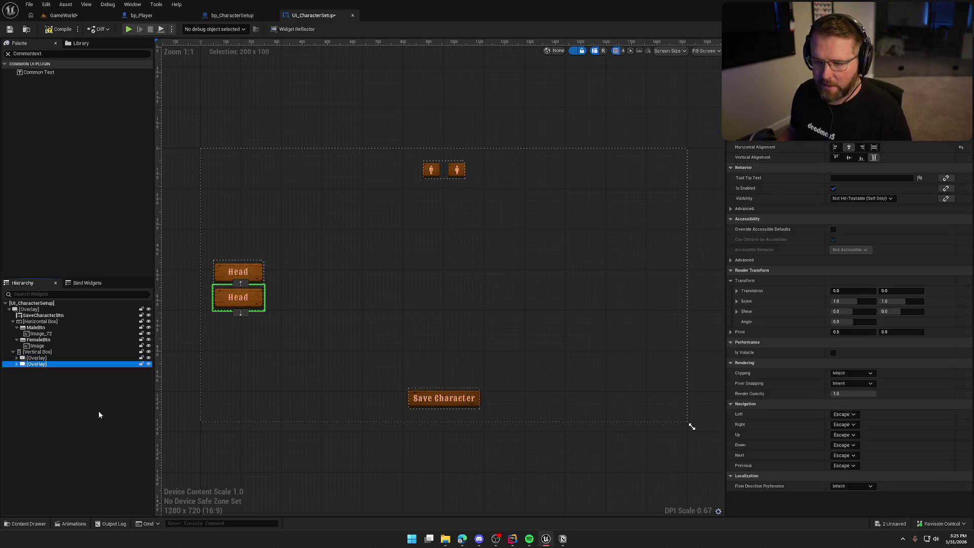
left_click(46, 376)
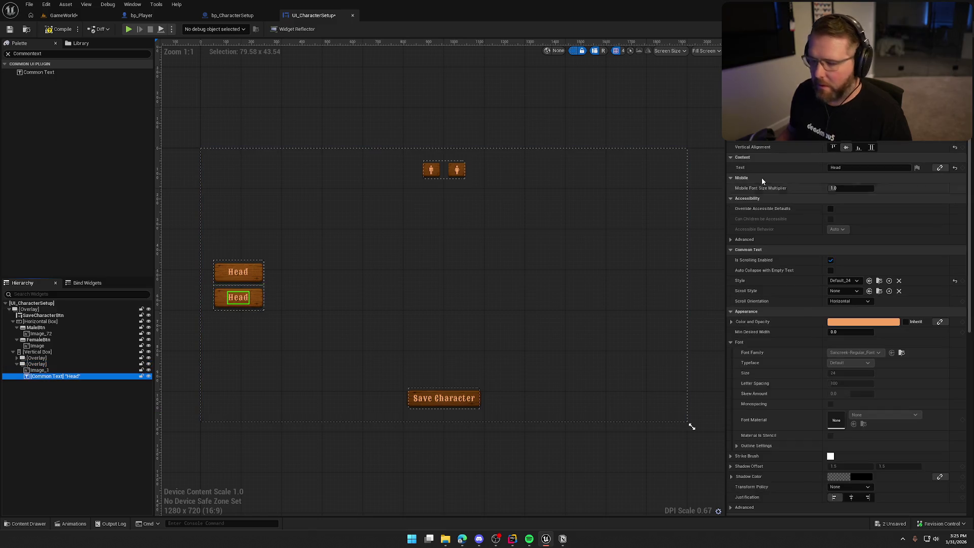
left_click(812, 169)
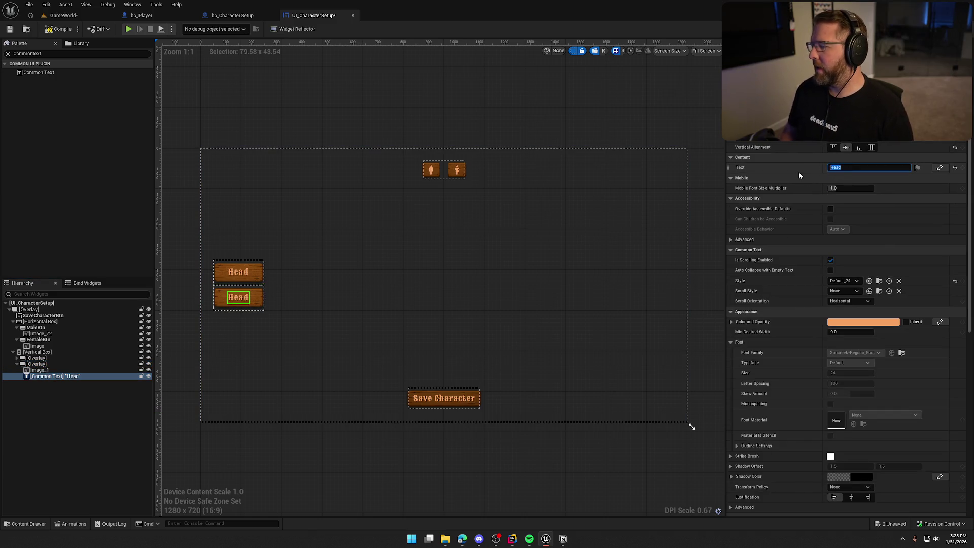
type("Facial Hair")
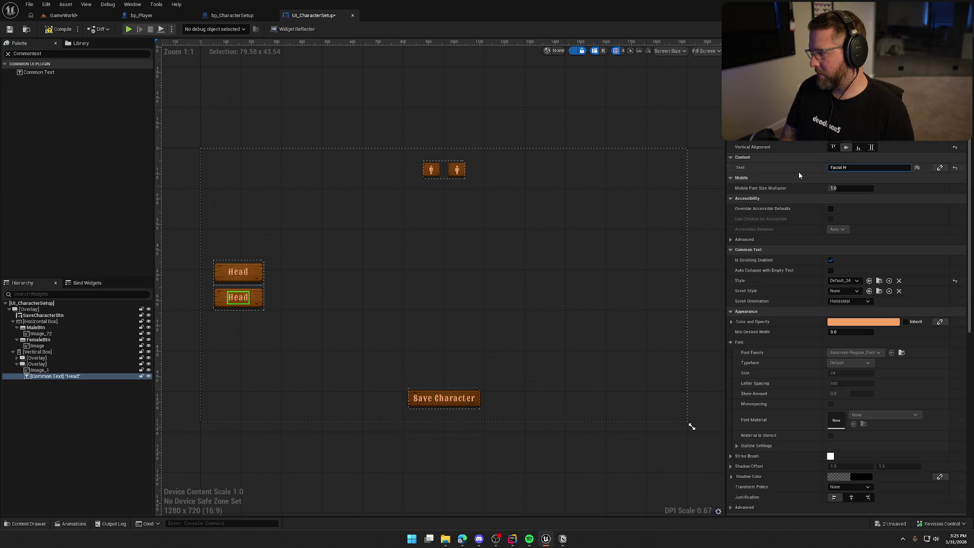
key("Return")
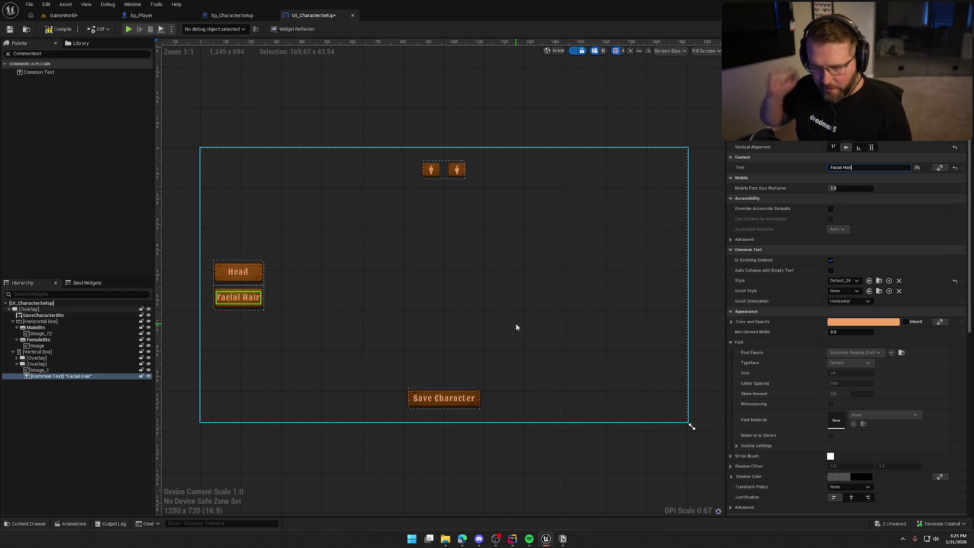
left_click(843, 280)
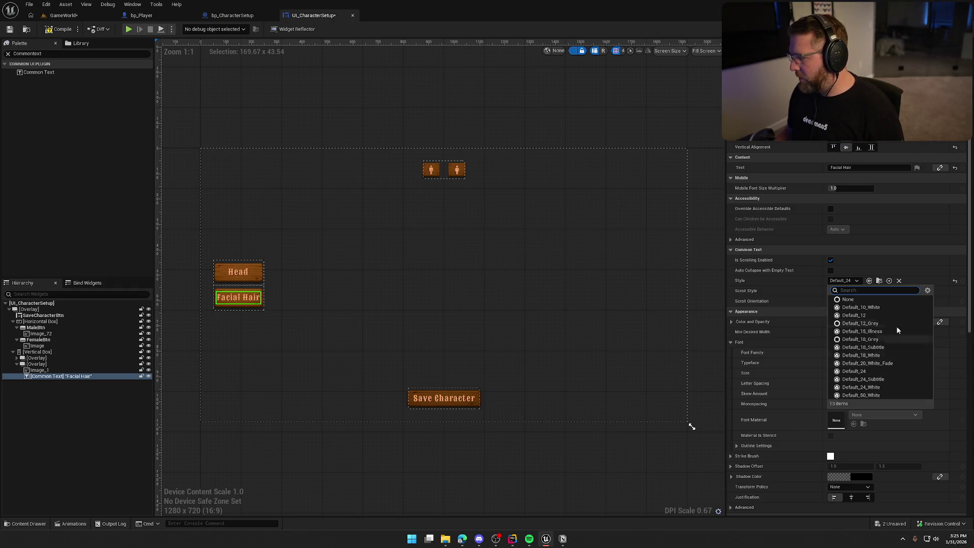
left_click(798, 279)
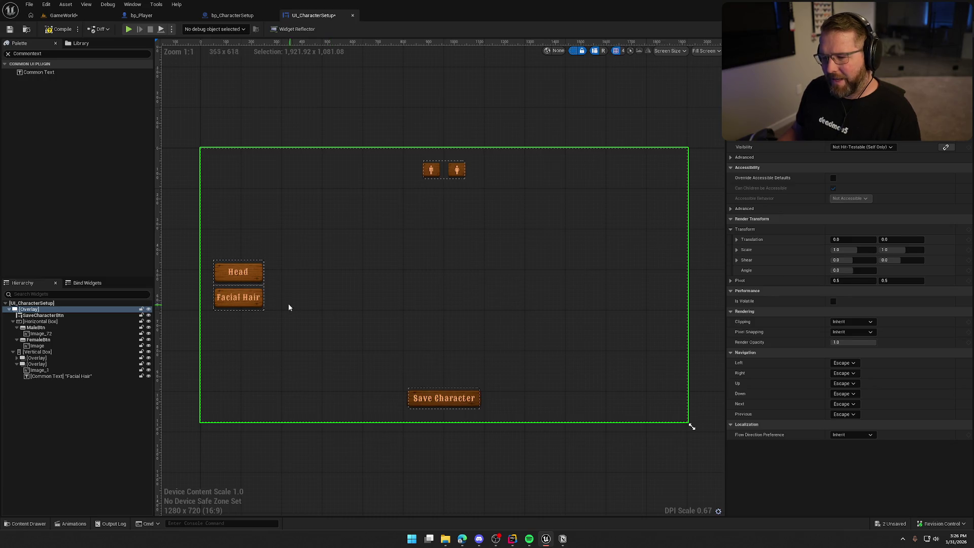
Step: Set both the Head and Facial Hair button images to 225 wide
left_click(17, 358)
left_click(42, 364)
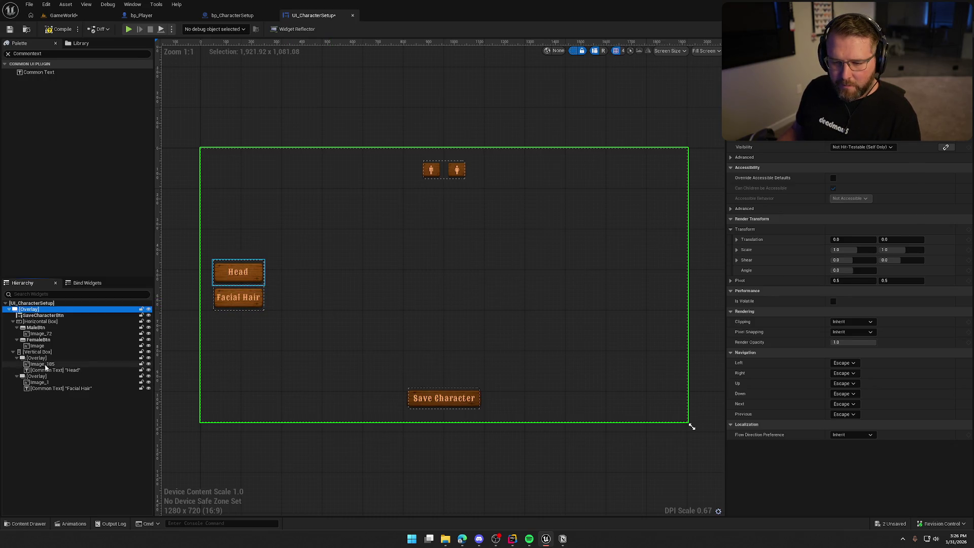
left_click(43, 383, "ctrl")
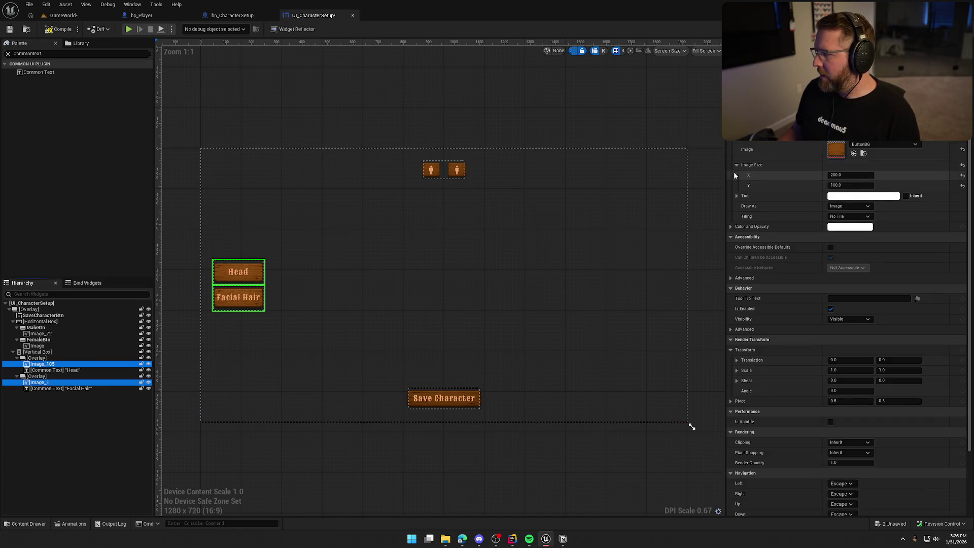
left_click(854, 174)
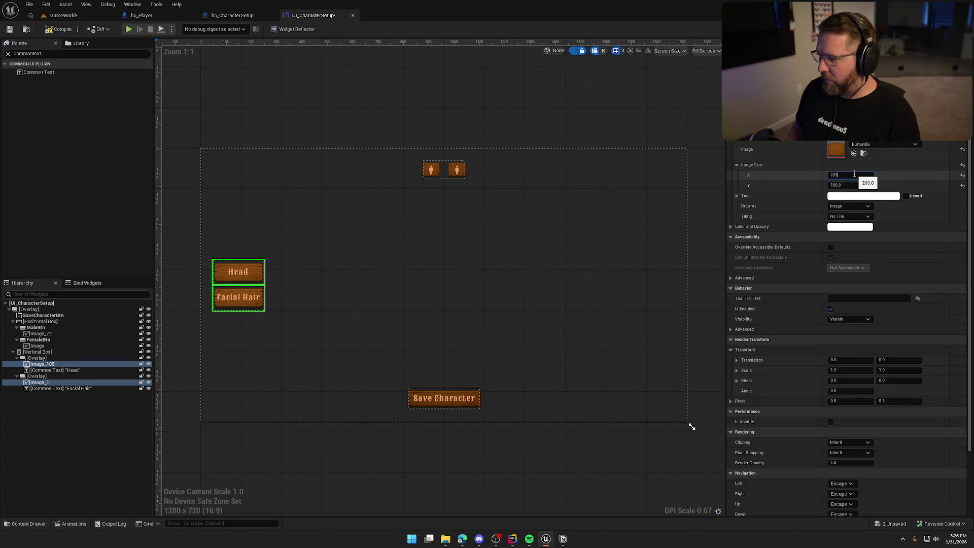
key("Return")
left_click(473, 117)
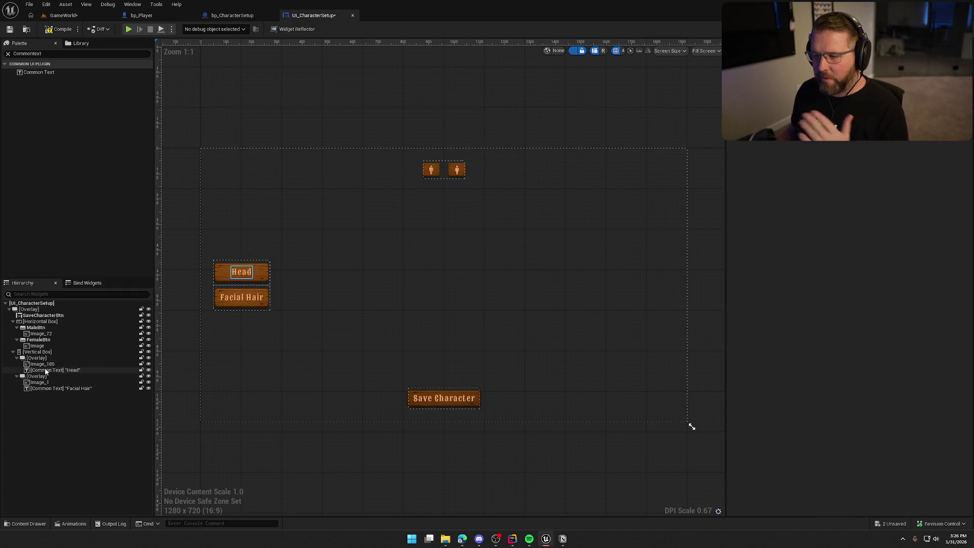
Step: Duplicate the Vertical Box and align the copy right with 50 padding
left_click(36, 351)
key("ctrl+d")
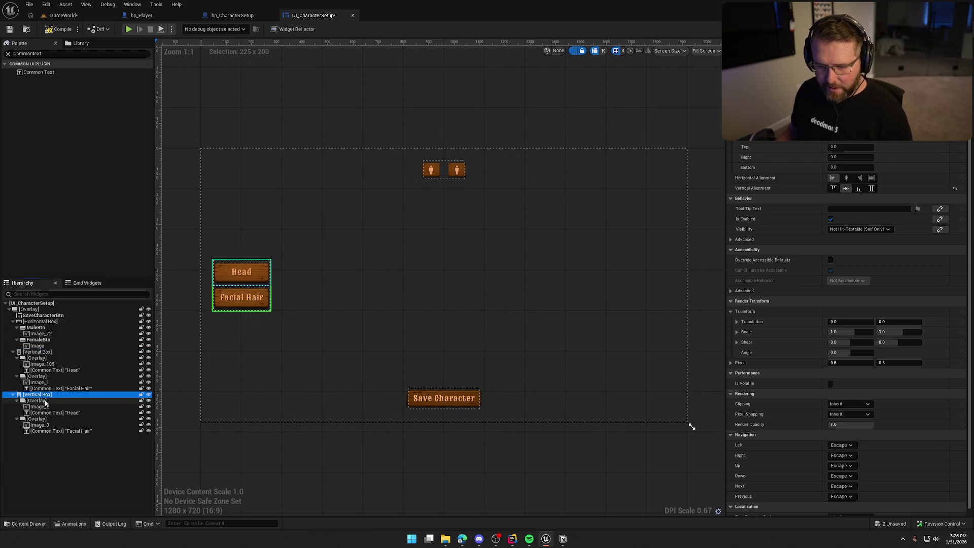
left_click(859, 178)
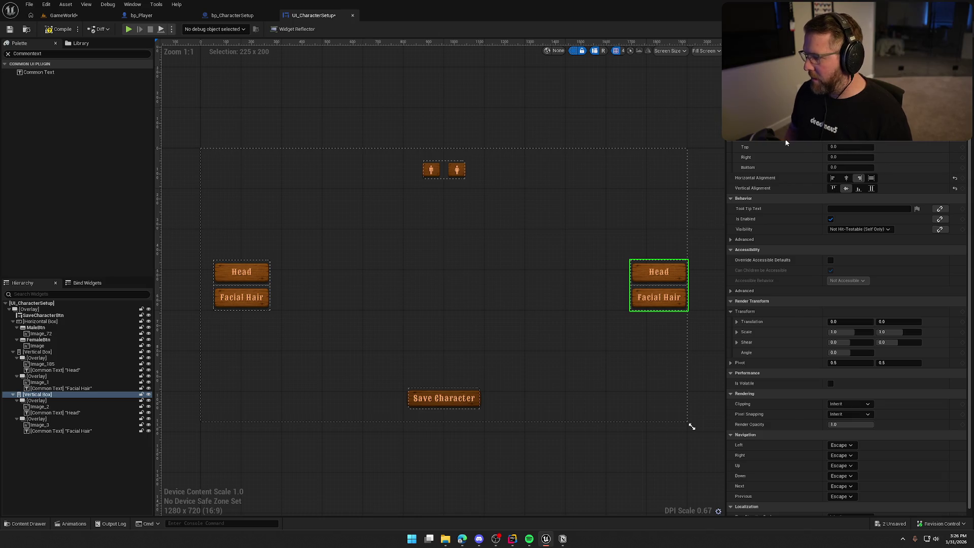
type("50")
key("Return")
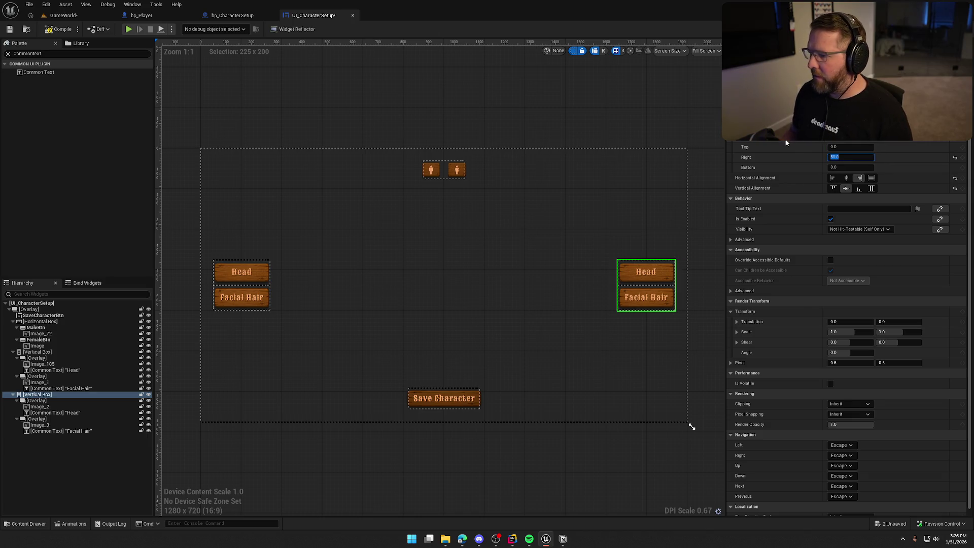
Step: In the copy, delete the Facial Hair board, rename the Head label to 'Body', and save
left_click(41, 424)
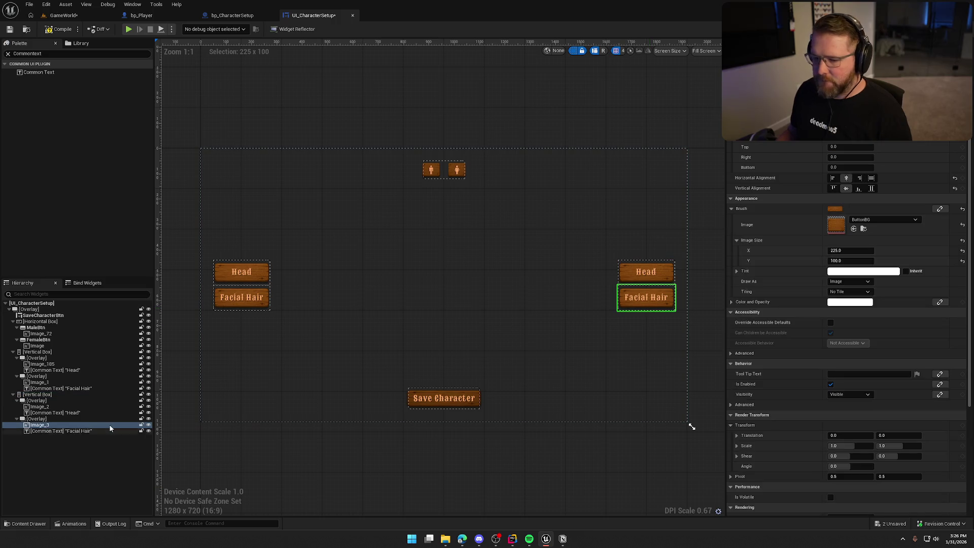
left_click(36, 418)
key("Delete")
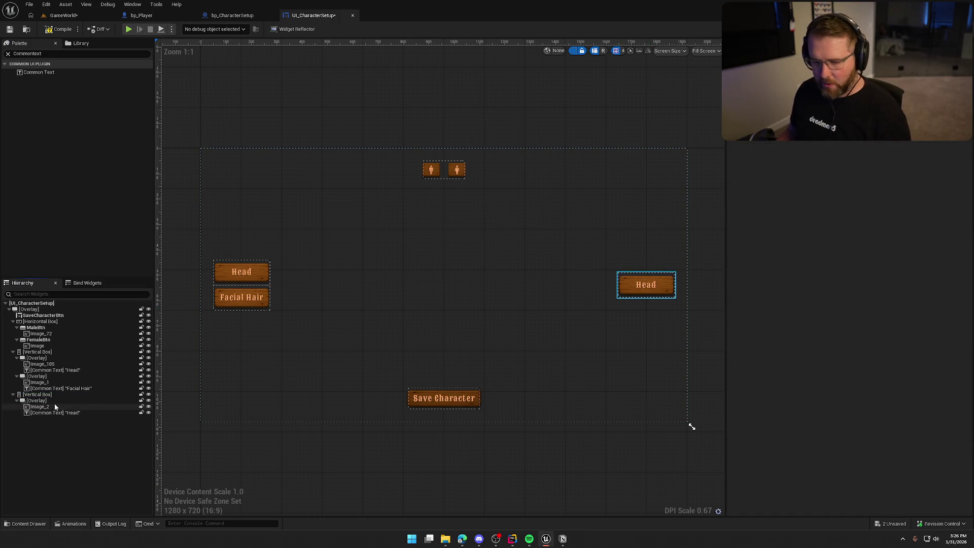
left_click(50, 413)
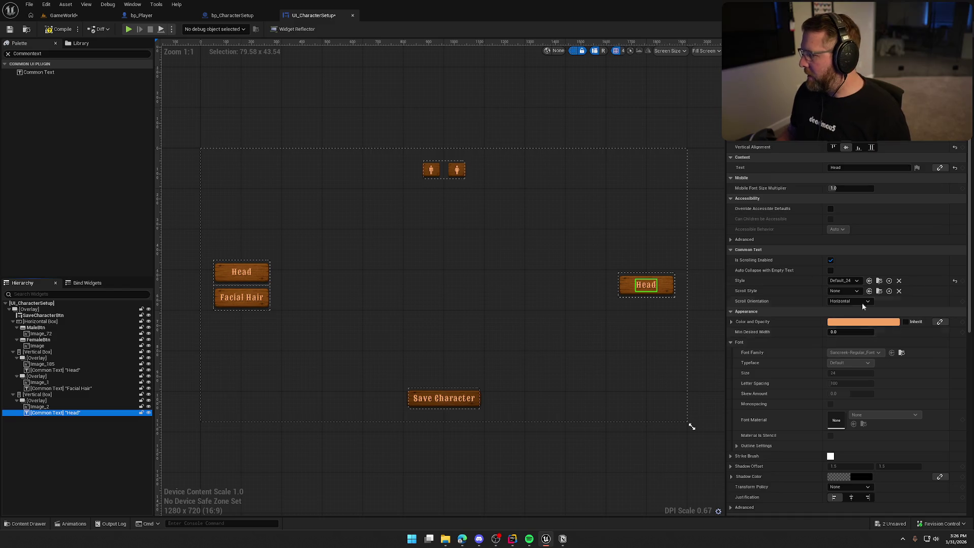
left_click(857, 167)
type("Body")
key("Return")
left_click(528, 121)
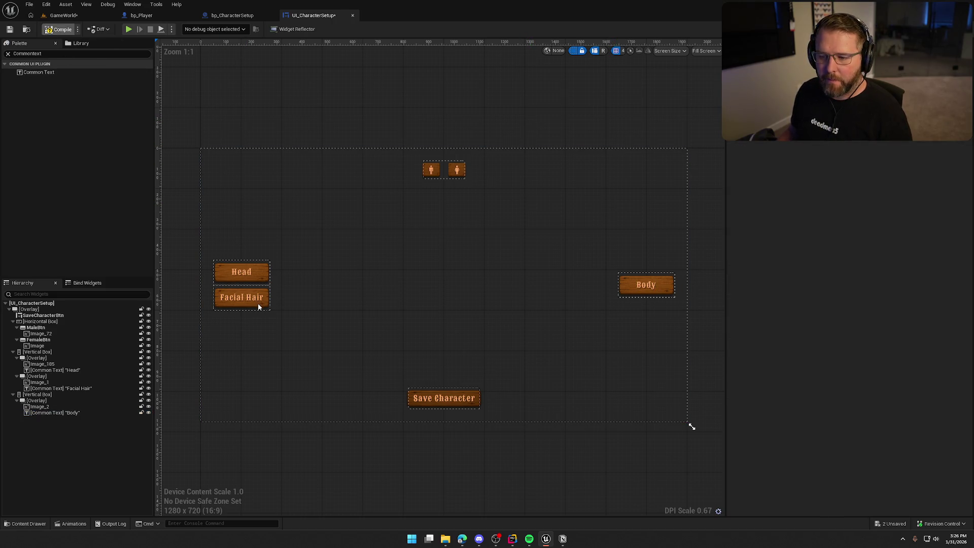
key("ctrl+s")
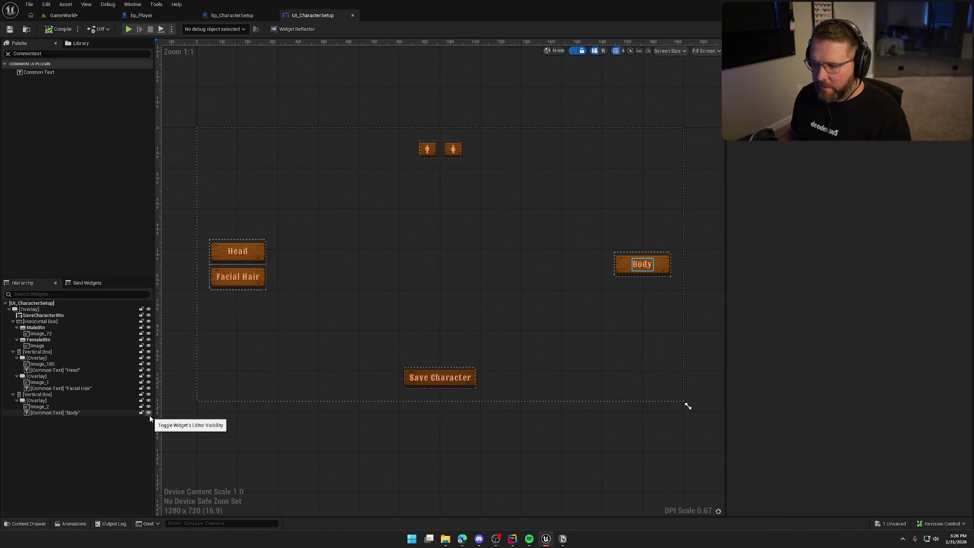
Step: Collapse the Body, Facial Hair, Head overlays and gender button group in the Hierarchy
left_click(17, 400)
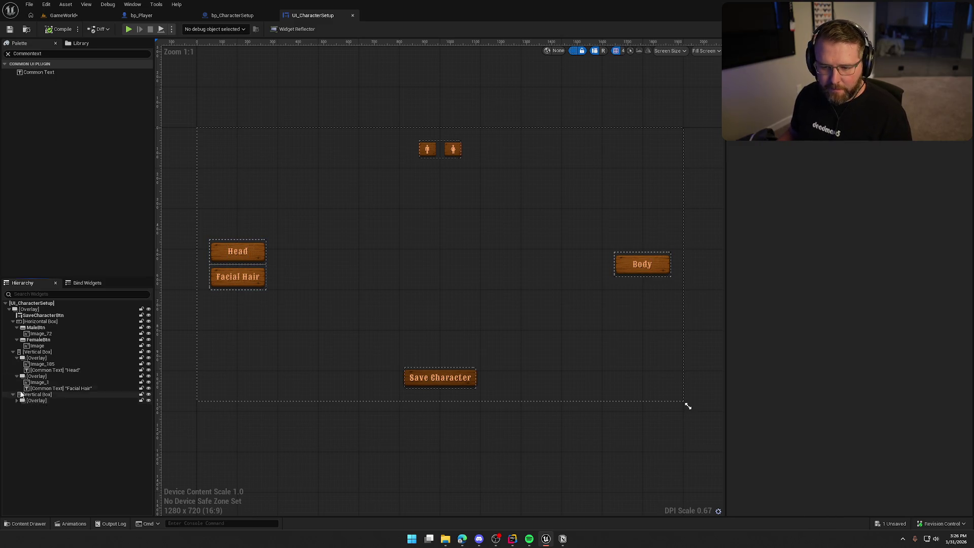
left_click(17, 376)
left_click(17, 357)
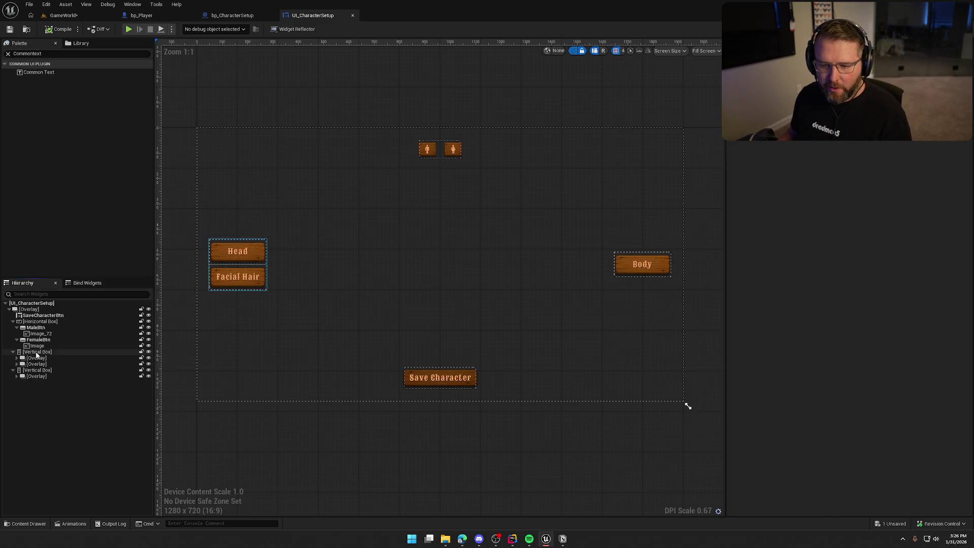
left_click(37, 352)
left_click(12, 322)
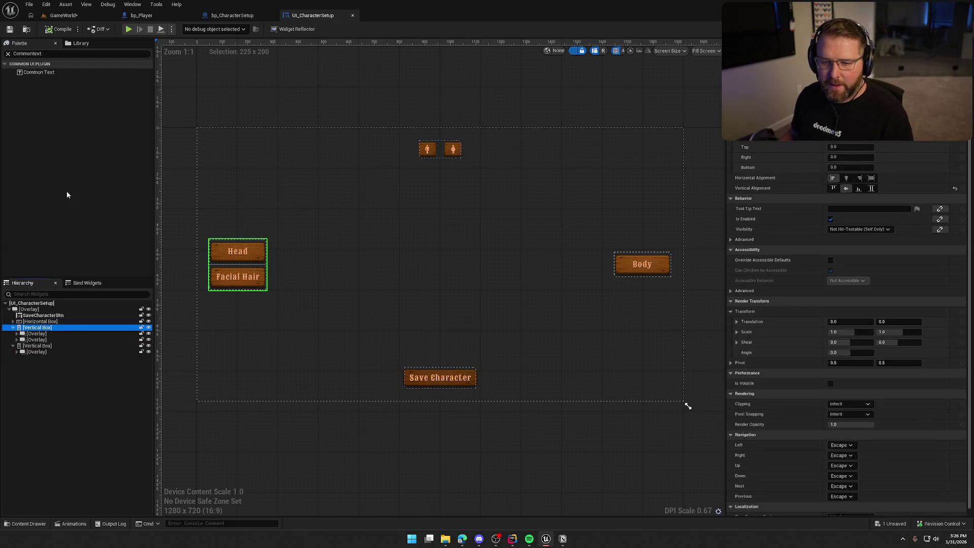
Step: Add a Size Box between Head and Facial Hair, sized 500 wide and 250 tall
left_click(57, 53)
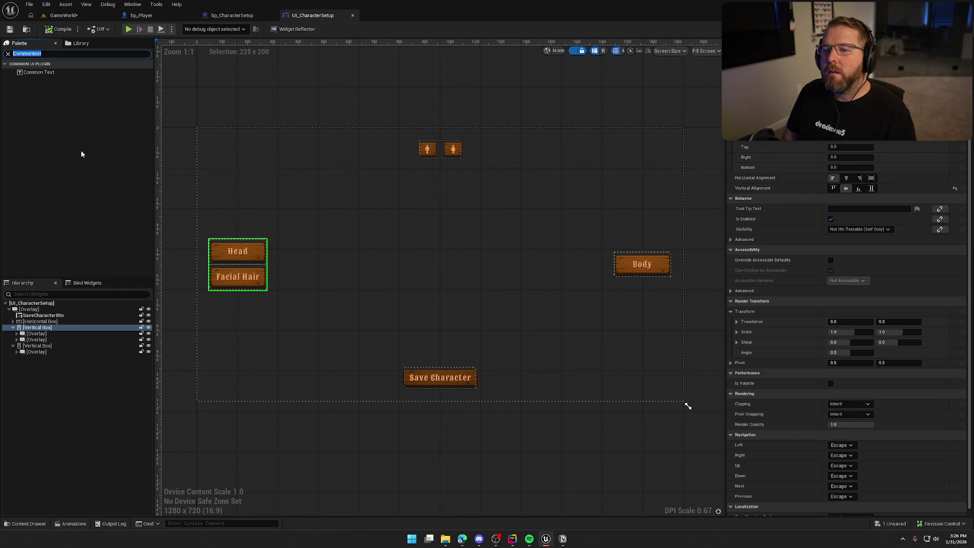
type("size")
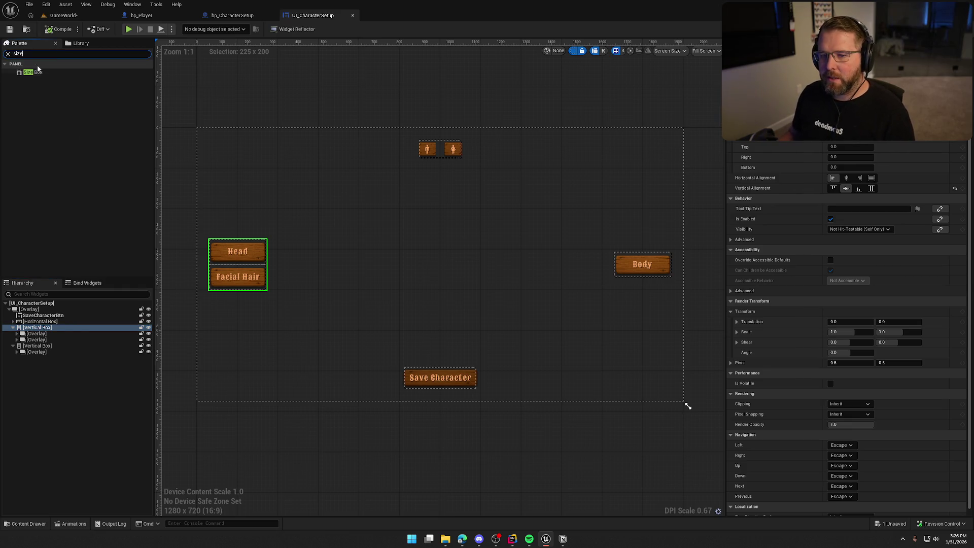
left_click(34, 74)
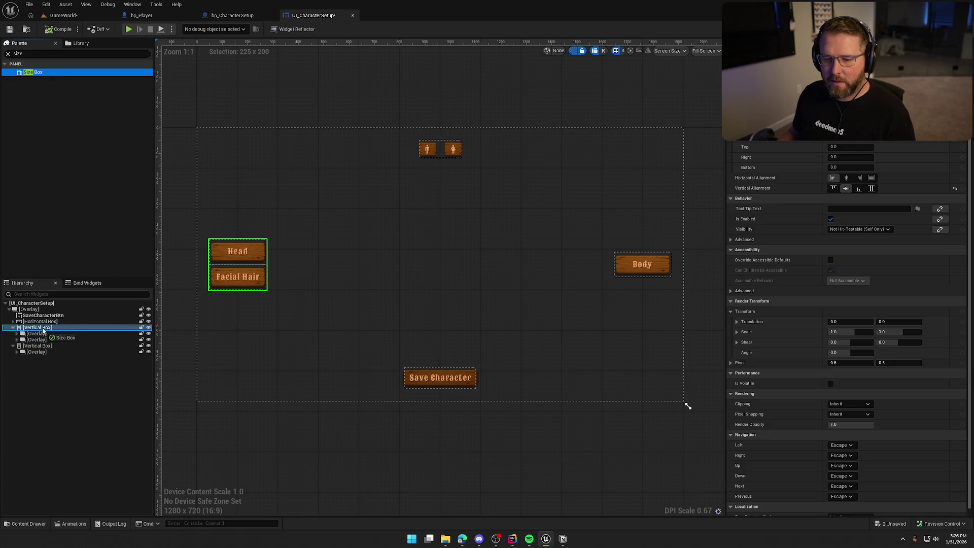
left_click_drag(43, 331, 43, 345)
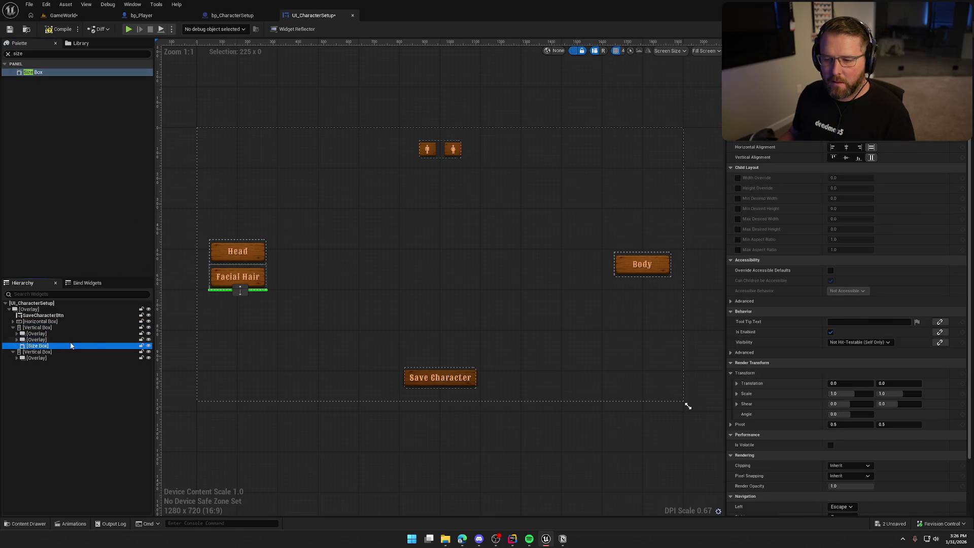
left_click_drag(240, 290, 239, 265)
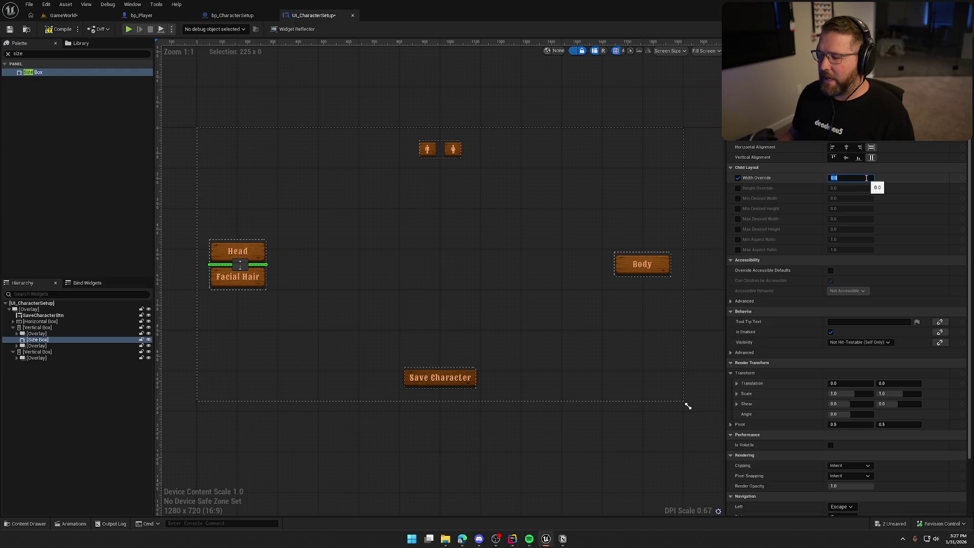
key("Return")
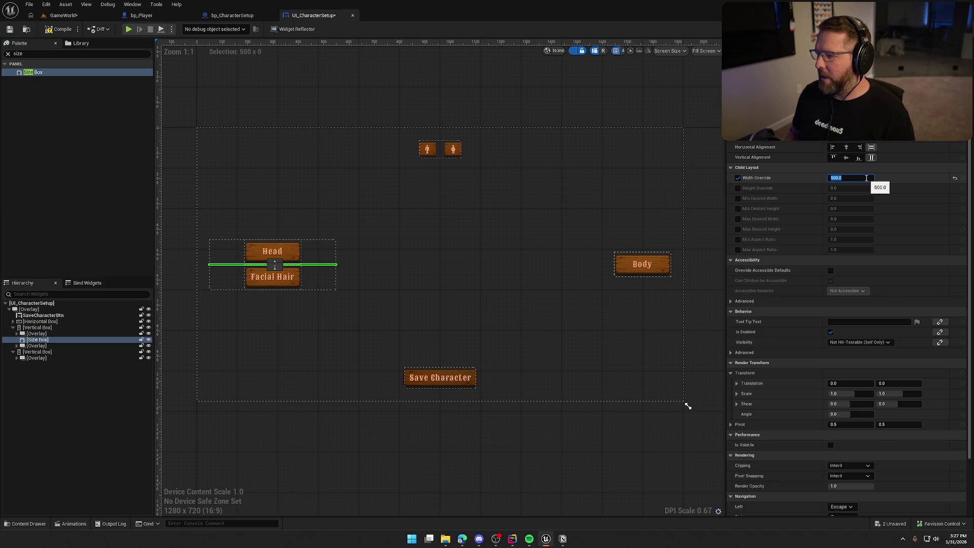
key("Return")
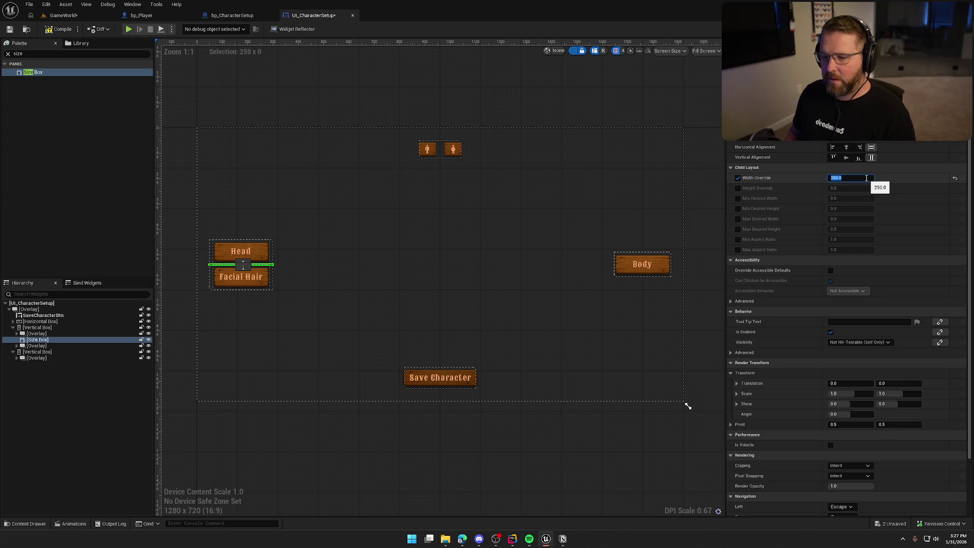
type("0")
key("Return")
left_click(737, 188)
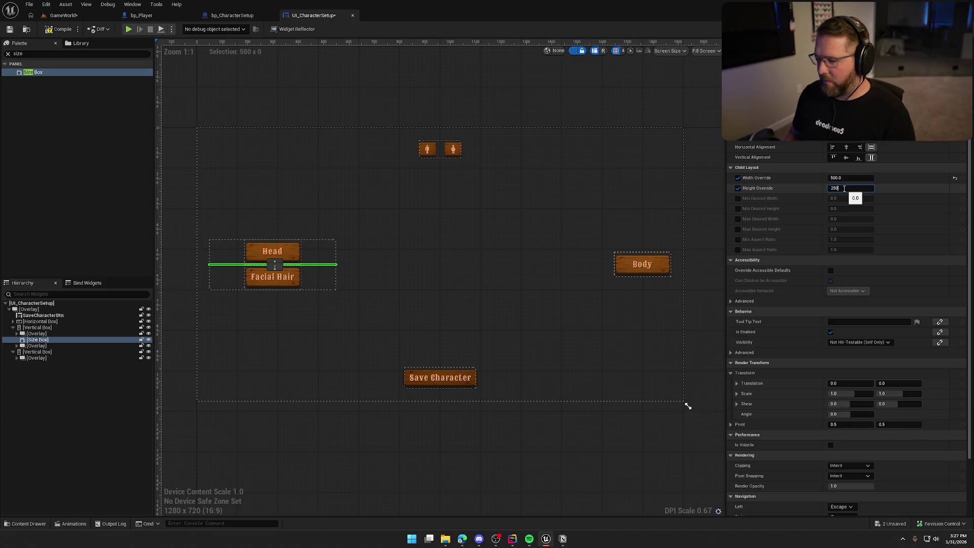
key("Return")
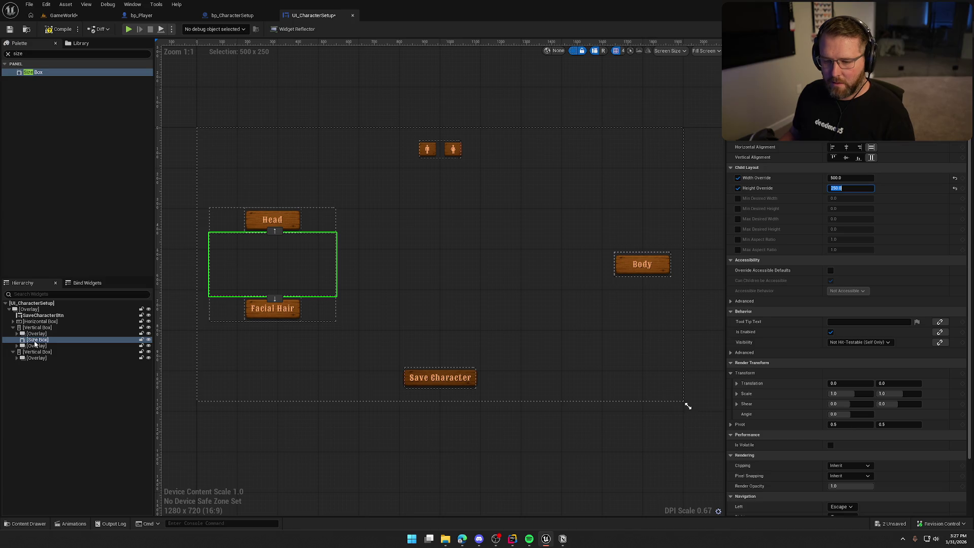
Step: Duplicate the Size Box below Facial Hair and paste a copy under Body with height 500
key("ctrl+d")
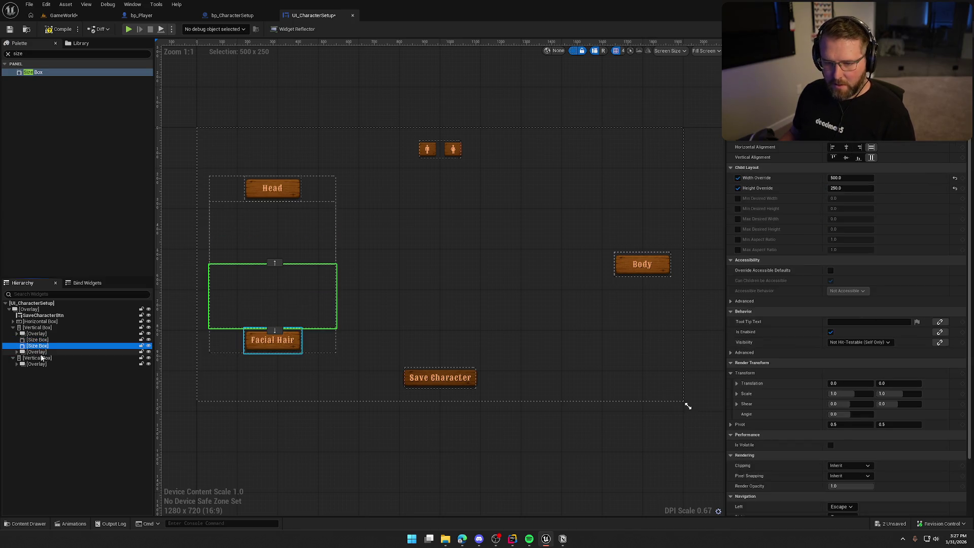
left_click_drag(274, 332, 274, 336)
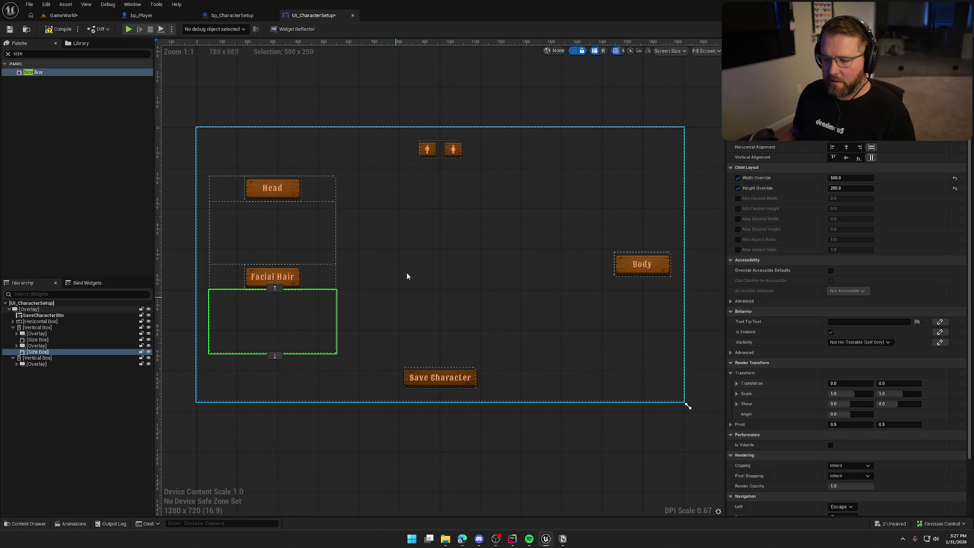
left_click(424, 84)
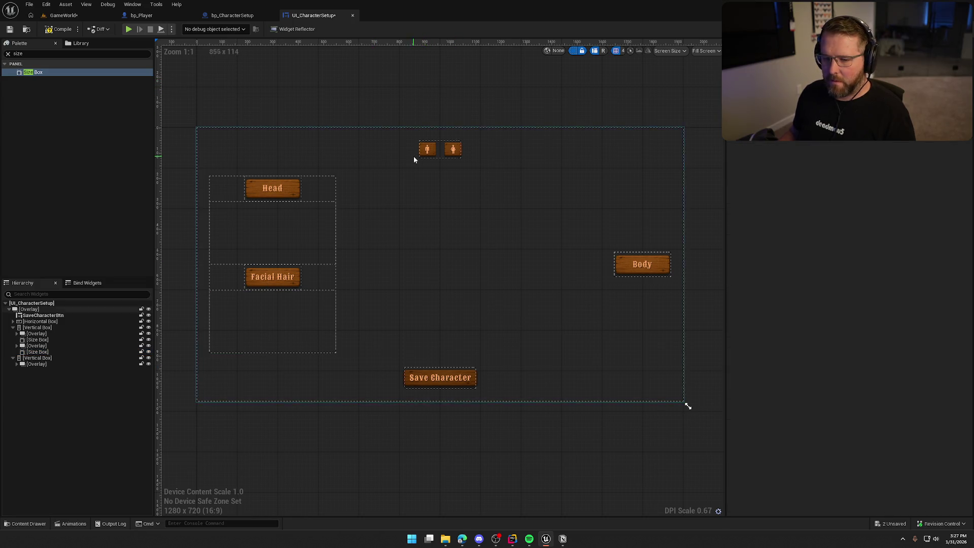
left_click(45, 352)
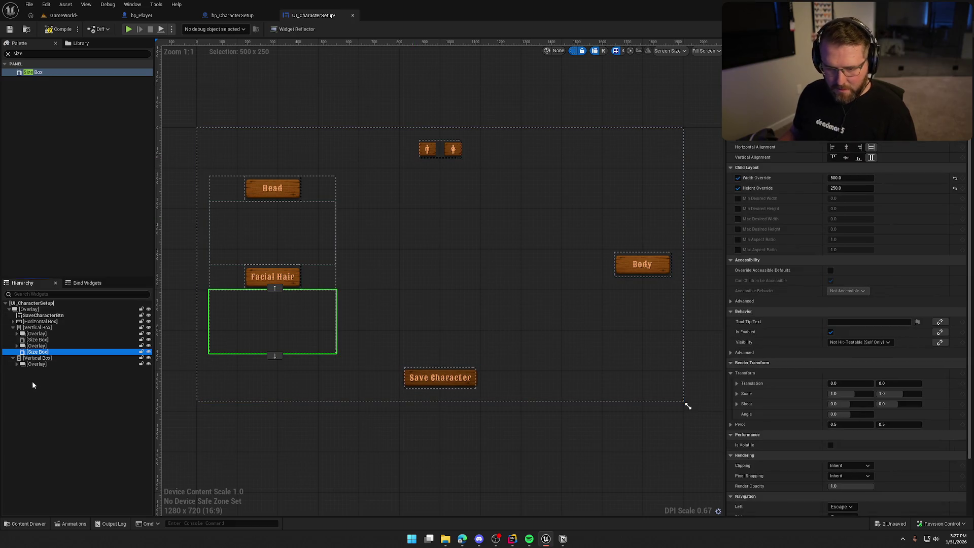
key("ctrl+v")
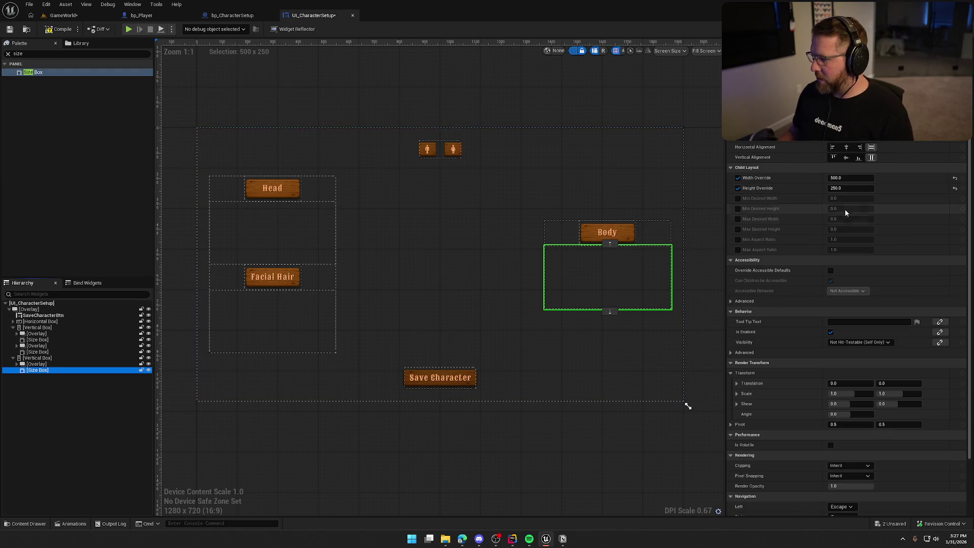
left_click_drag(836, 188, 885, 188)
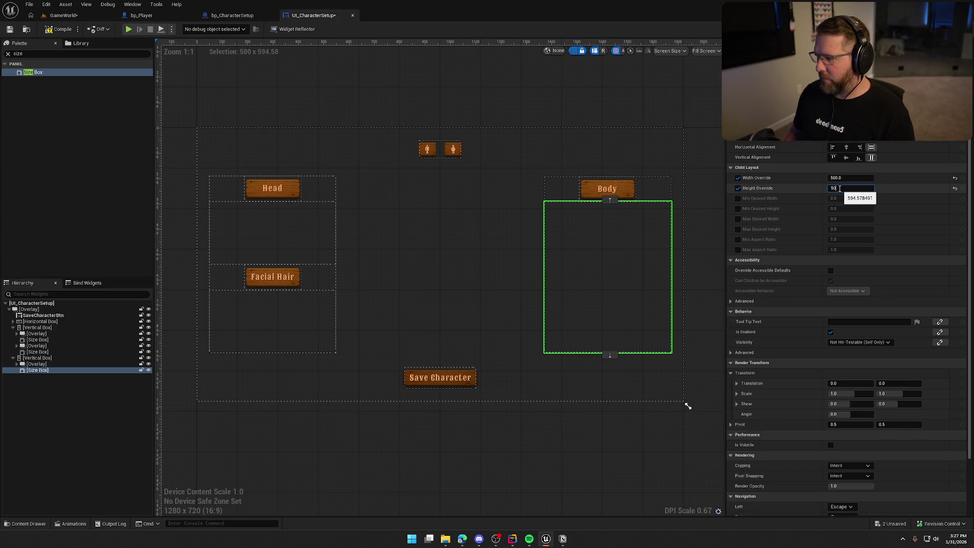
type("0.0")
key("Return")
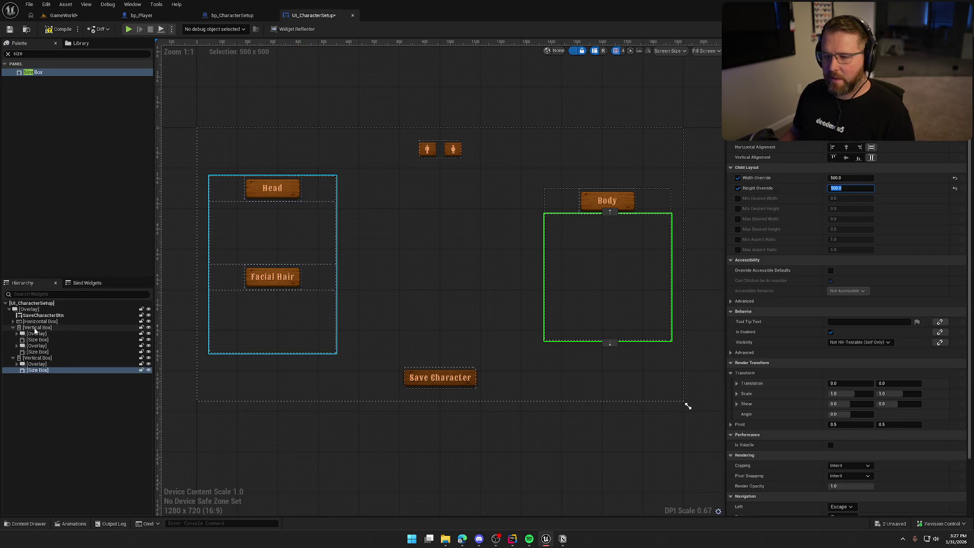
Step: Set the Body Size Box height to 600, save the widget, and return to GameWorld
left_click(35, 329)
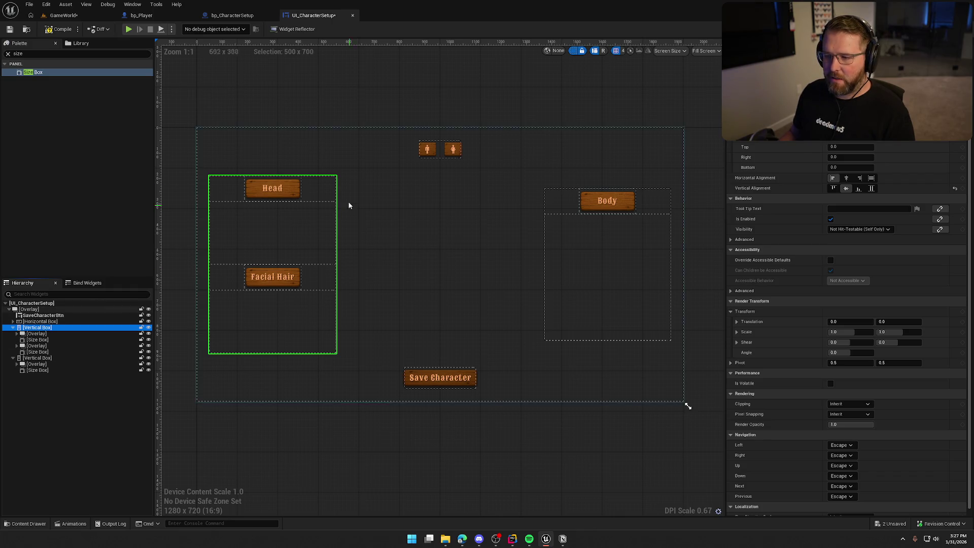
left_click(49, 359)
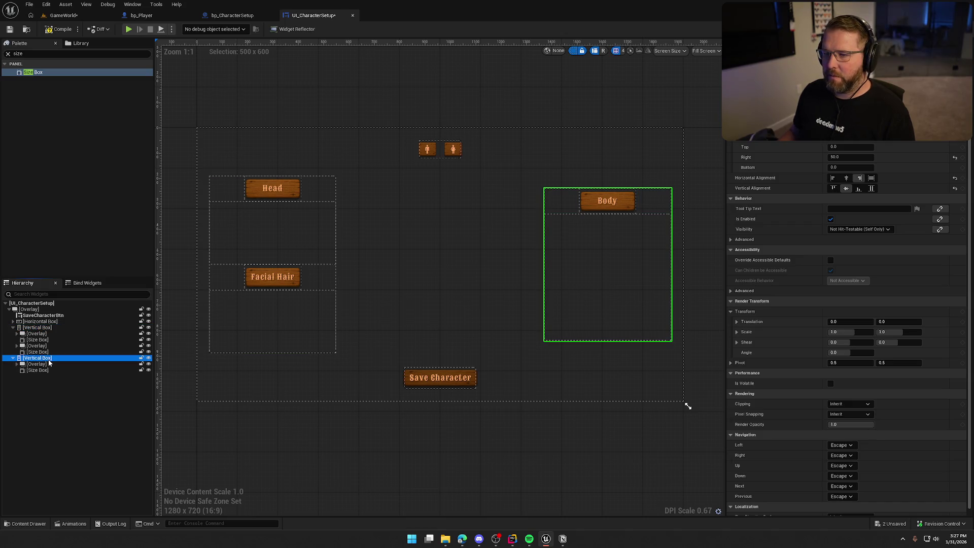
left_click(37, 370)
type("600")
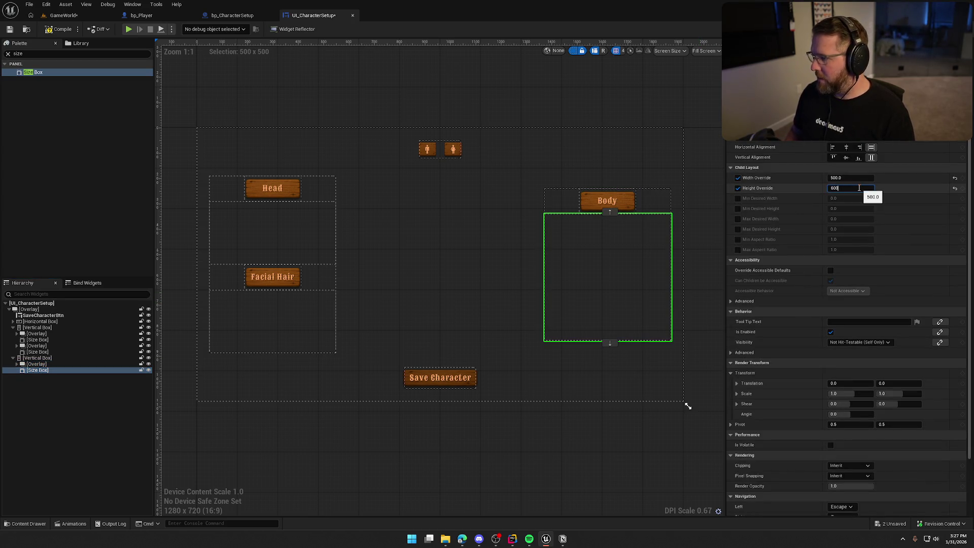
key("Return")
left_click(549, 93)
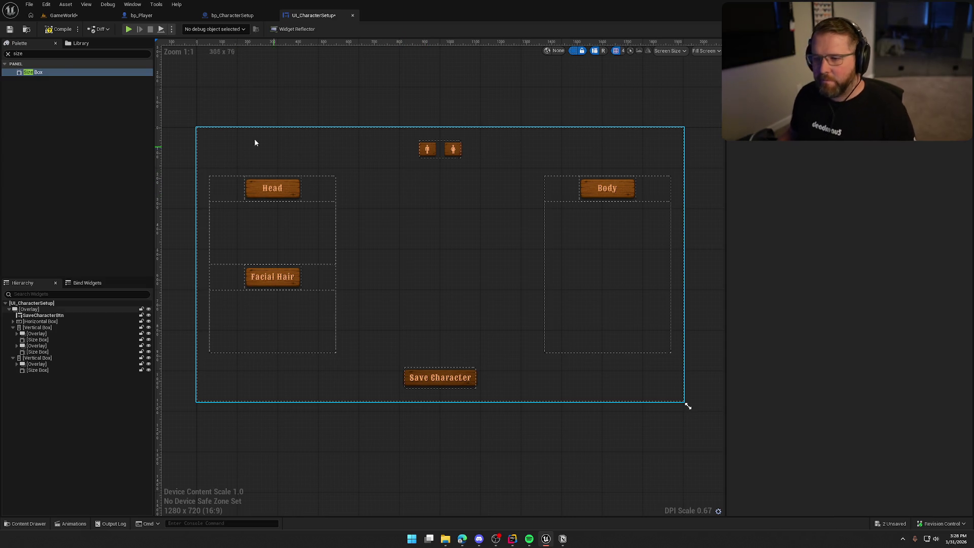
key("ctrl+s")
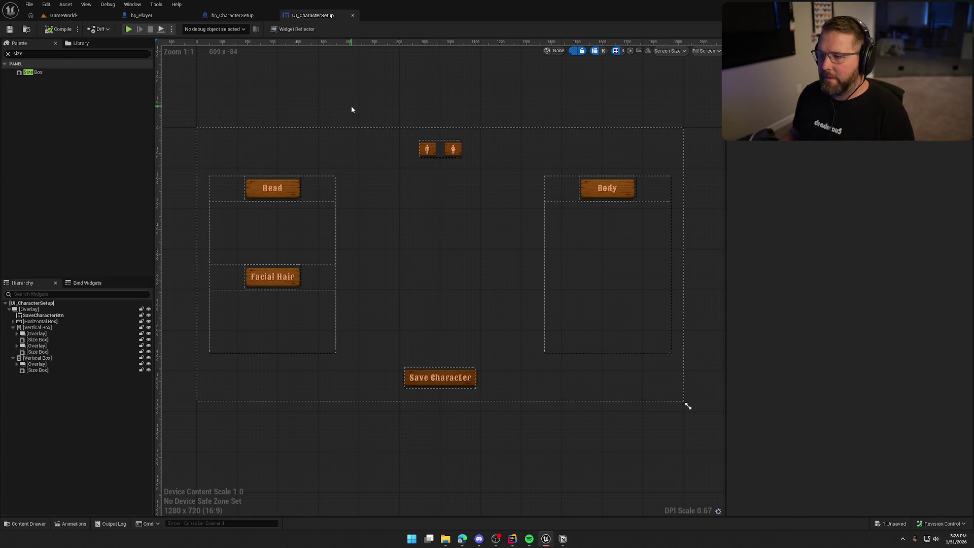
left_click(81, 18)
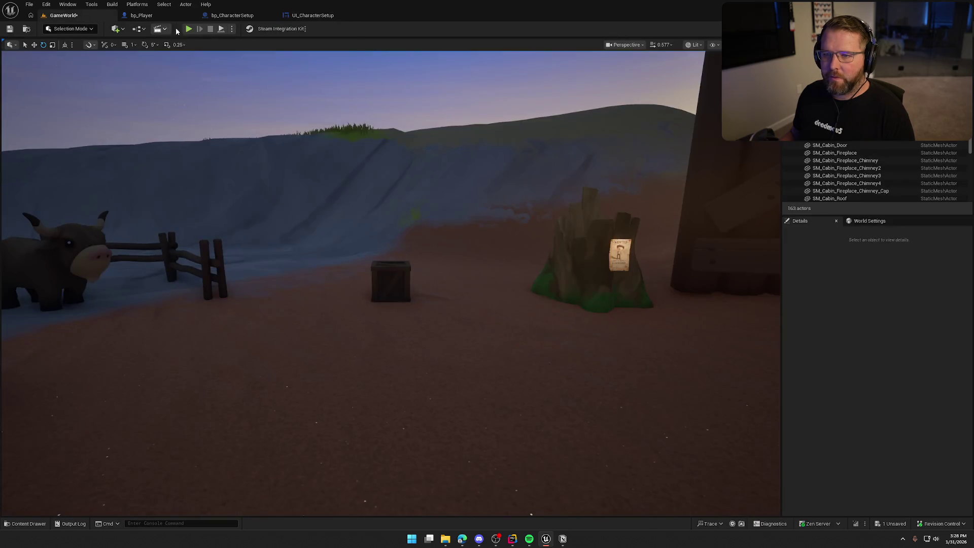
key("alt+p")
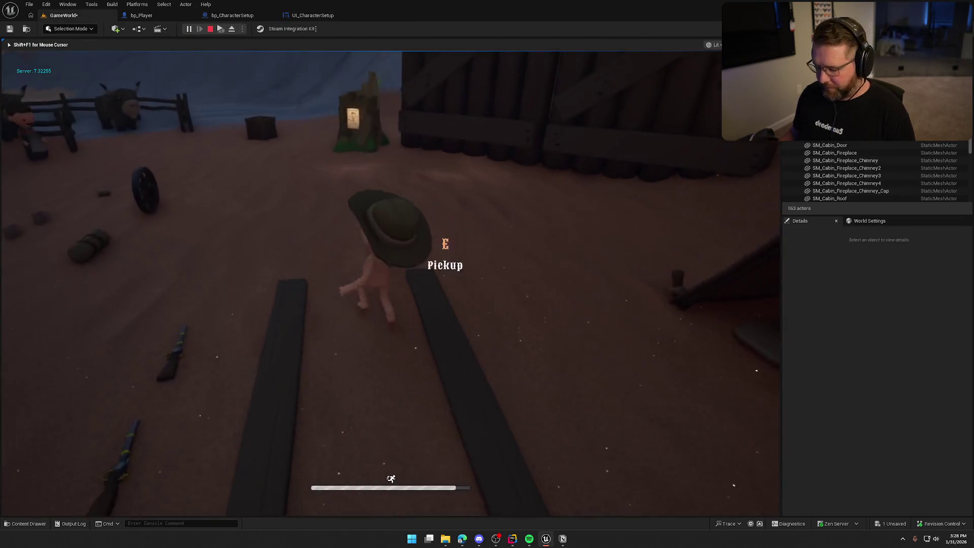
key("F11")
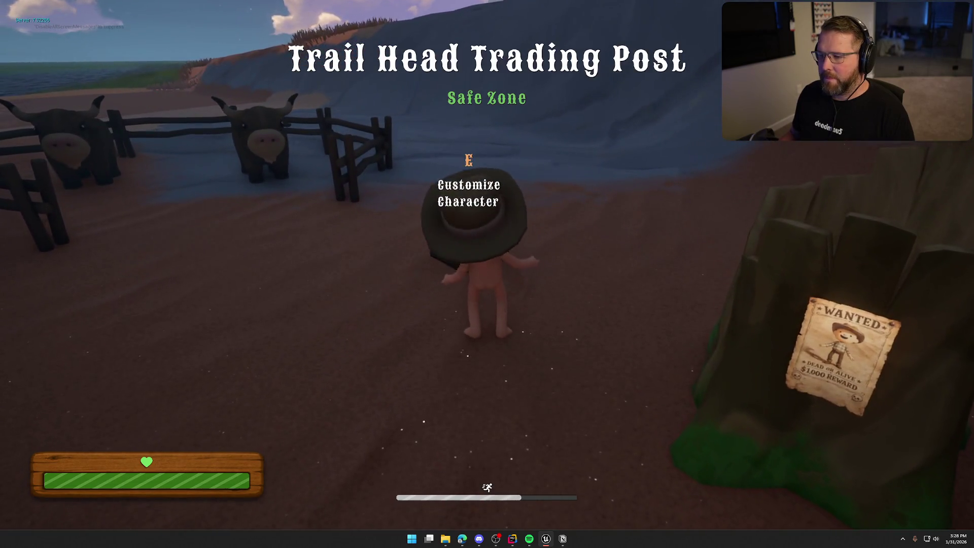
key("e")
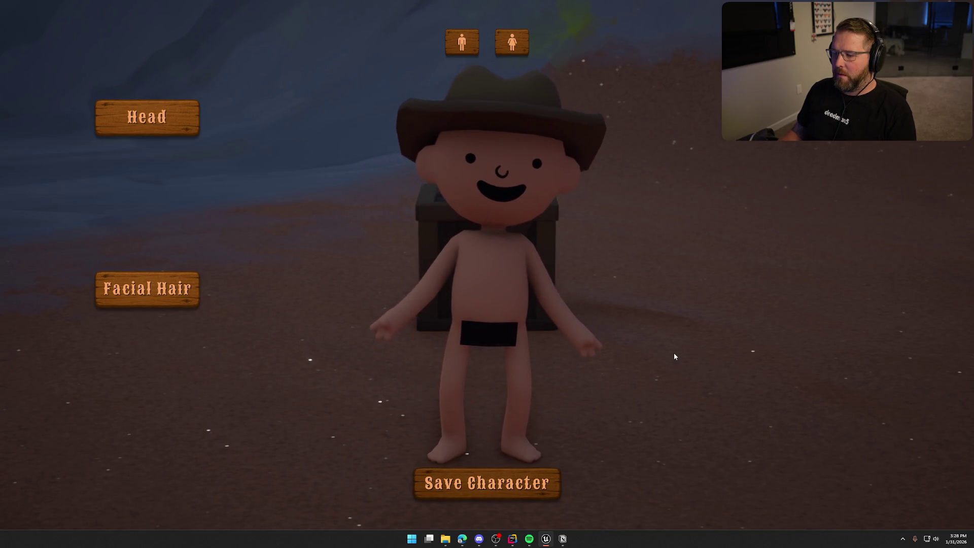
key("Escape")
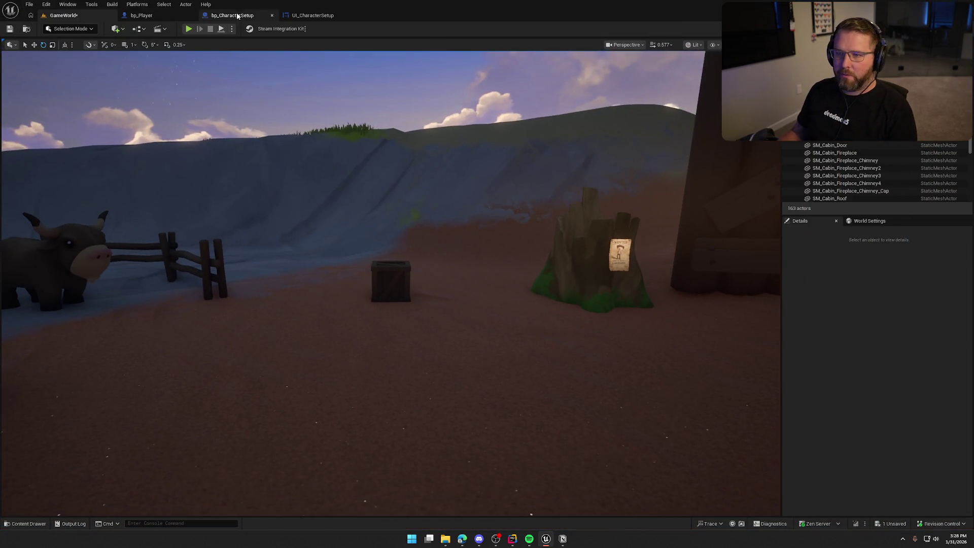
Step: In UI_CharacterSetup's designer, copy the MaleBtn's Tint value
left_click(237, 16)
left_click(312, 15)
scroll(427, 183, "up", 3)
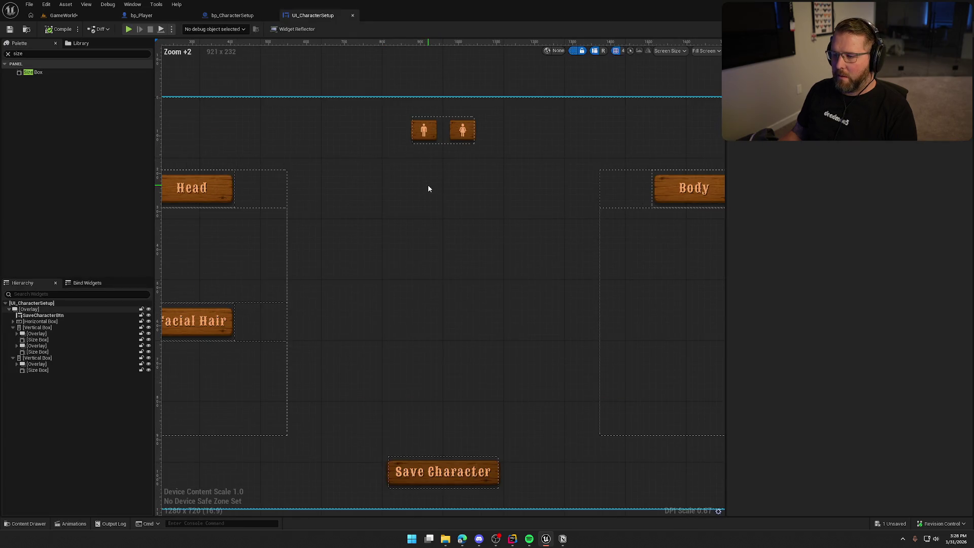
left_click(434, 130)
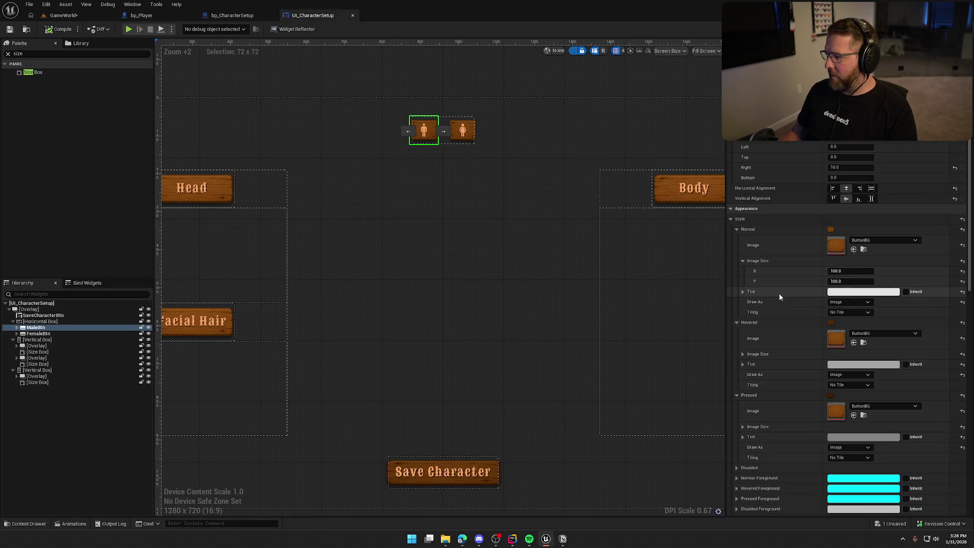
right_click(792, 294)
left_click(832, 328)
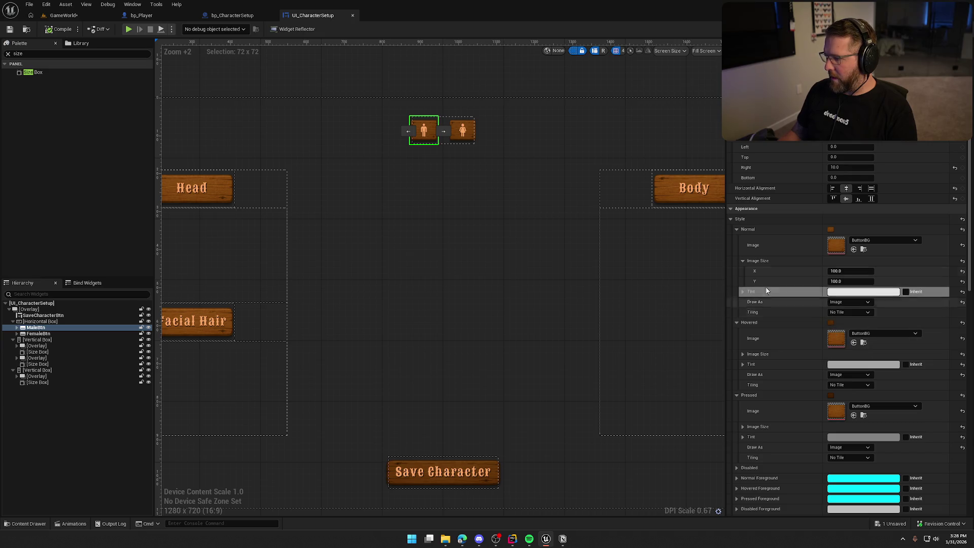
Step: Paste that tint onto the Head, Facial Hair and Body button images together
left_click(277, 179)
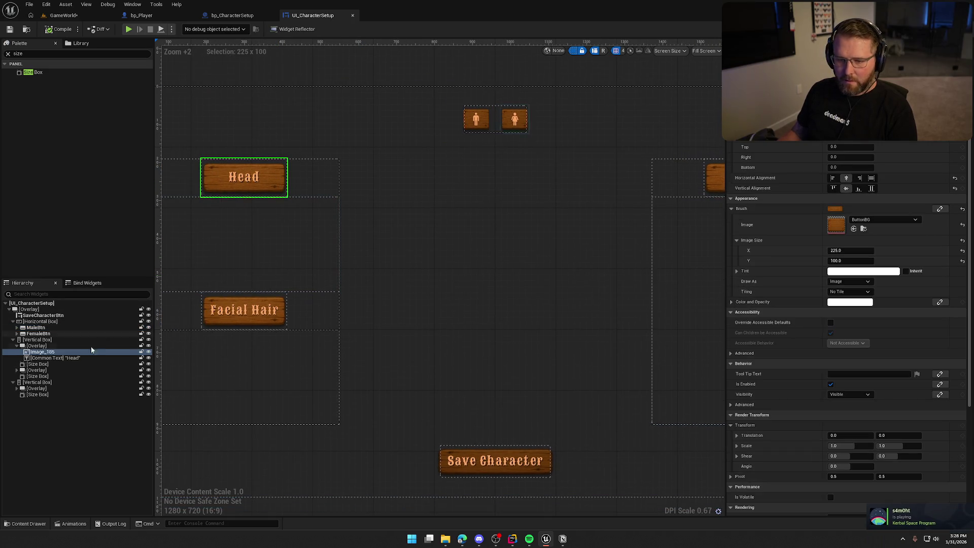
left_click(280, 302, "ctrl")
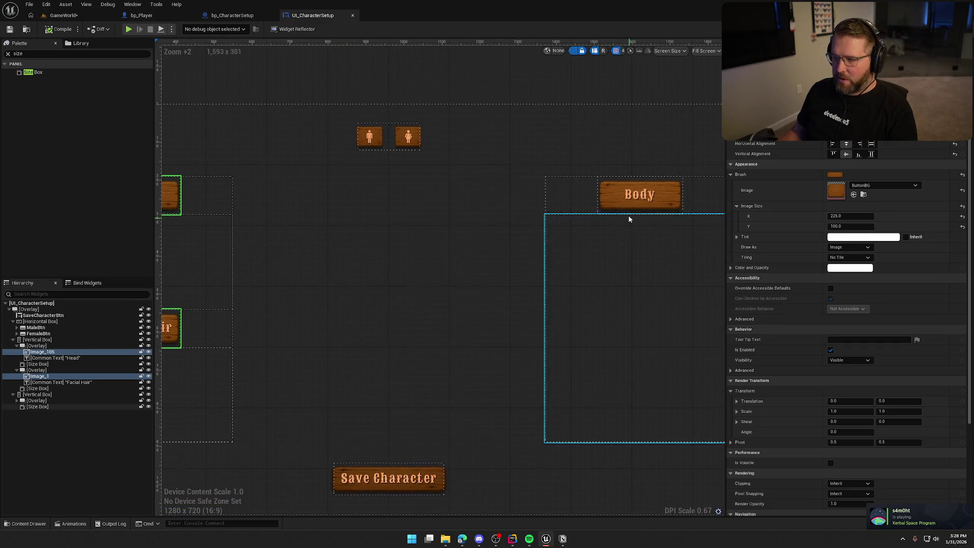
left_click(610, 188, "ctrl")
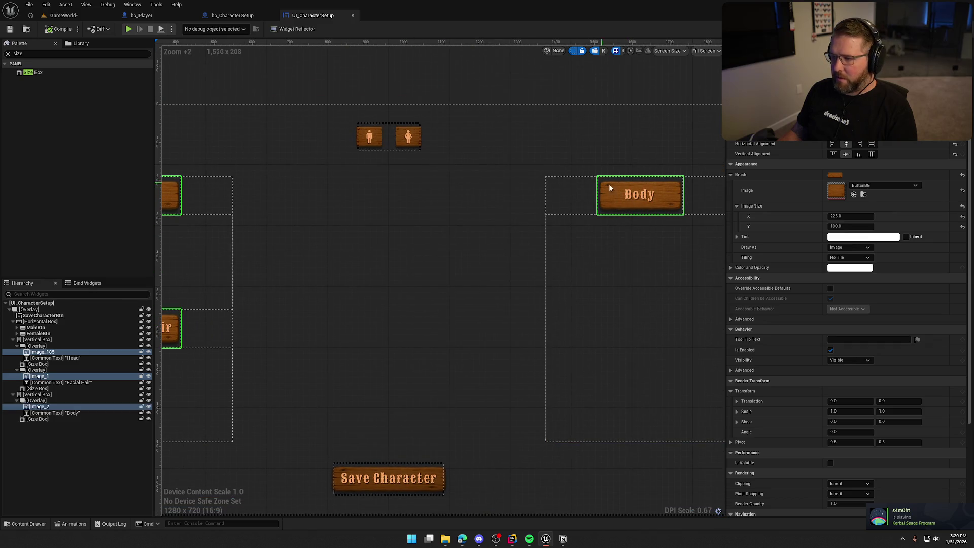
right_click(830, 237)
left_click(860, 287)
left_click(511, 84)
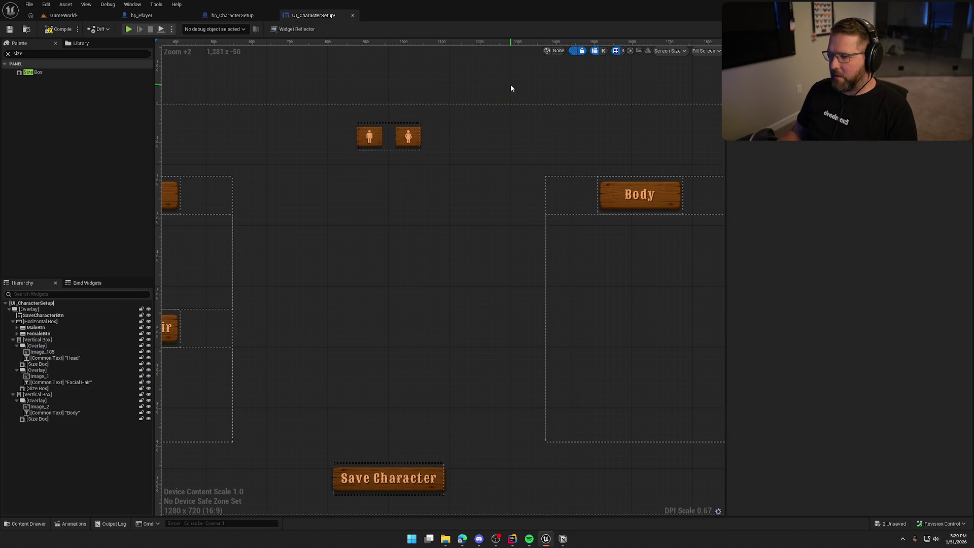
scroll(519, 150, "down", 3)
scroll(492, 120, "up", 2)
scroll(497, 123, "down", 1)
left_click(519, 159)
left_click(511, 129)
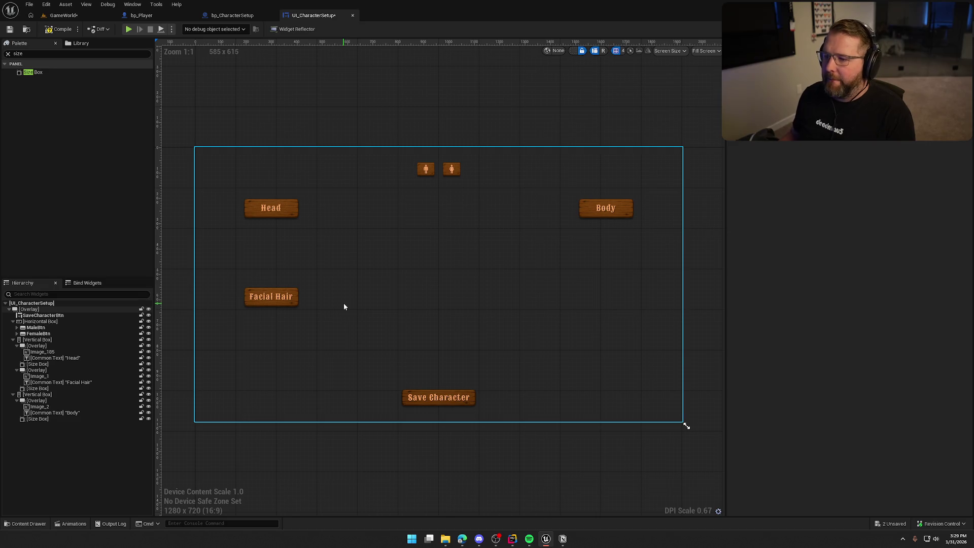
Step: Compile the widget, then place a Common Tile View from the Palette into the Head Size Box
left_click(59, 30)
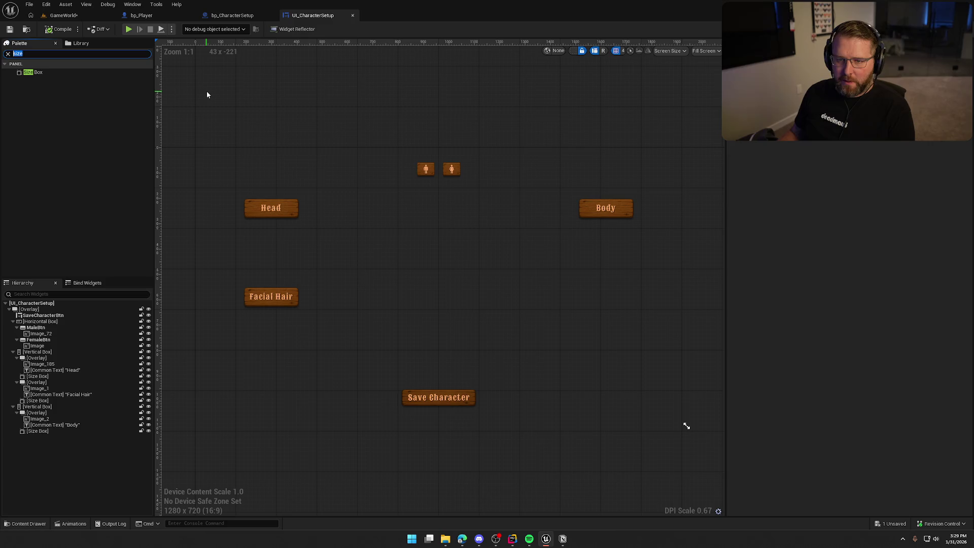
type("list")
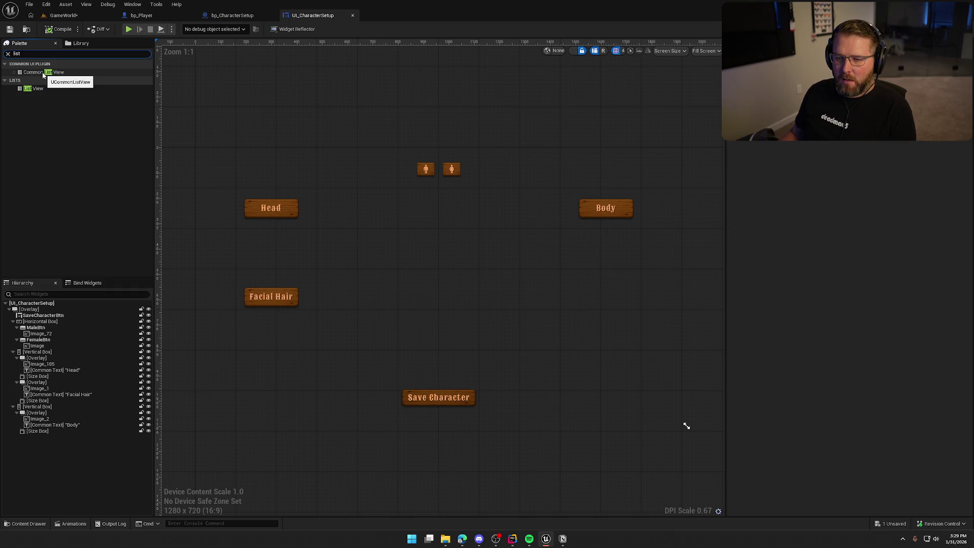
type("view")
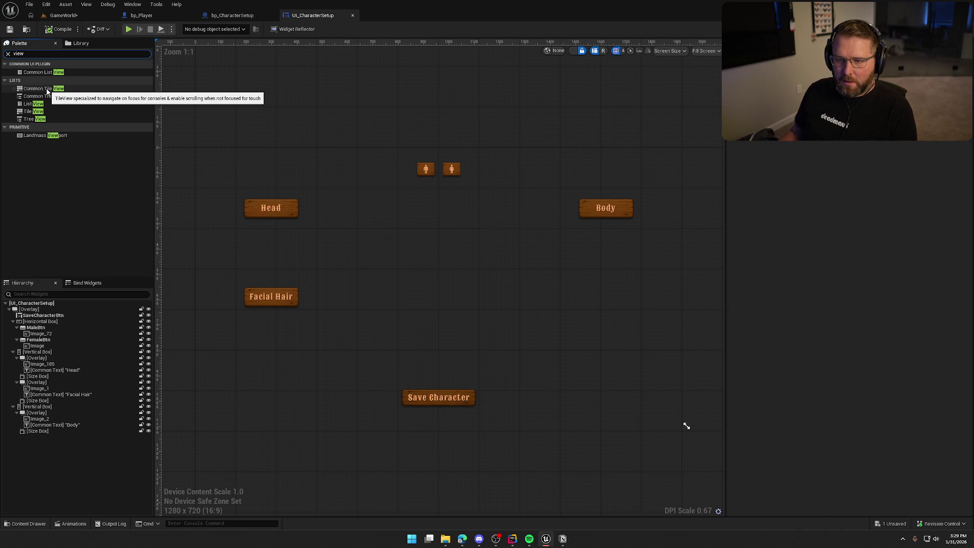
mouse_move(46, 92)
left_mouse_down()
mouse_move(143, 152)
mouse_move(99, 347)
mouse_move(47, 377)
left_mouse_up()
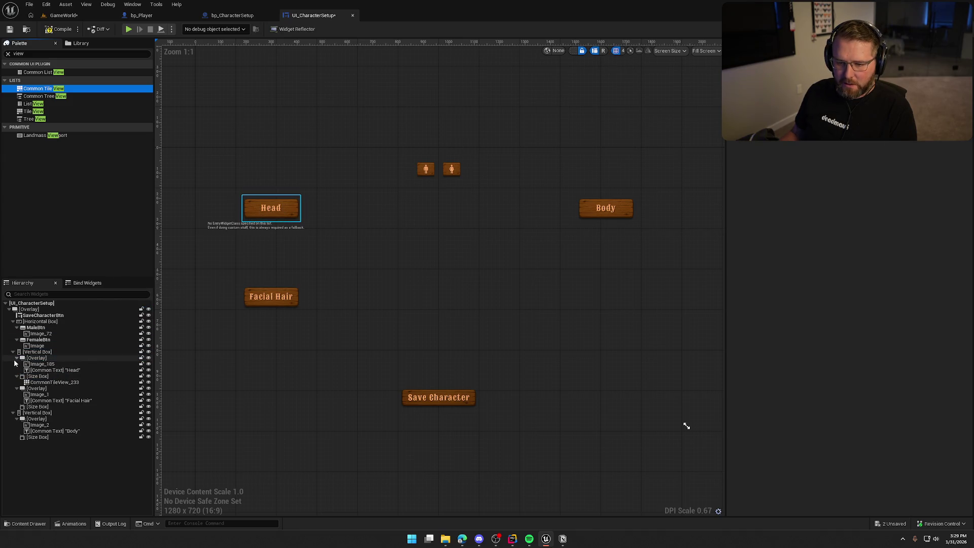
Step: Collapse the Head, Facial Hair and Body overlays and inspect the new tile view's parent Size Box
left_click(17, 358)
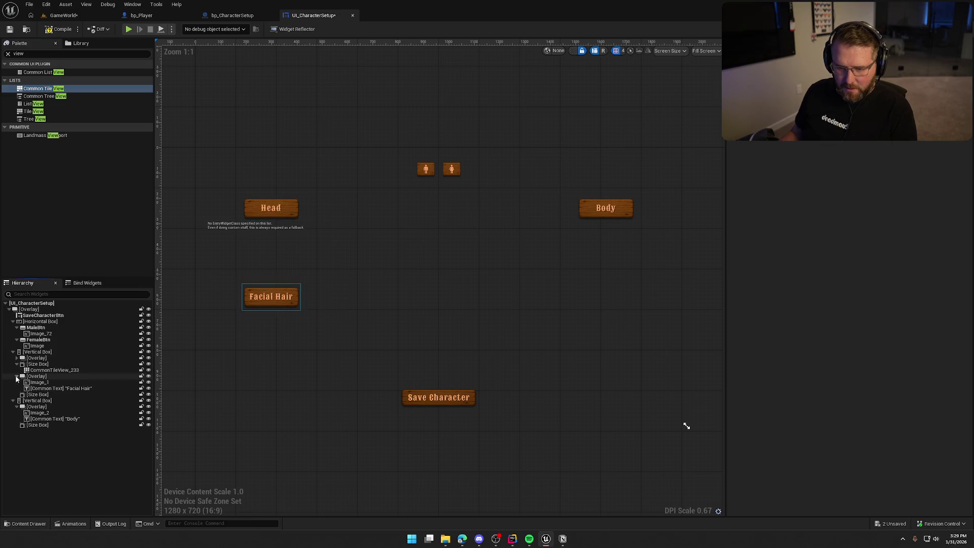
left_click(17, 376)
left_click(17, 394)
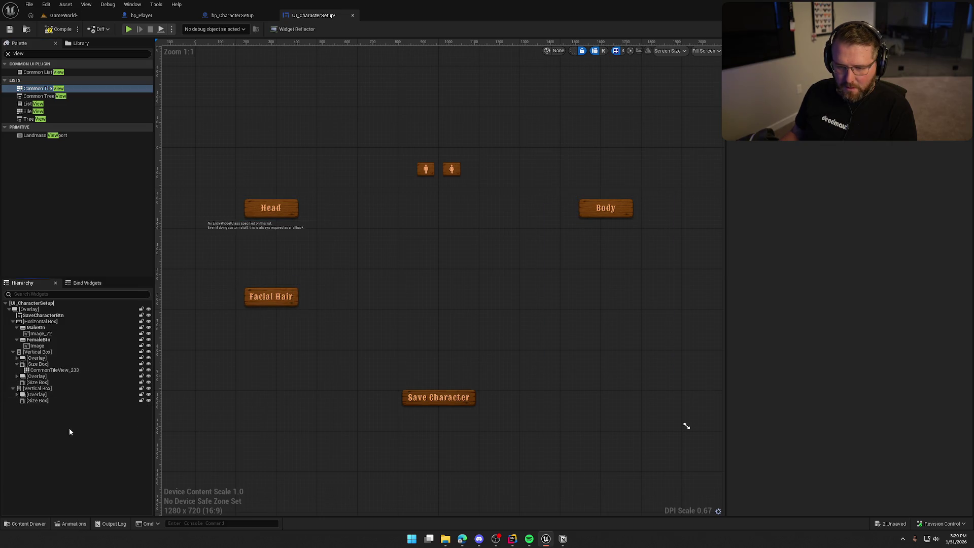
left_click(257, 236)
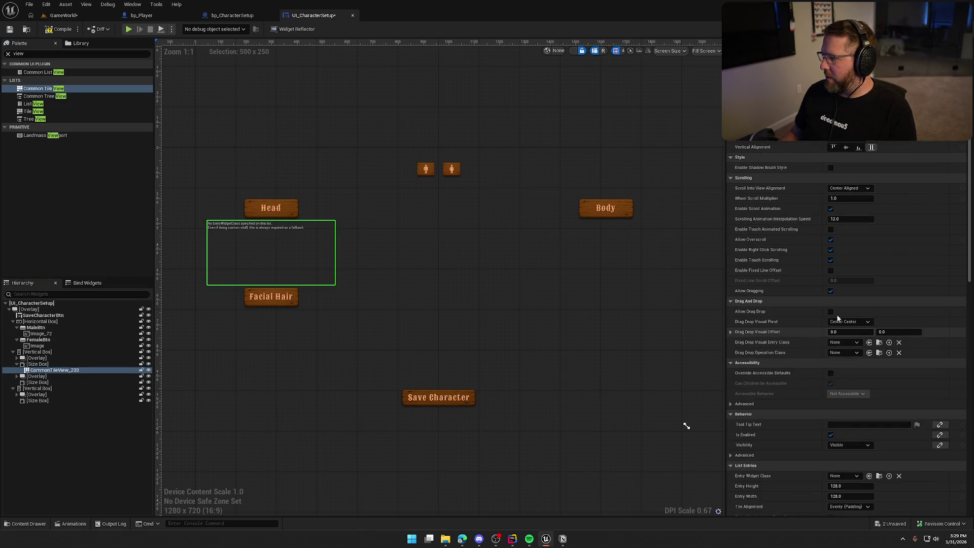
left_click(853, 190)
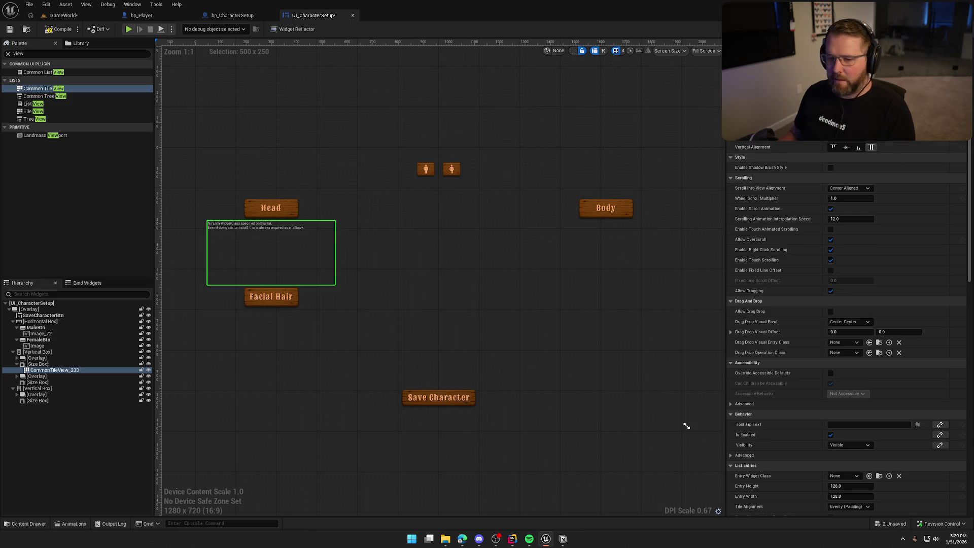
key("Up")
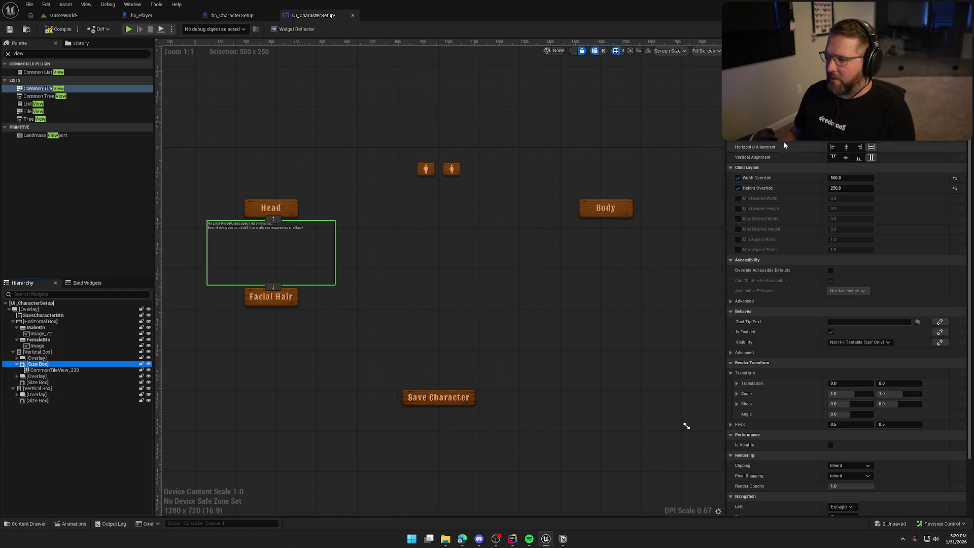
left_click(784, 145)
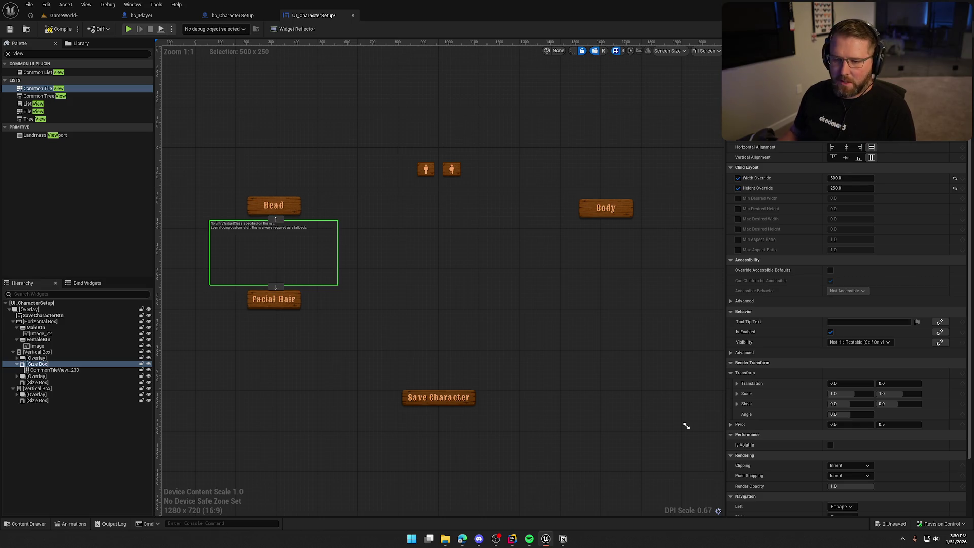
Step: Check the Body and Facial Hair Size Boxes, then compile, revealing the missing EntryWidgetClass error
left_click(37, 401)
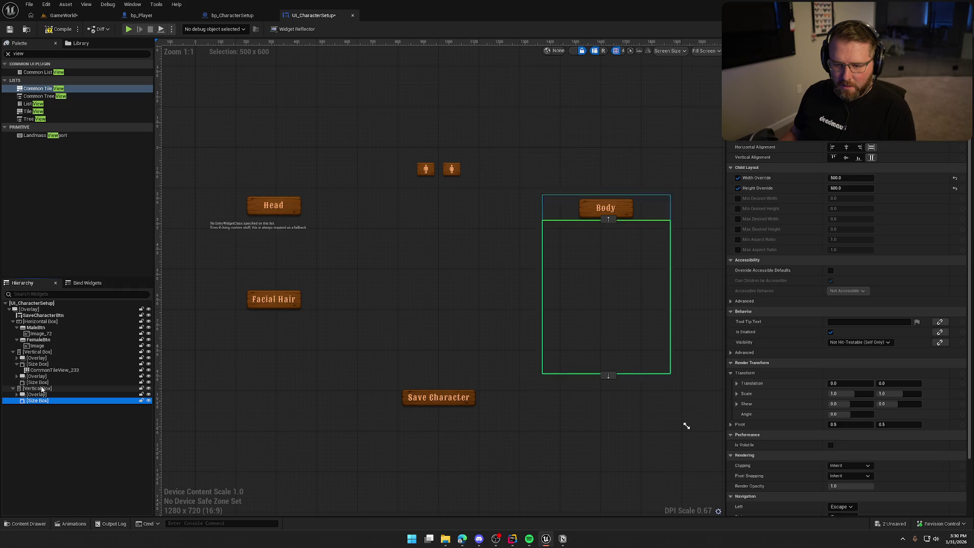
left_click(37, 382, "ctrl")
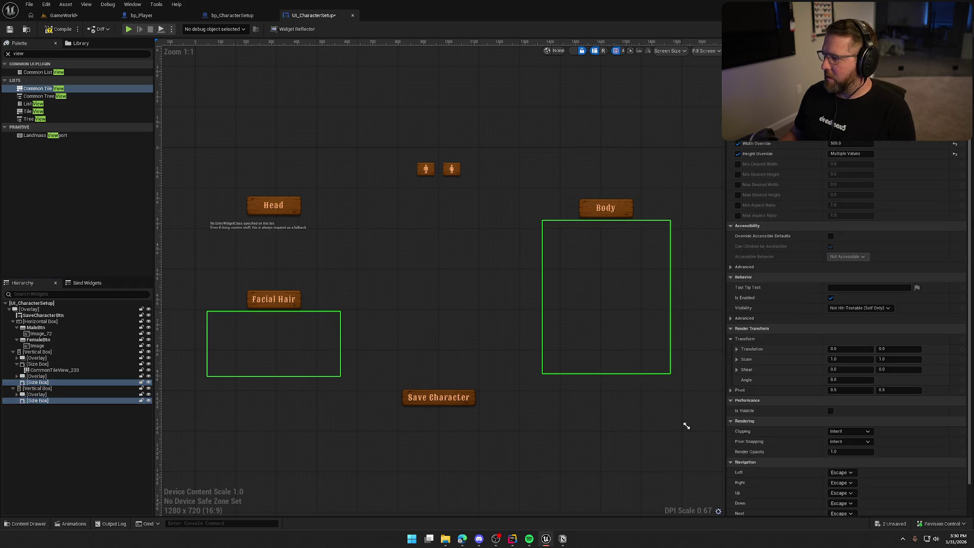
left_click(381, 101)
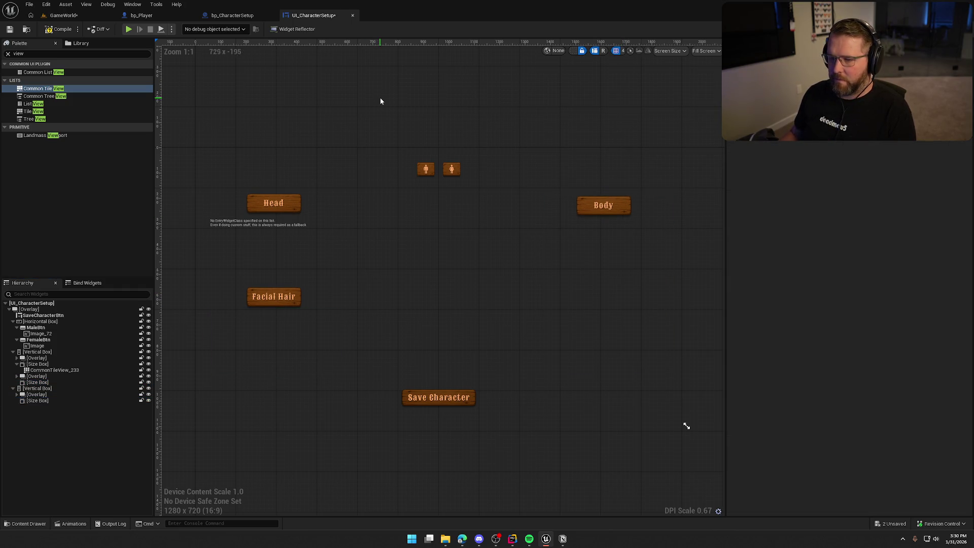
left_click(59, 31)
left_click(276, 390)
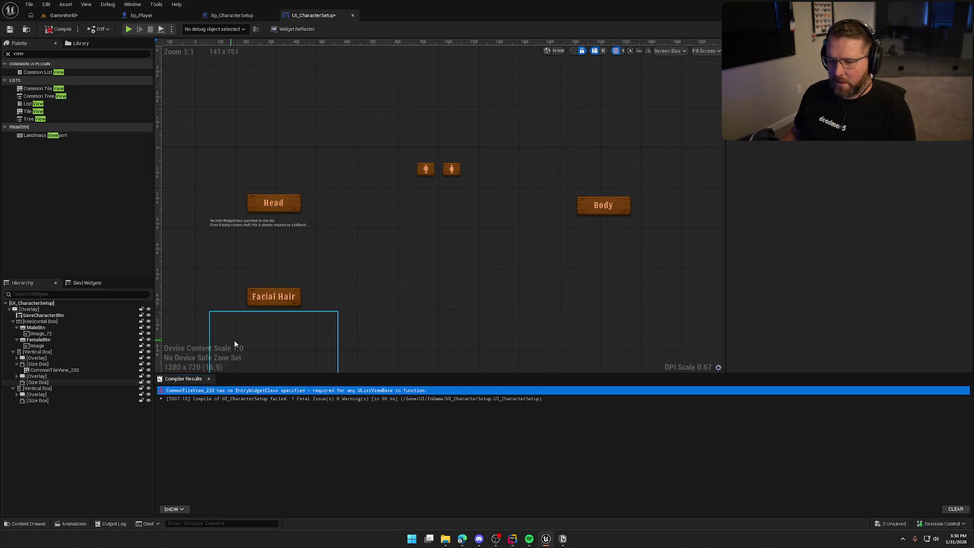
Step: Rename the tile view named in the compile error to HeadList
left_click(264, 238)
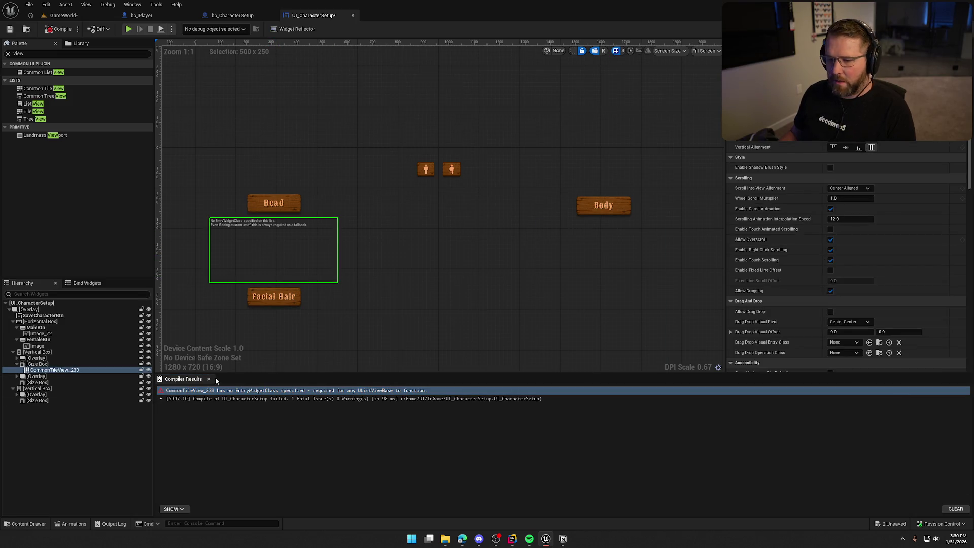
left_click(209, 379)
type("HeadList")
key("Return")
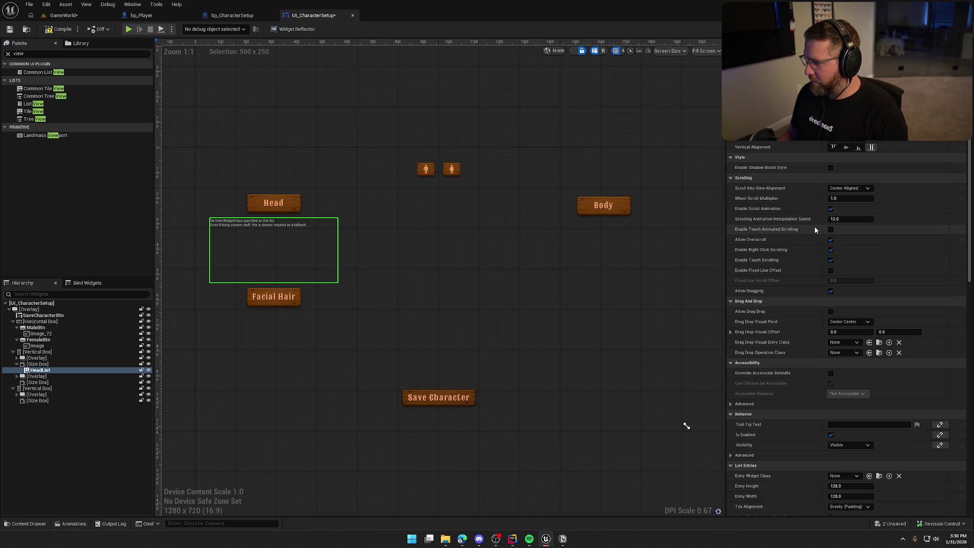
Step: Turn off Enable Touch Scrolling for HeadList and start a new Entry Widget Class blueprint
left_click(830, 259)
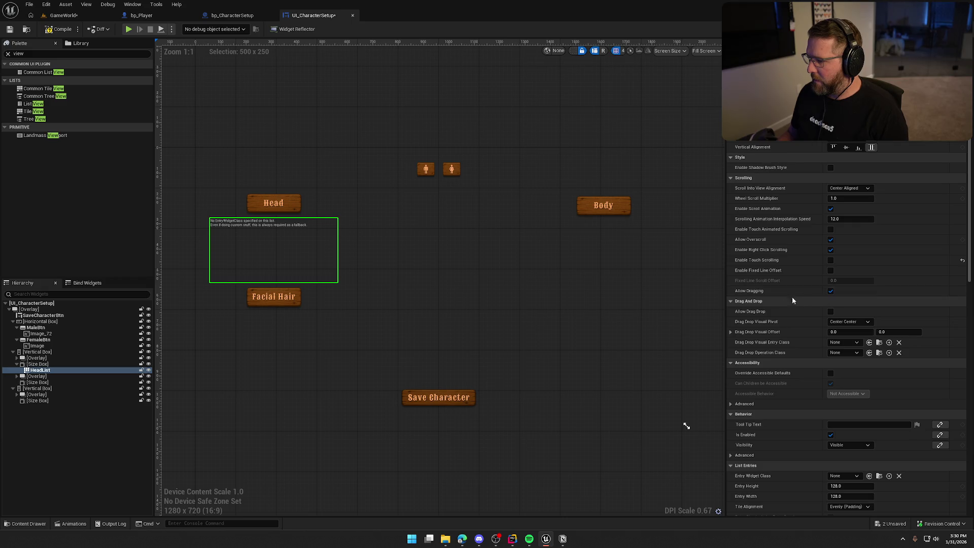
scroll(799, 300, "down", 2)
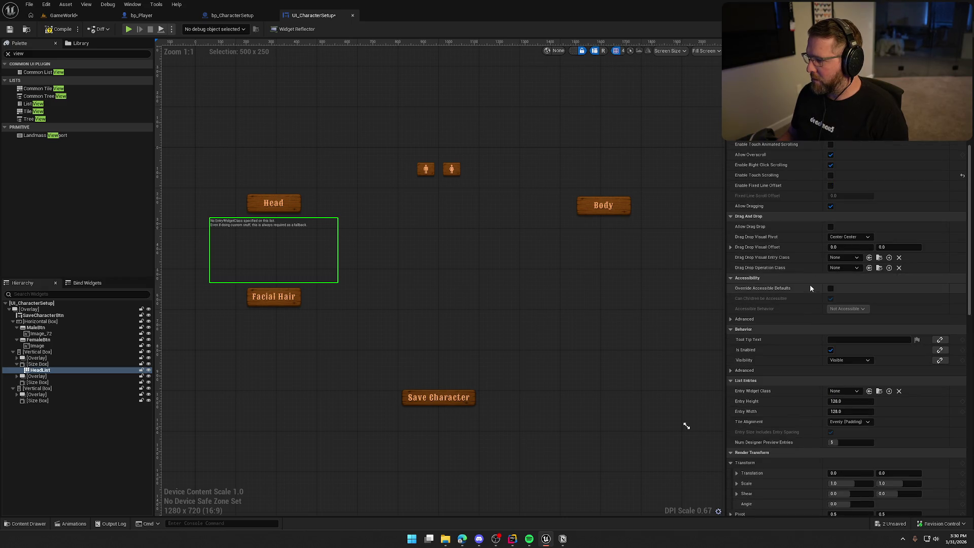
scroll(809, 284, "down", 2)
scroll(806, 312, "down", 4)
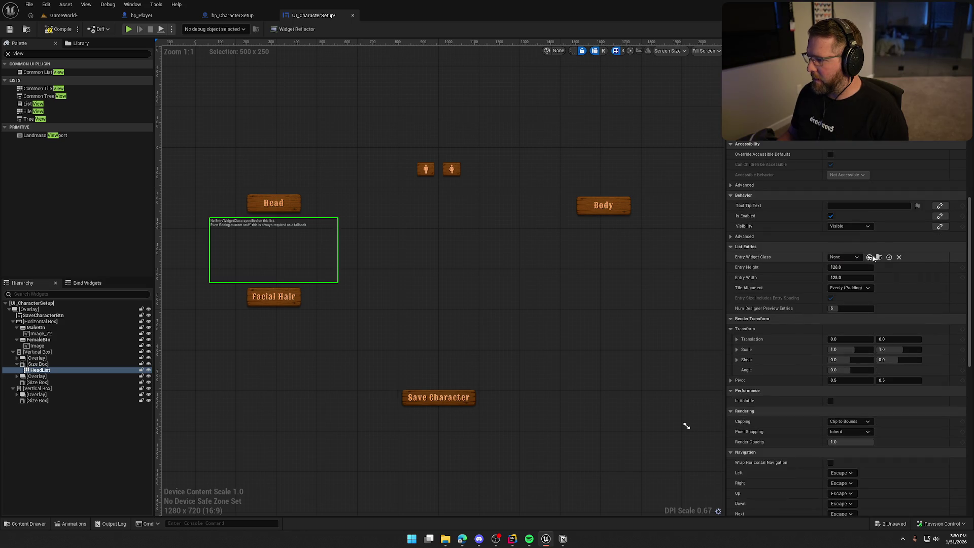
left_click(889, 258)
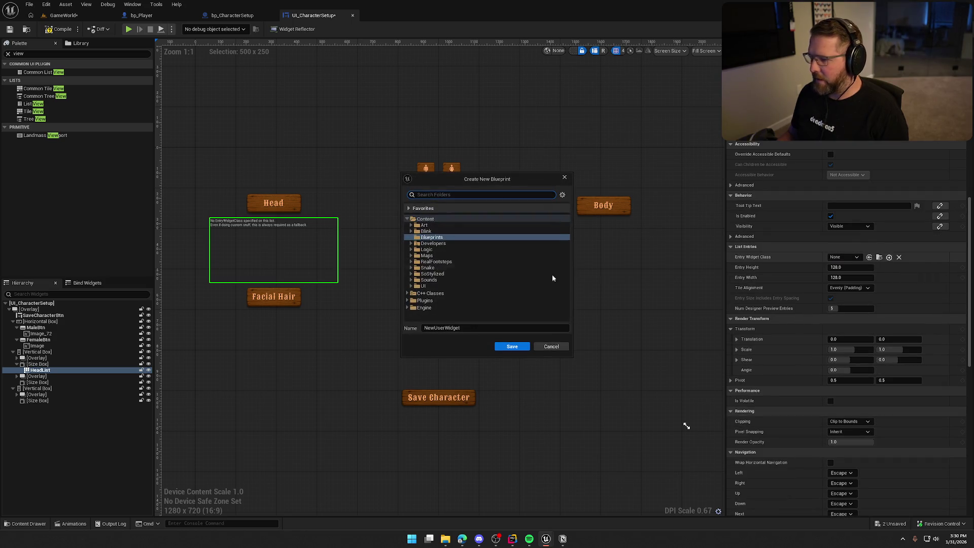
Step: Create the entry widget as UI_CosmeticButton in the UI/InGame folder
left_click(423, 285)
scroll(457, 292, "down", 2)
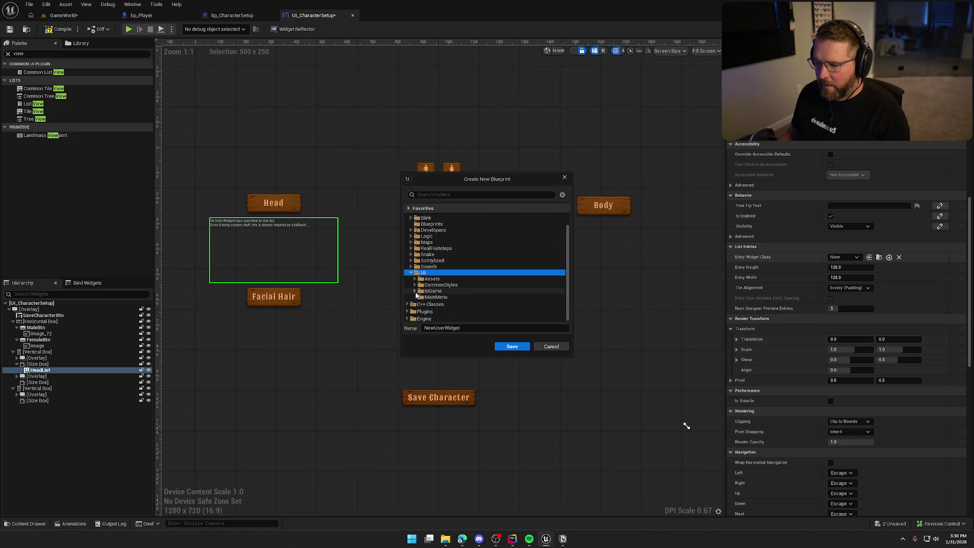
left_click(446, 280)
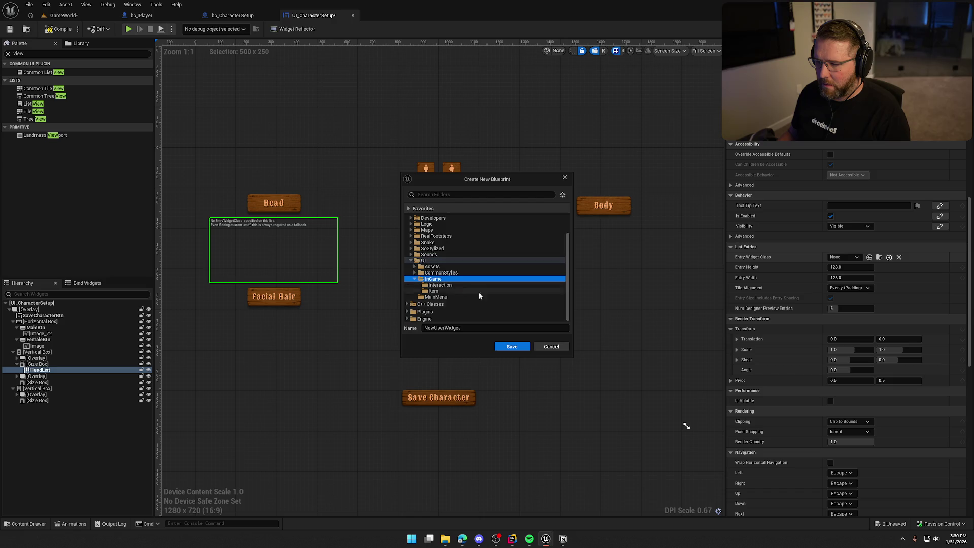
left_click(449, 328)
type("UI_CosmeticButton")
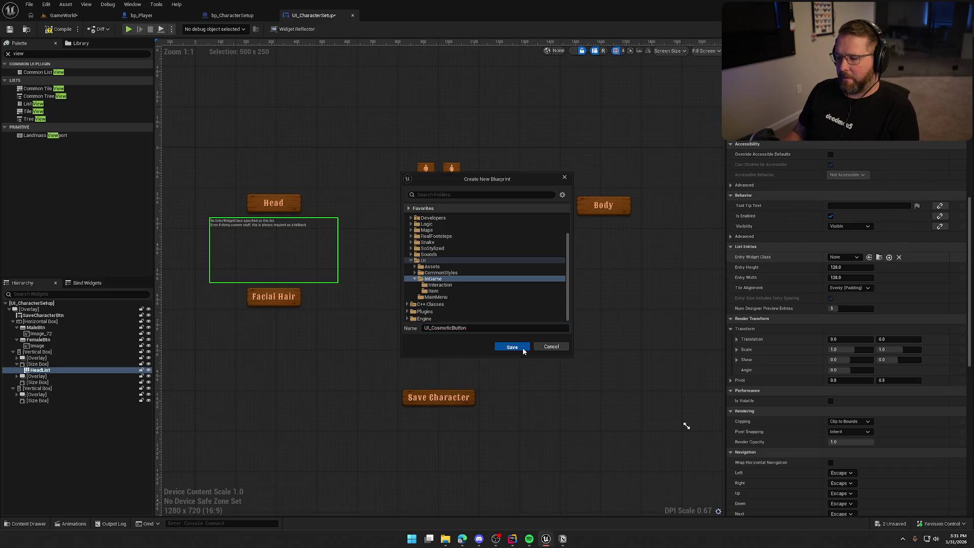
left_click(522, 346)
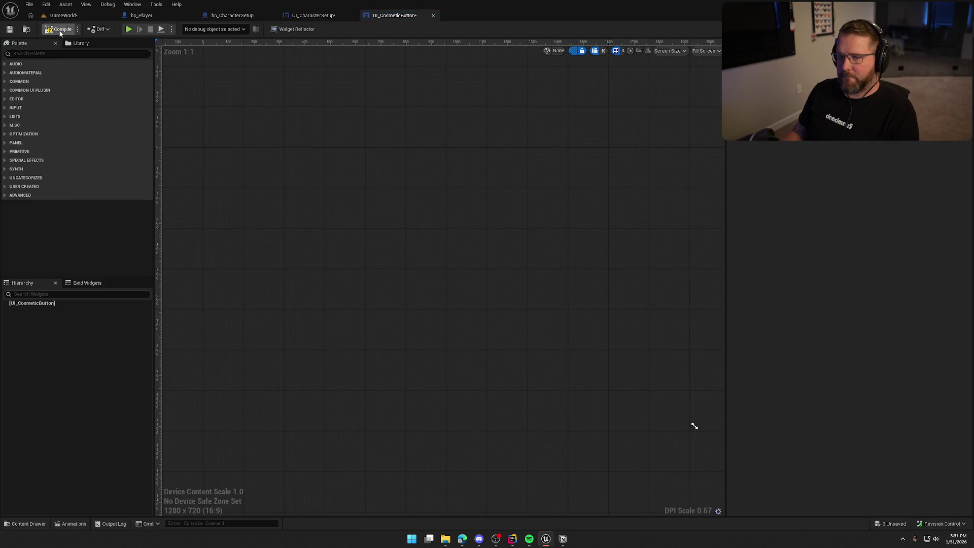
Step: Save both UI_CosmeticButton and UI_CharacterSetup
key("ctrl+s")
left_click(312, 15)
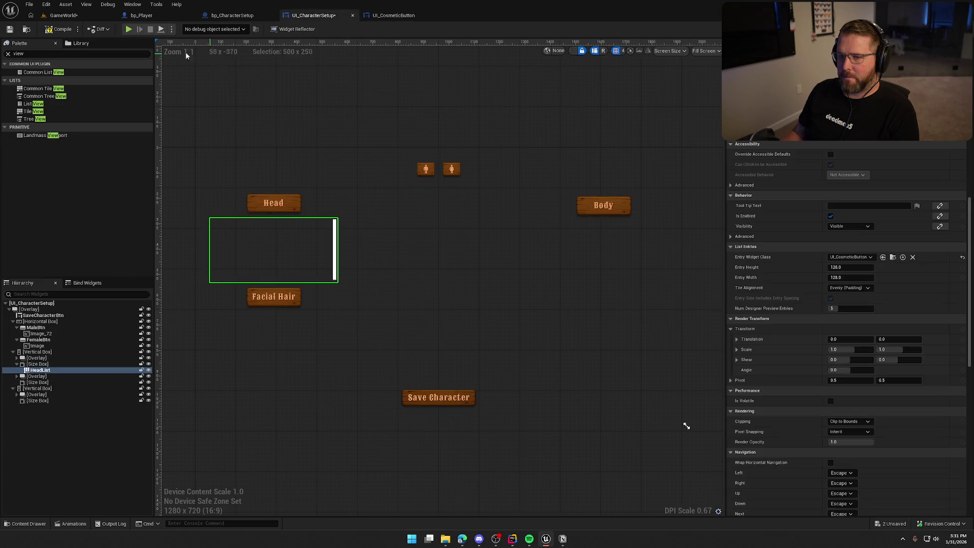
key("ctrl+s")
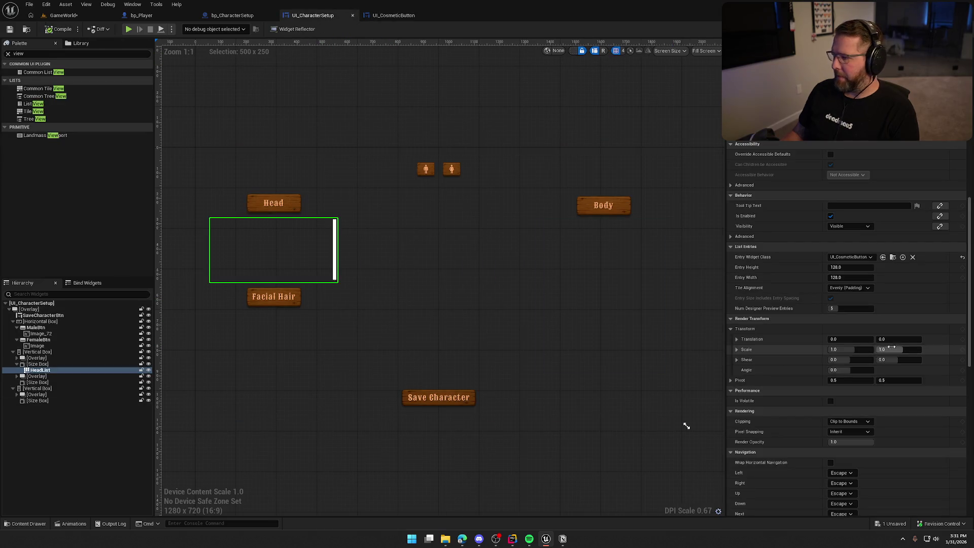
scroll(890, 345, "up", 4)
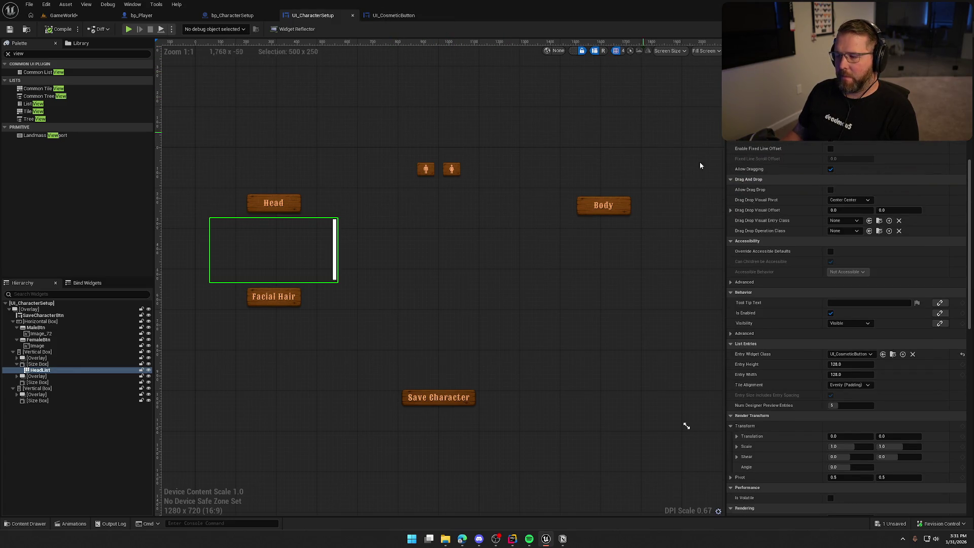
scroll(796, 331, "down", 5)
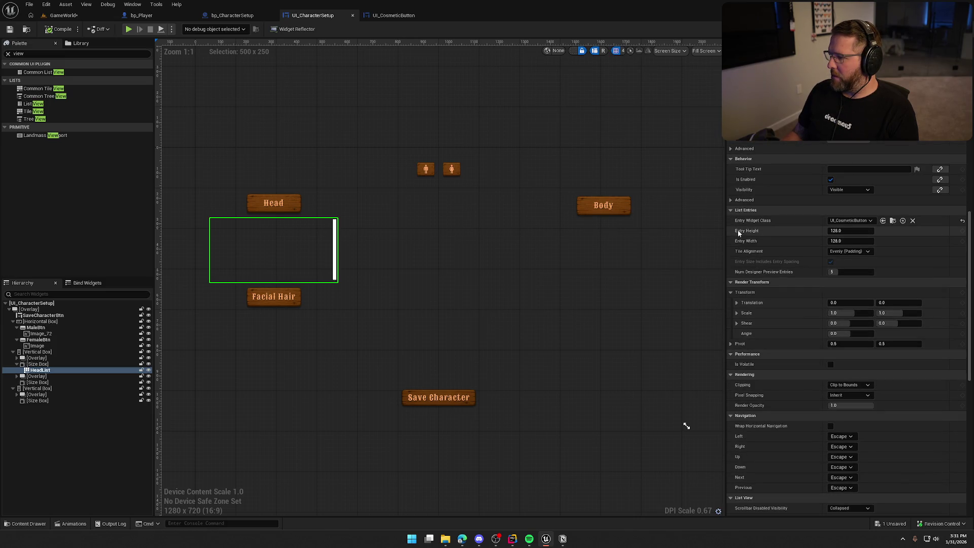
Step: Set HeadList's Entry Height and Entry Width to 50 and save
left_click(834, 233)
type("50")
key("Tab")
type("50")
key("Return")
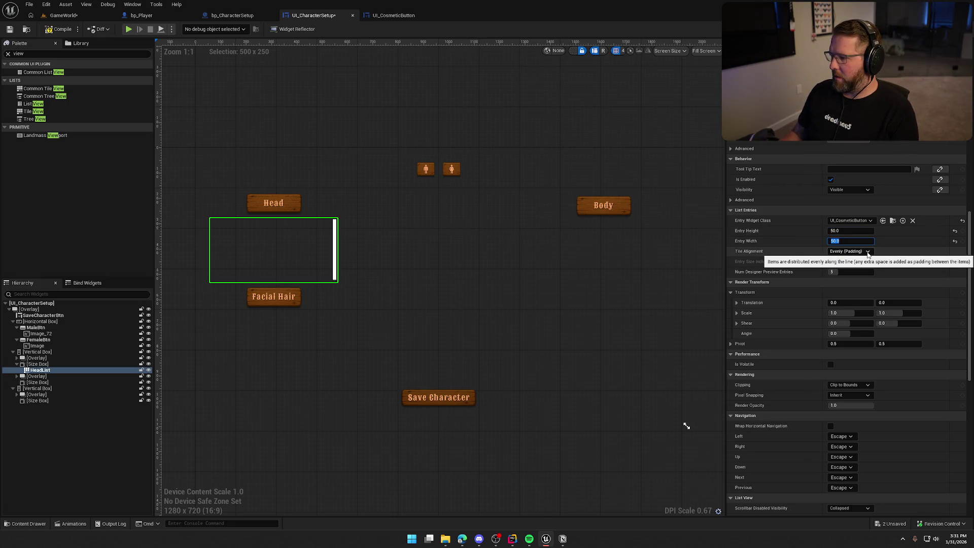
left_click(867, 251)
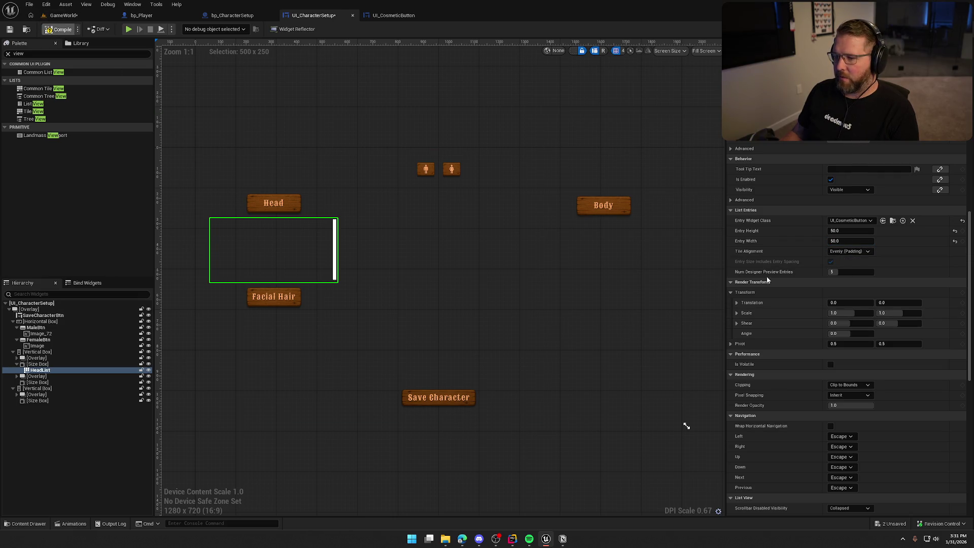
key("ctrl+s")
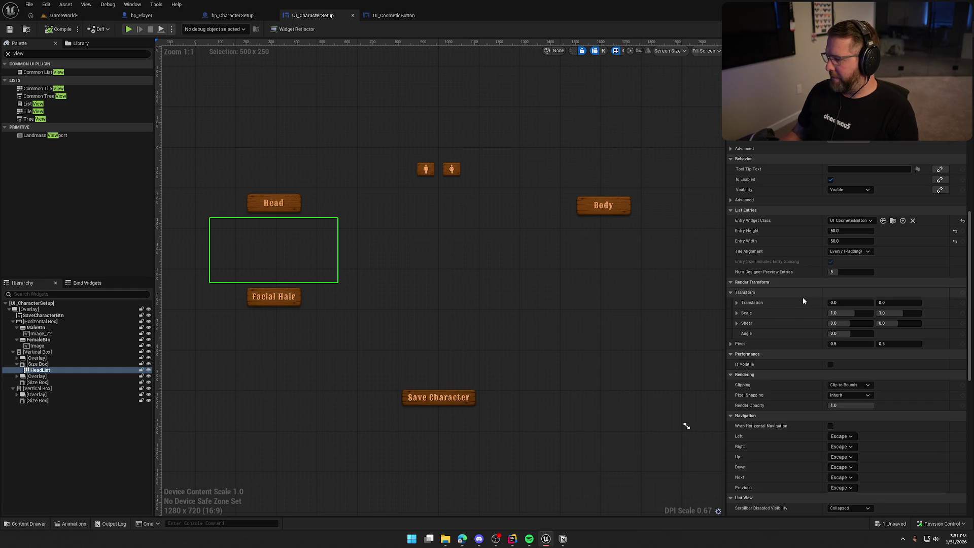
scroll(804, 299, "down", 10)
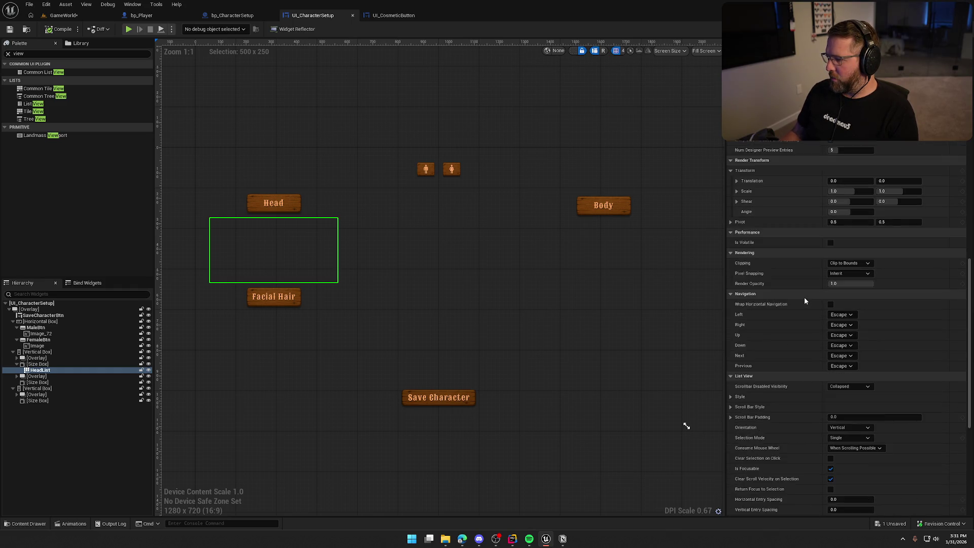
scroll(789, 318, "down", 2)
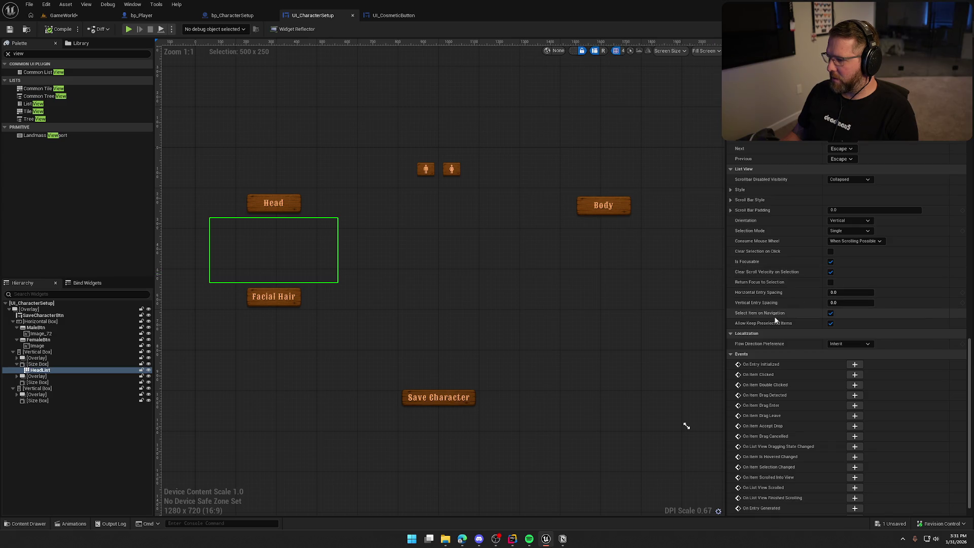
Step: Set HeadList's Horizontal and Vertical Entry Spacing to 10
mouse_move(775, 323)
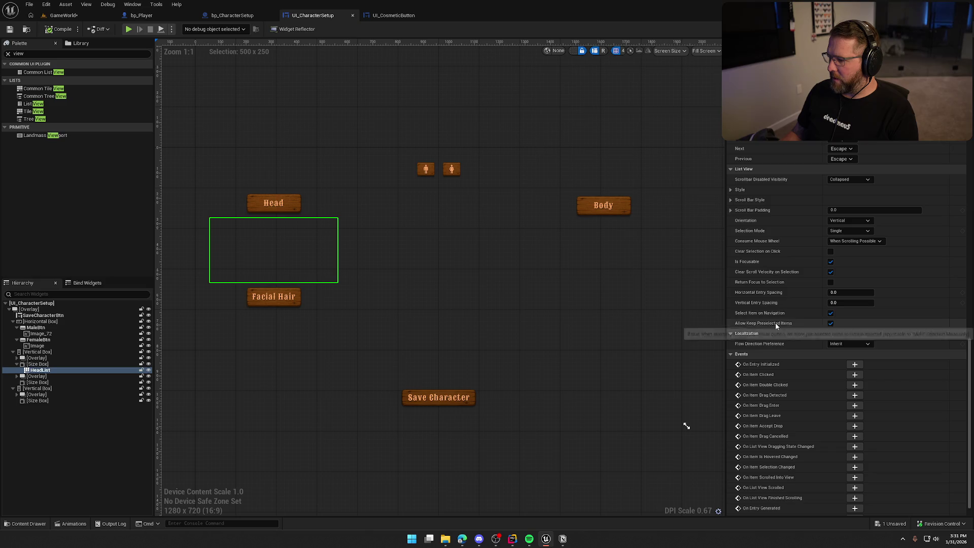
left_click(842, 292)
type("10")
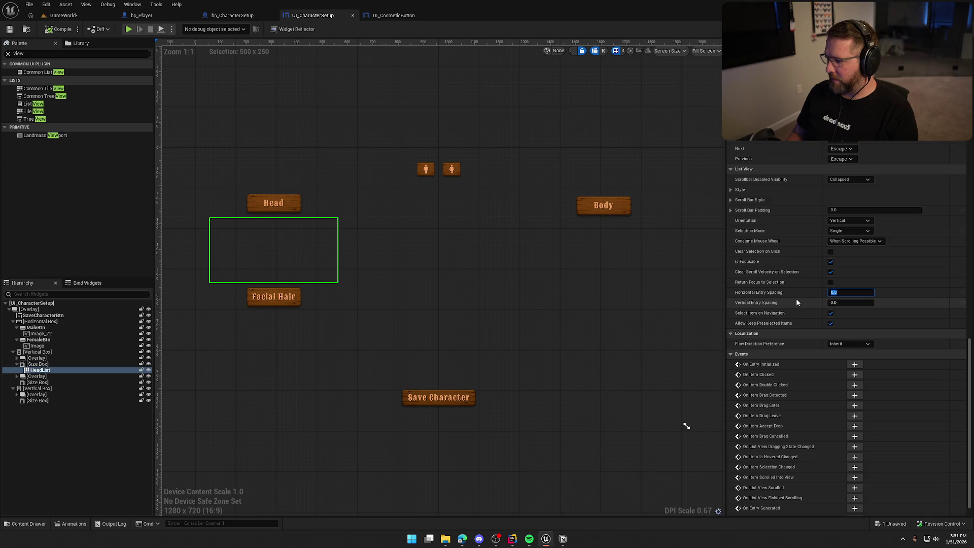
key("Tab")
type("10")
key("Return")
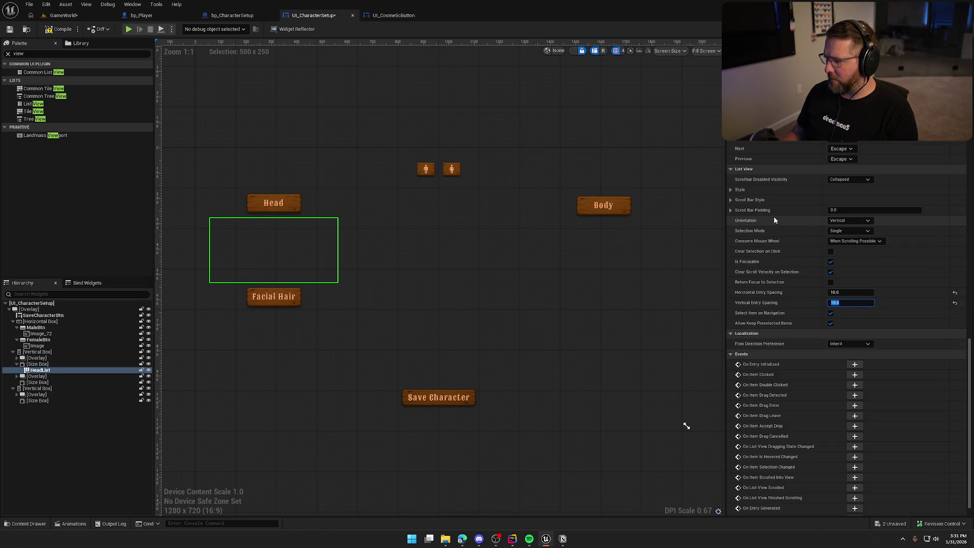
Step: Set the Scroll Bar Style thickness to 0
left_click(730, 199)
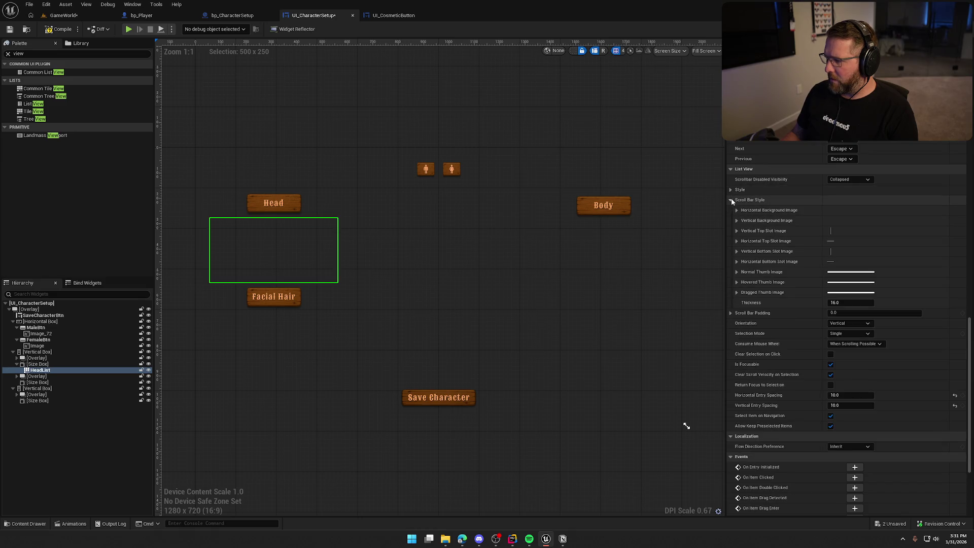
left_click(846, 304)
type("8")
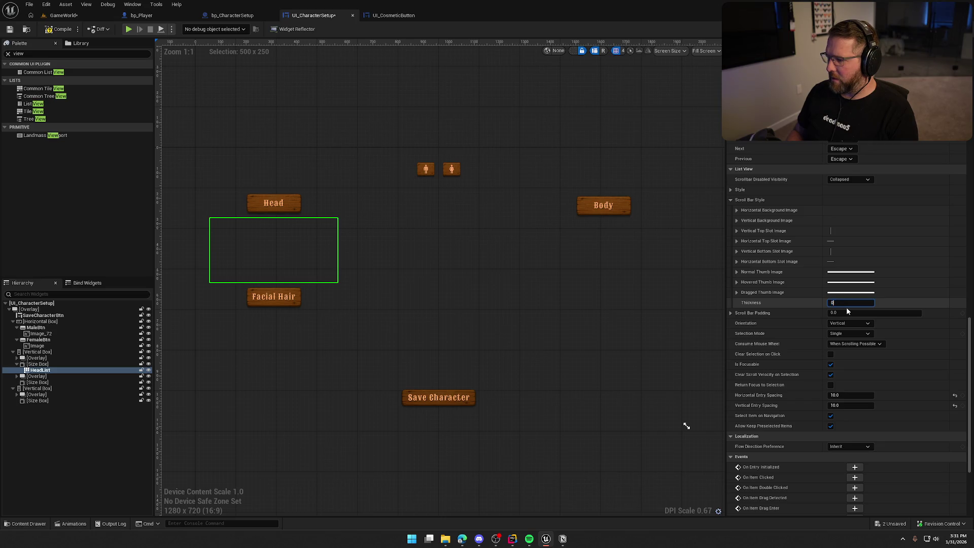
left_click(731, 199)
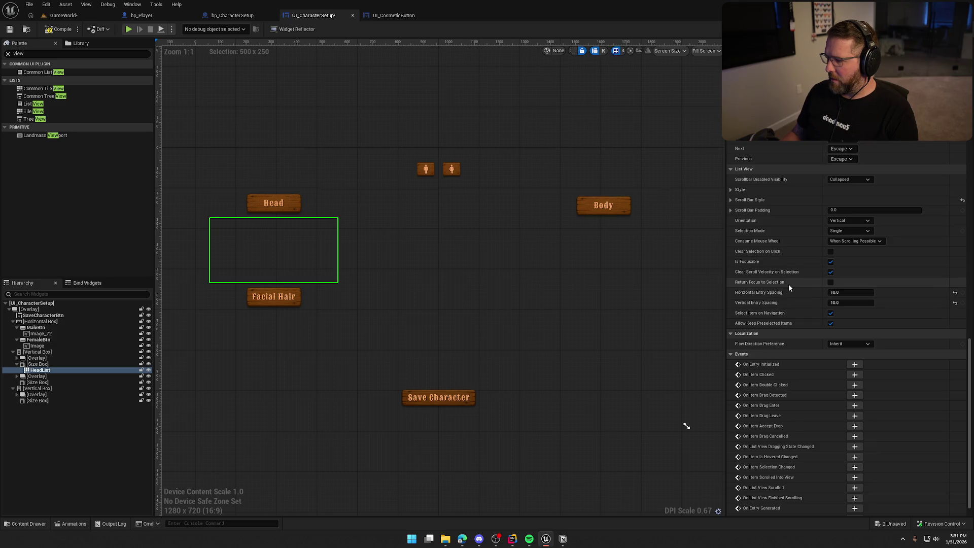
scroll(791, 284, "down", 1)
scroll(792, 283, "up", 15)
scroll(787, 265, "up", 5)
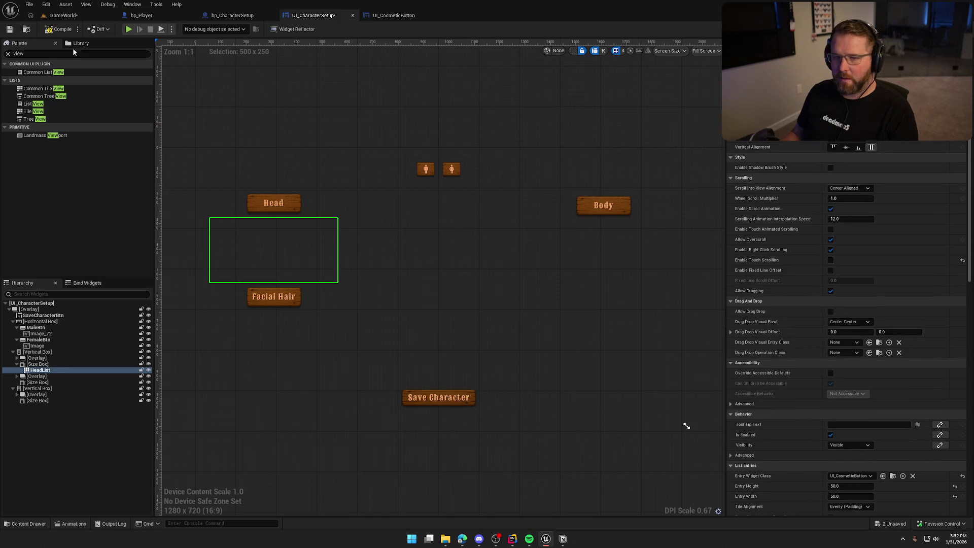
Step: Duplicate HeadList into the Facial Hair Size Box and name the copy FacialHairList
key("ctrl+s")
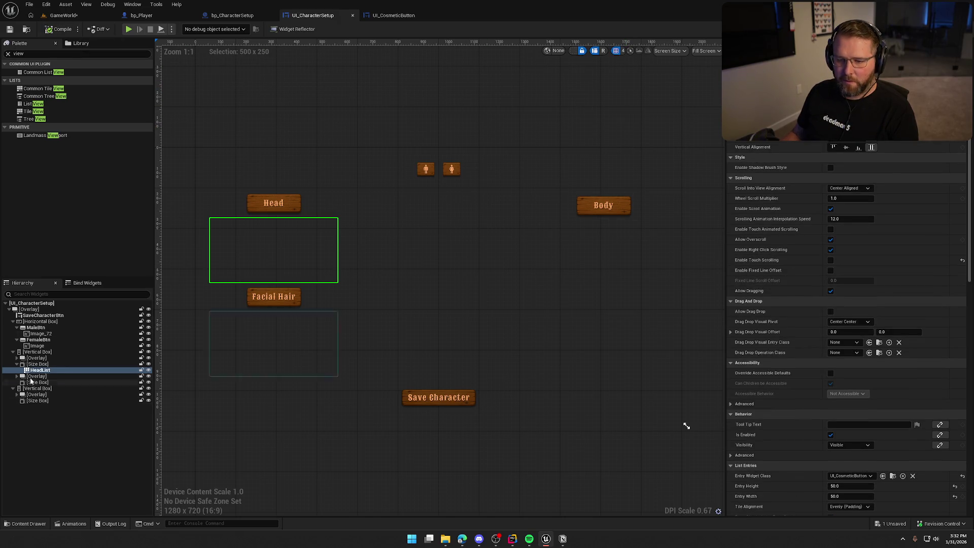
left_click(40, 363)
left_click(40, 369)
key("ctrl+d")
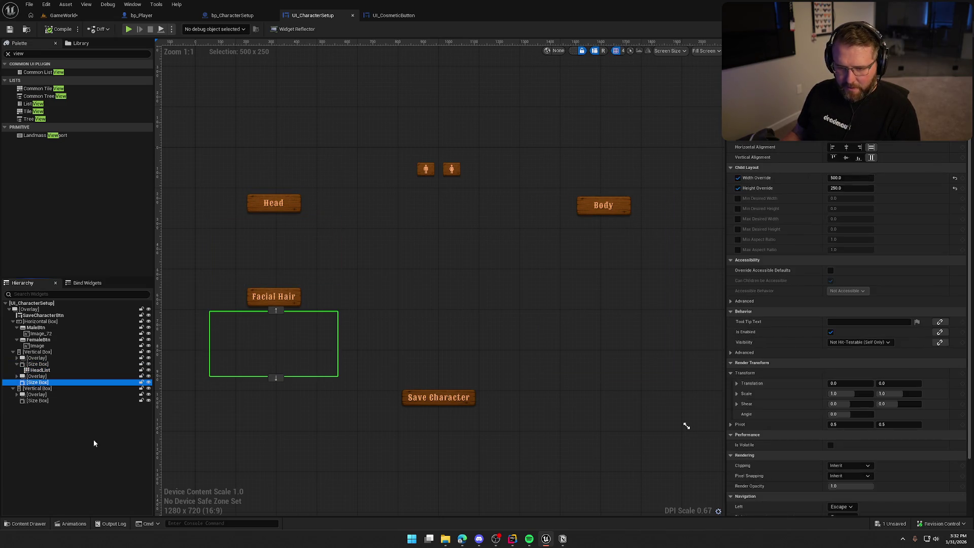
key("F2")
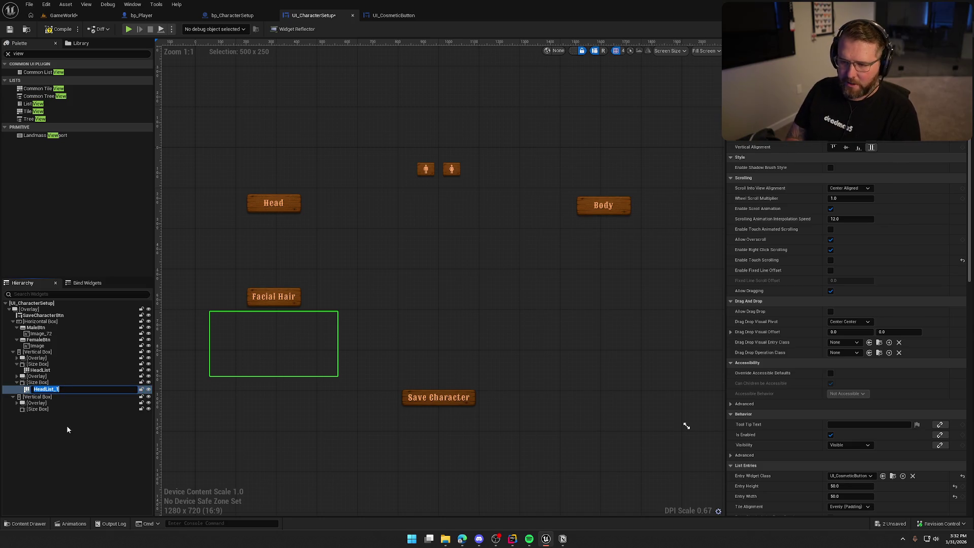
type("FacialHai")
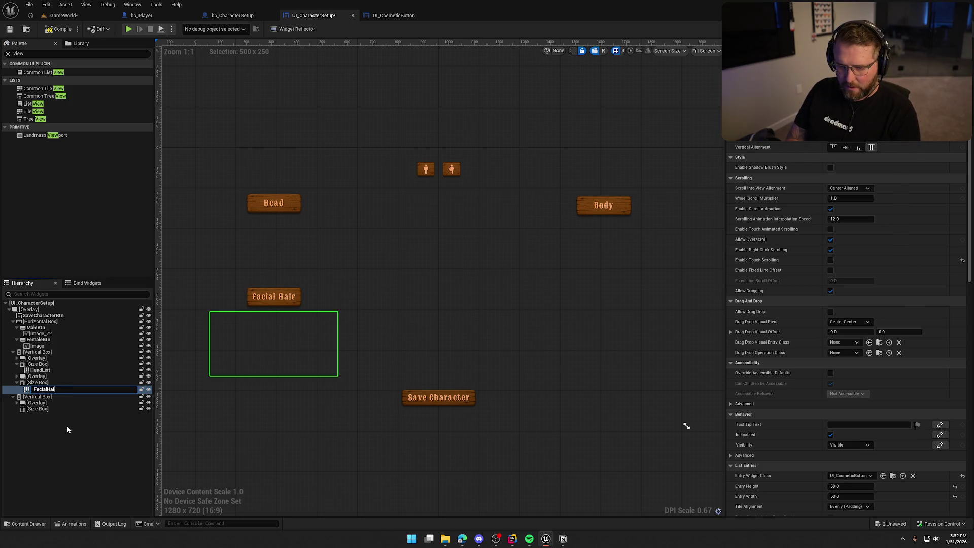
type("rList")
key("Return")
Step: Paste another list into the Body Size Box, rename it BodyList, then save and compile
left_click(38, 406)
key("ctrl+v")
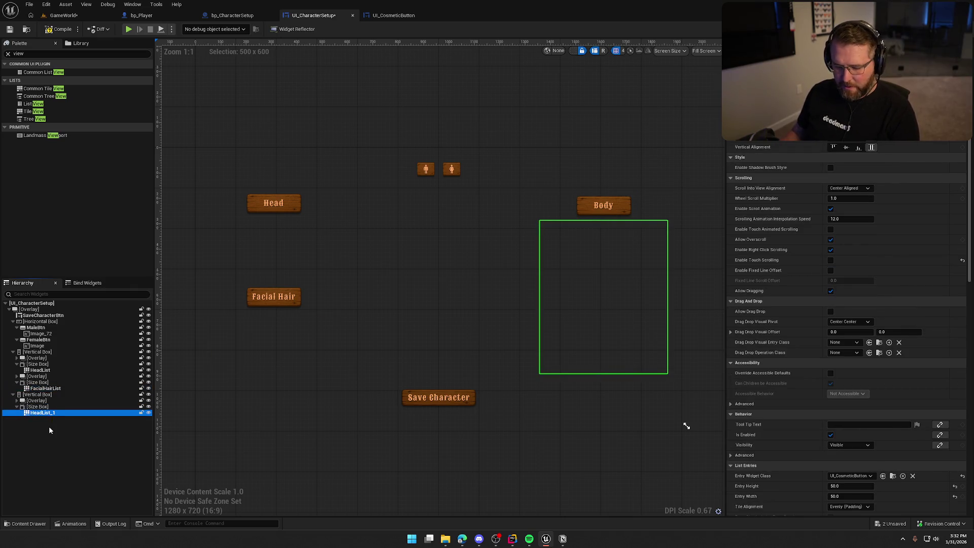
key("F2")
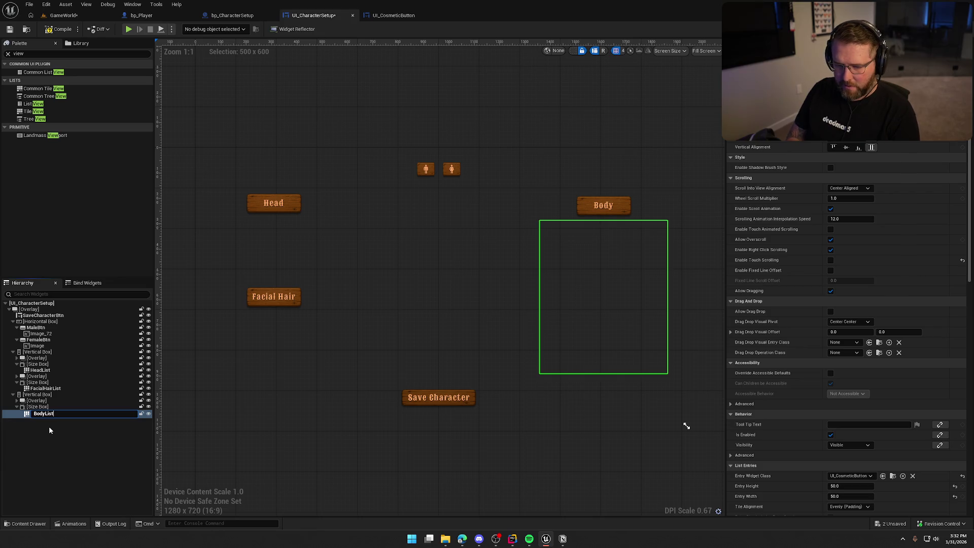
type("st")
key("Return")
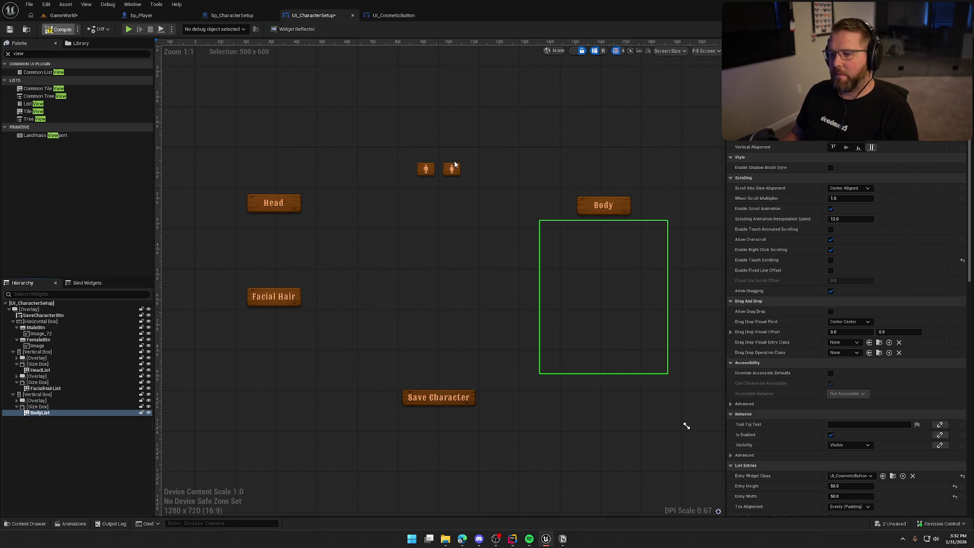
key("ctrl+s")
left_click(458, 133)
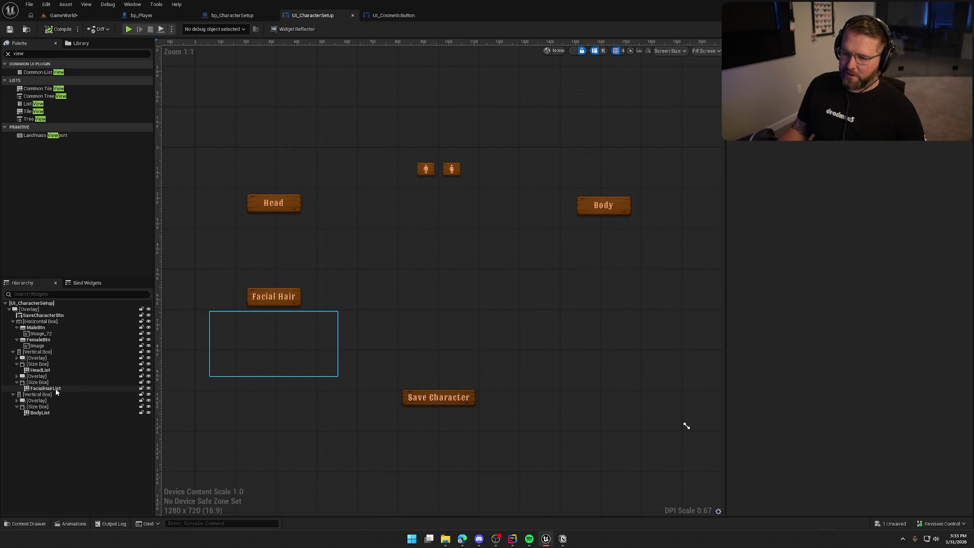
left_click(41, 388)
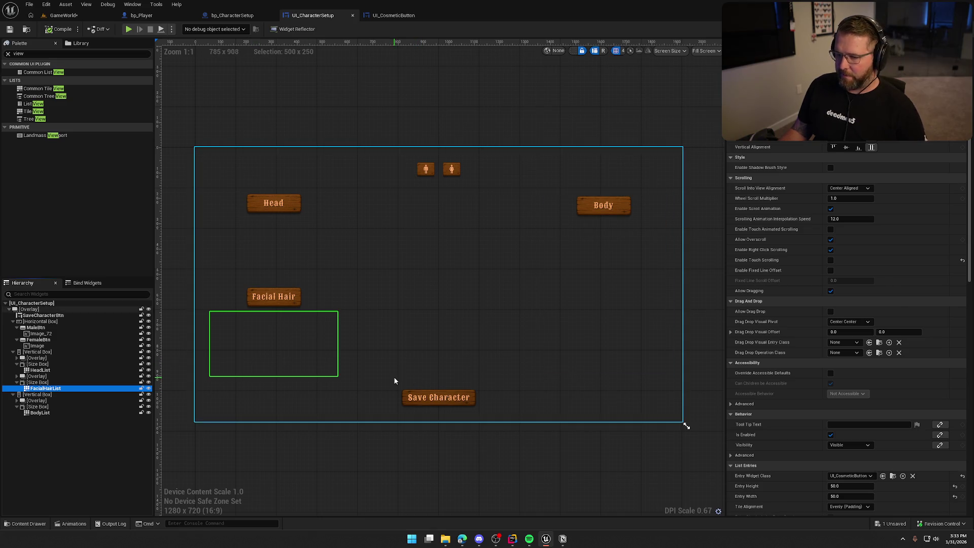
left_click(292, 250)
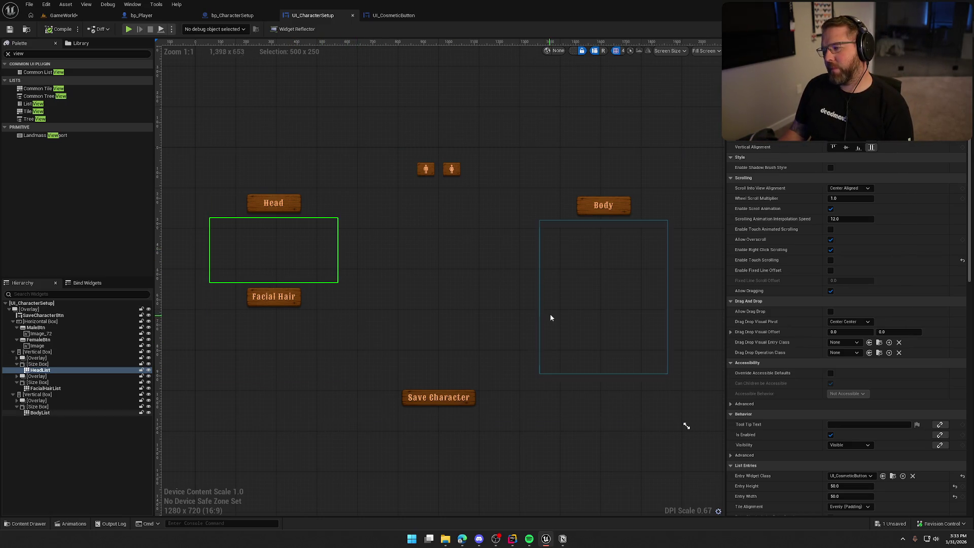
left_click(611, 293)
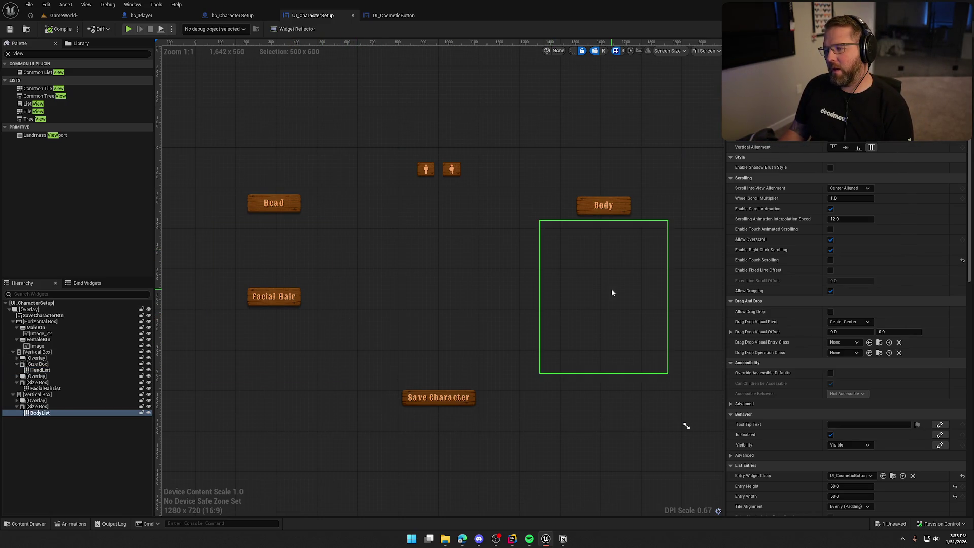
left_click(639, 124)
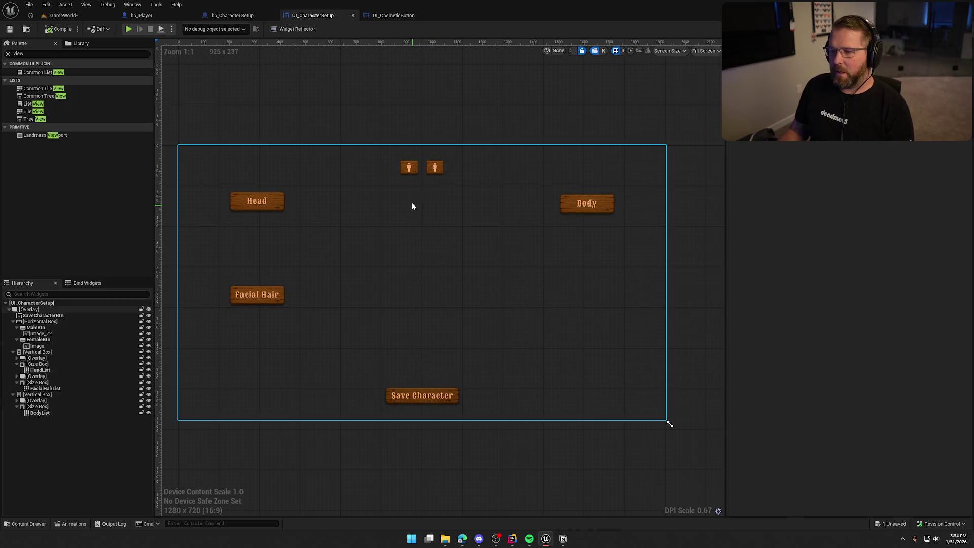
left_click(432, 121)
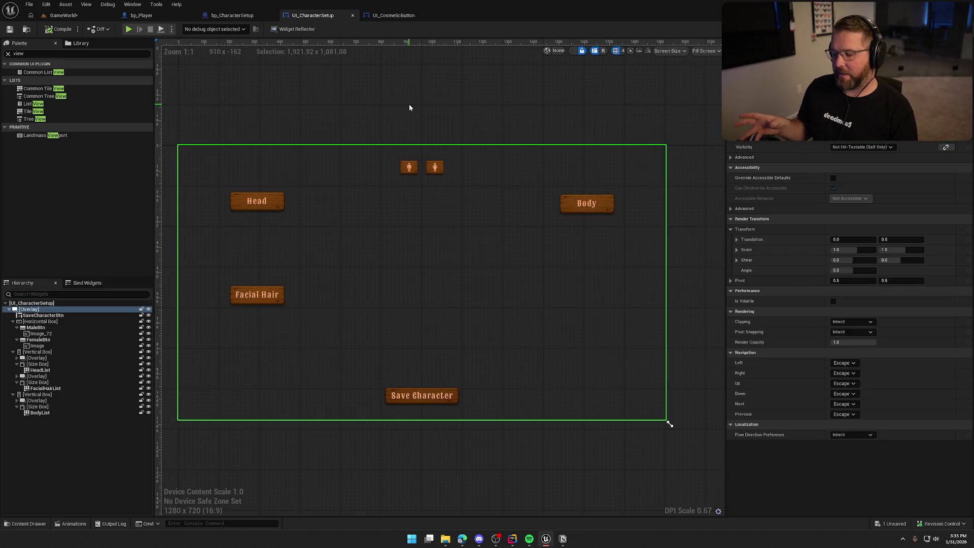
left_click_drag(409, 107, 418, 103)
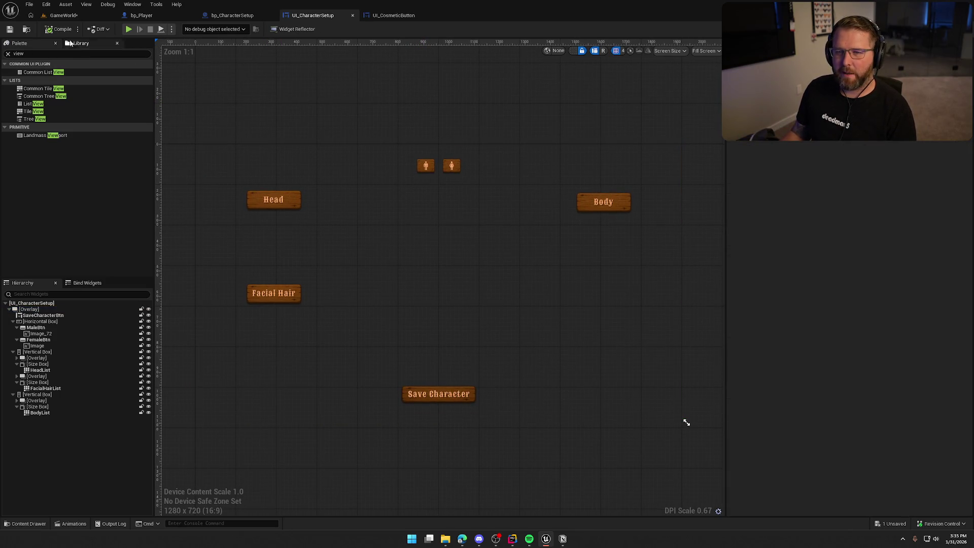
key("ctrl+space")
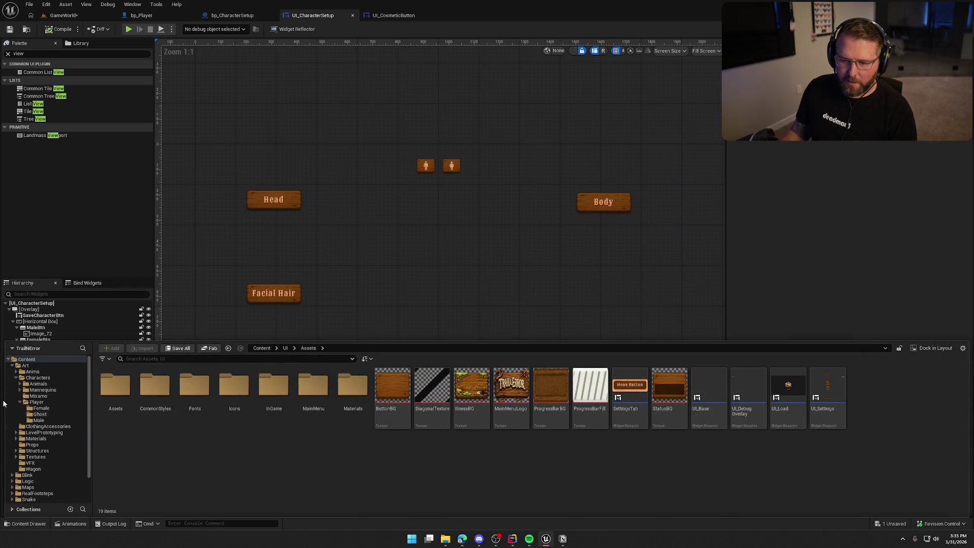
Step: Open GI_Main from Logic > GameObjects and dock its editor in the main window
left_click(28, 378)
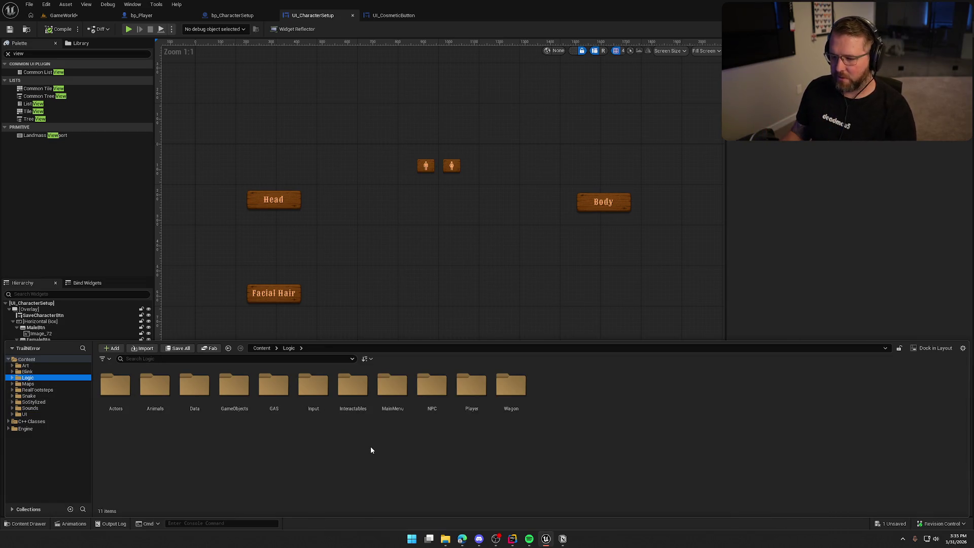
double_click(234, 386)
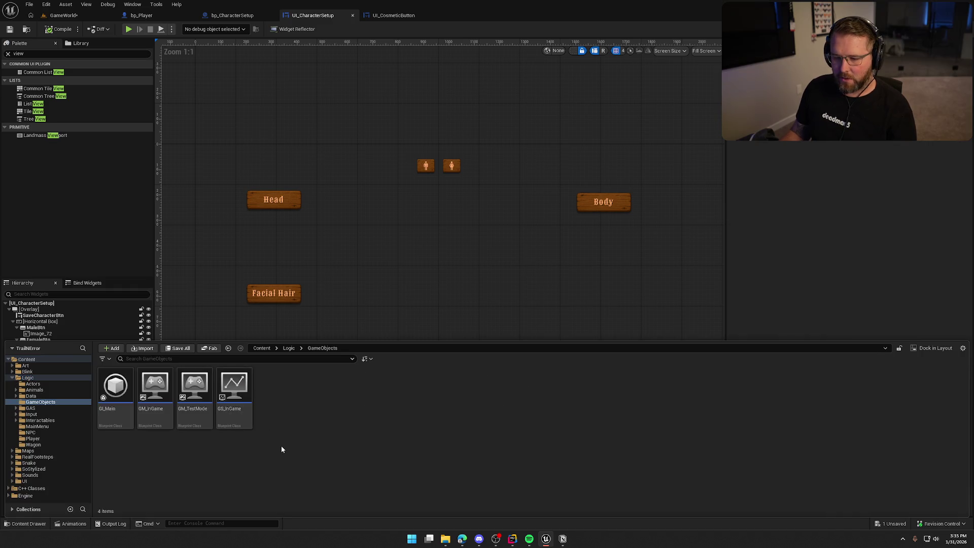
left_click(116, 392)
double_click(116, 391)
mouse_move(471, 24)
left_mouse_down()
mouse_move(269, 38)
mouse_move(144, 16)
left_mouse_up()
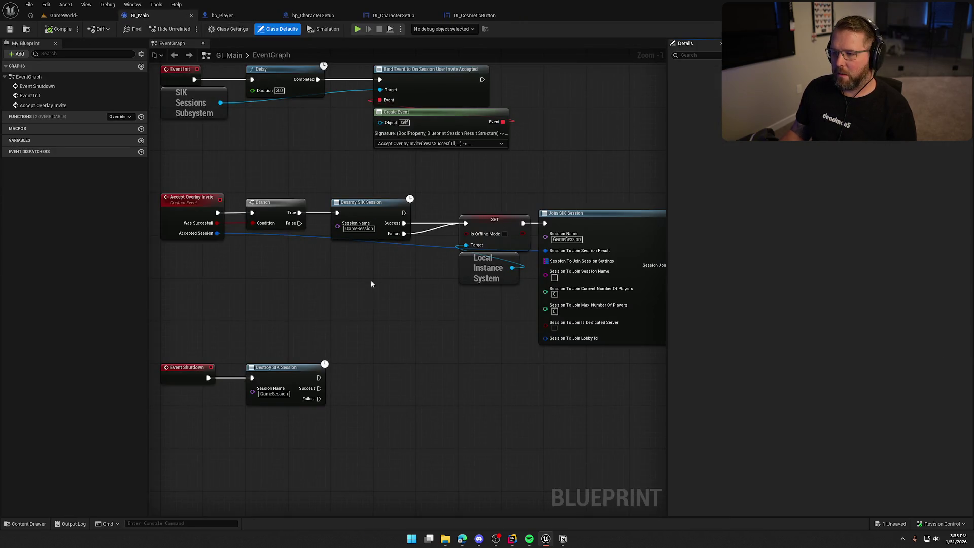
Step: Move the SIK Sessions Subsystem node beside Delay and shift the top-row nodes right
left_click_drag(369, 276, 389, 391)
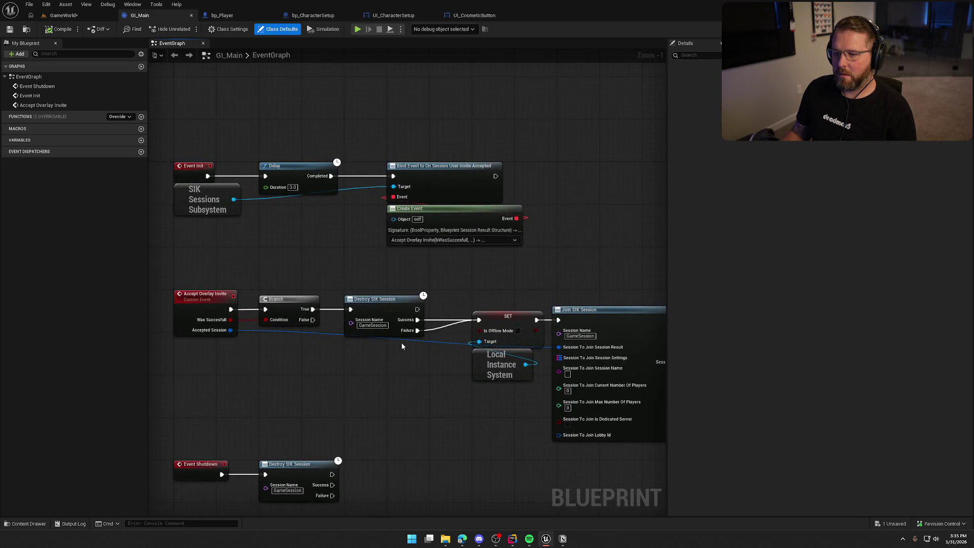
mouse_move(198, 200)
left_mouse_down()
mouse_move(294, 235)
mouse_move(286, 214)
left_mouse_up()
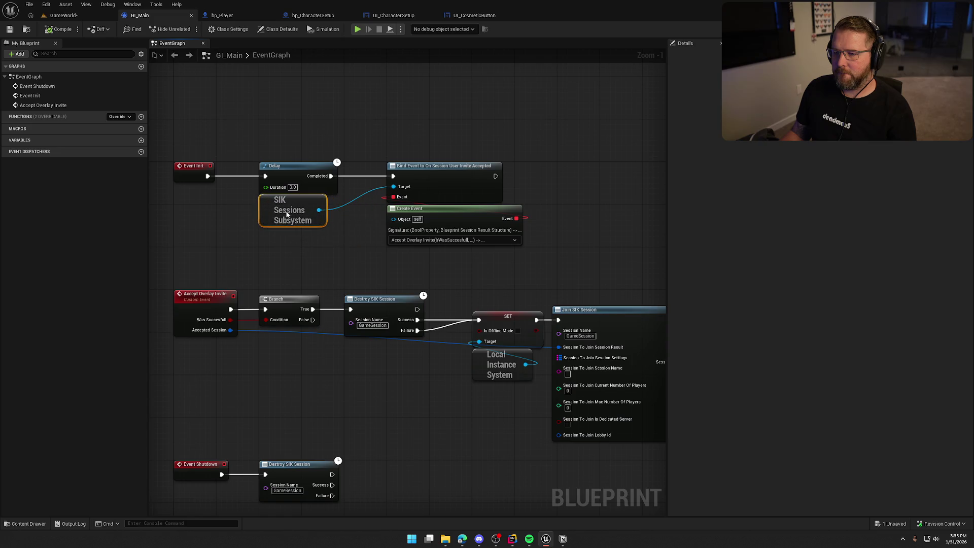
left_click(312, 233)
scroll(386, 364, "down", 2)
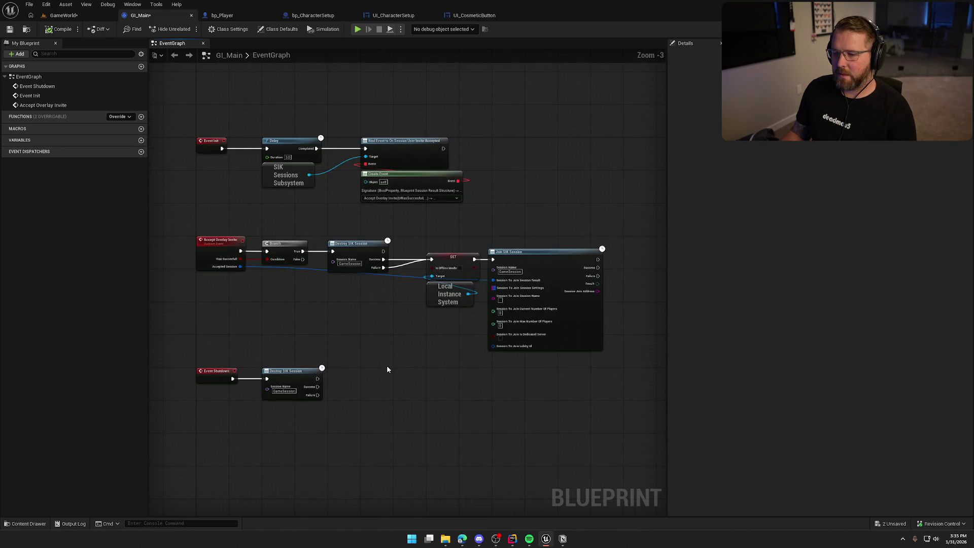
left_click_drag(191, 124, 490, 206)
left_click_drag(261, 121, 373, 196)
left_click_drag(287, 142, 419, 142)
left_click(367, 191)
Step: Pan the graph to leave open space below Event Shutdown
scroll(391, 195, "up", 1)
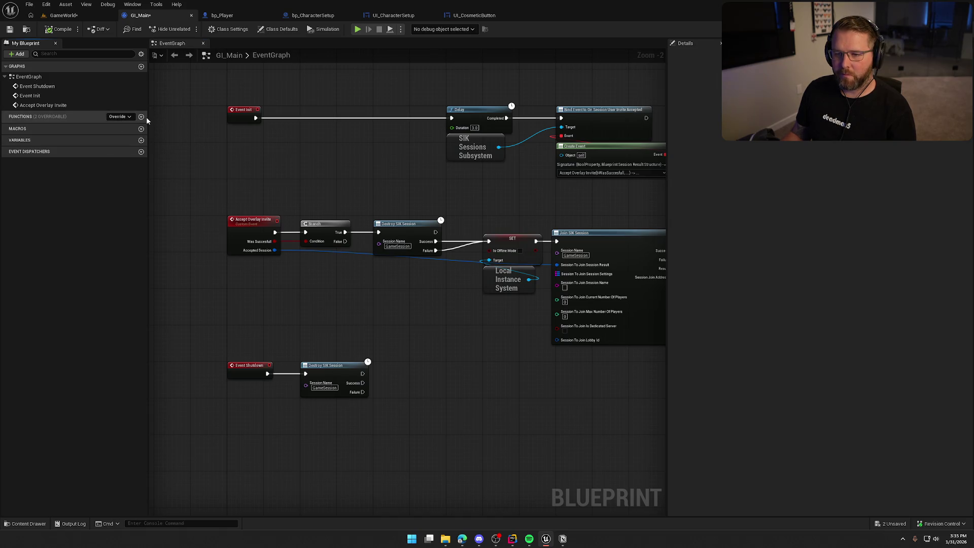
left_click_drag(402, 473, 391, 252)
left_click_drag(295, 273, 335, 280)
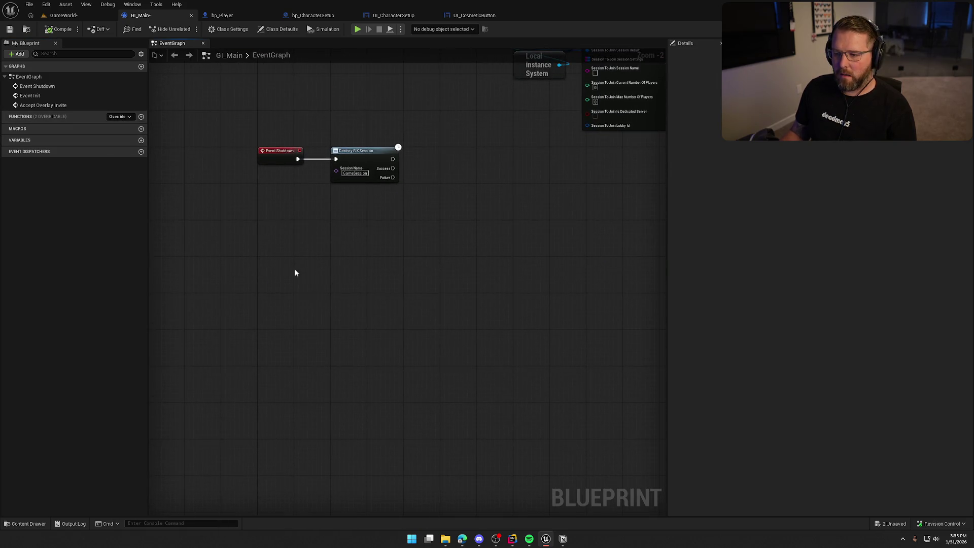
right_click(262, 262)
left_click(246, 252)
scroll(265, 291, "up", 2)
left_click_drag(265, 293, 375, 271)
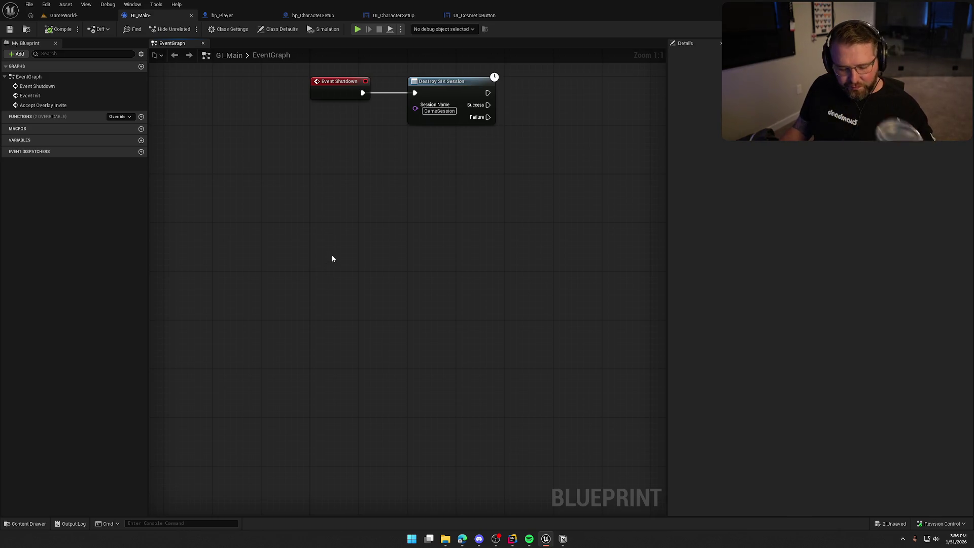
Step: Add a custom event named CreateSaveSlot below Event Shutdown
right_click(312, 228)
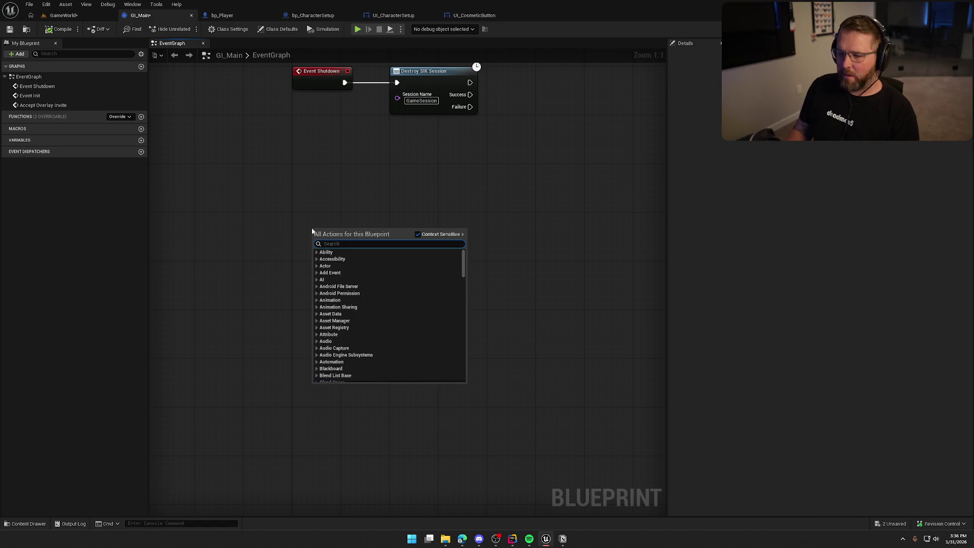
type("custom event")
key("Return")
type("C")
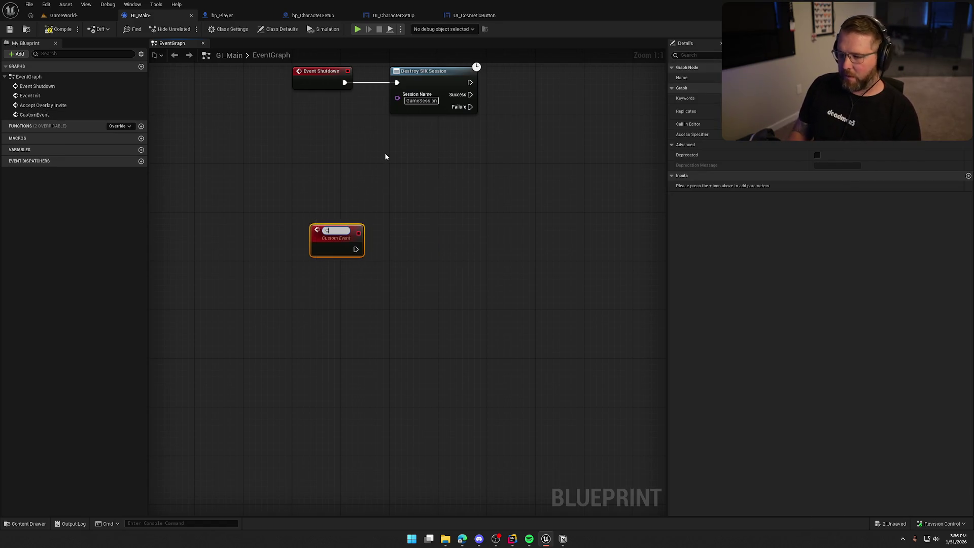
type("reateSaveSlot")
key("Return")
left_click_drag(329, 240, 311, 229)
Step: Add a second custom event named UpdateSaveSlot
right_click(290, 308)
type("custom event")
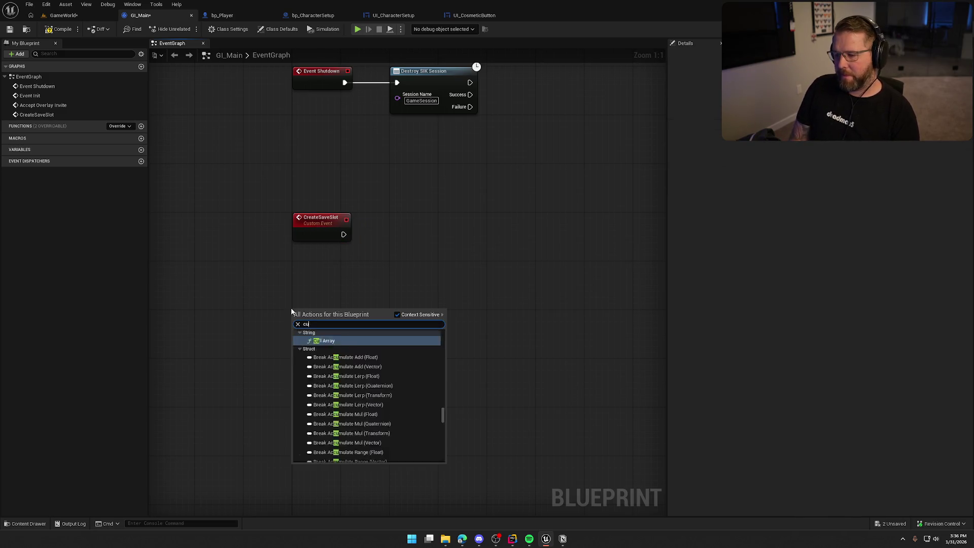
key("Return")
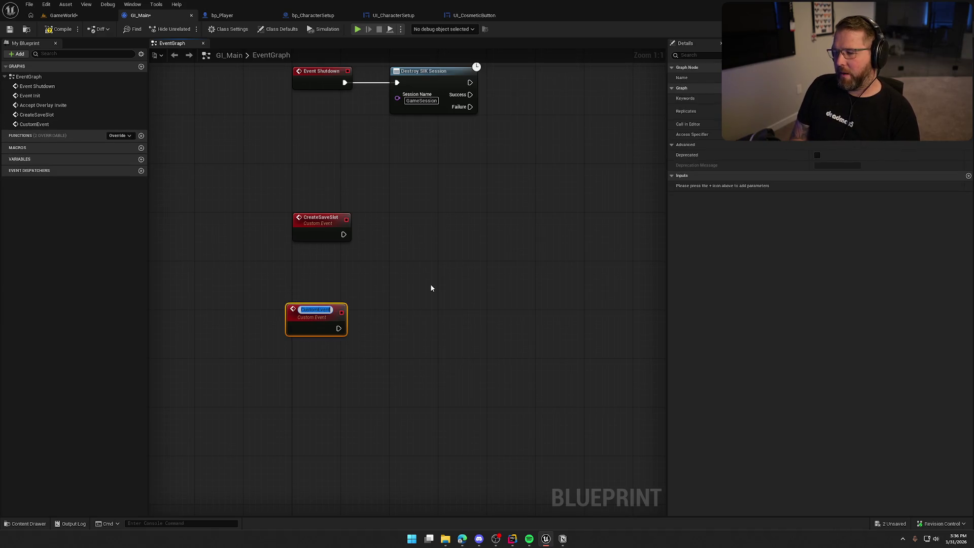
type("Update")
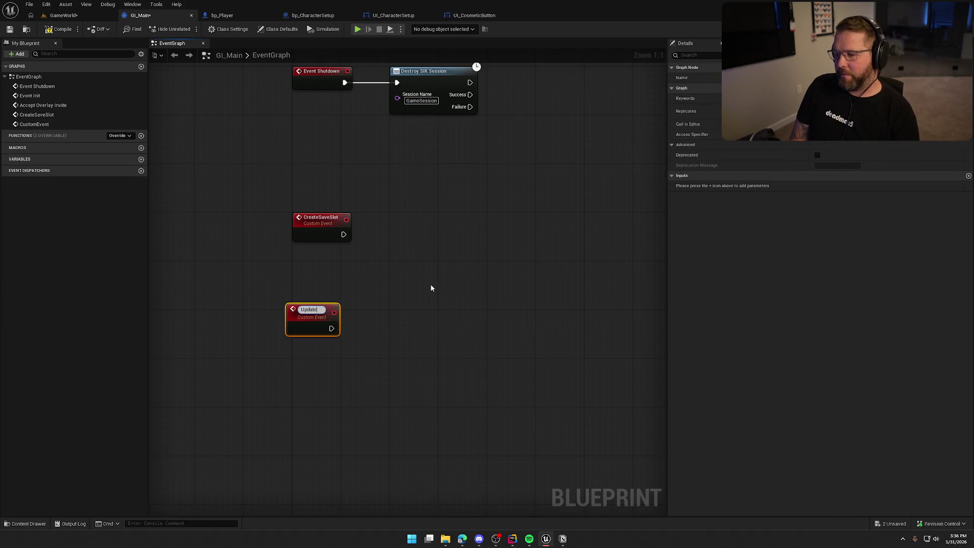
type("SaveSlot")
key("Return")
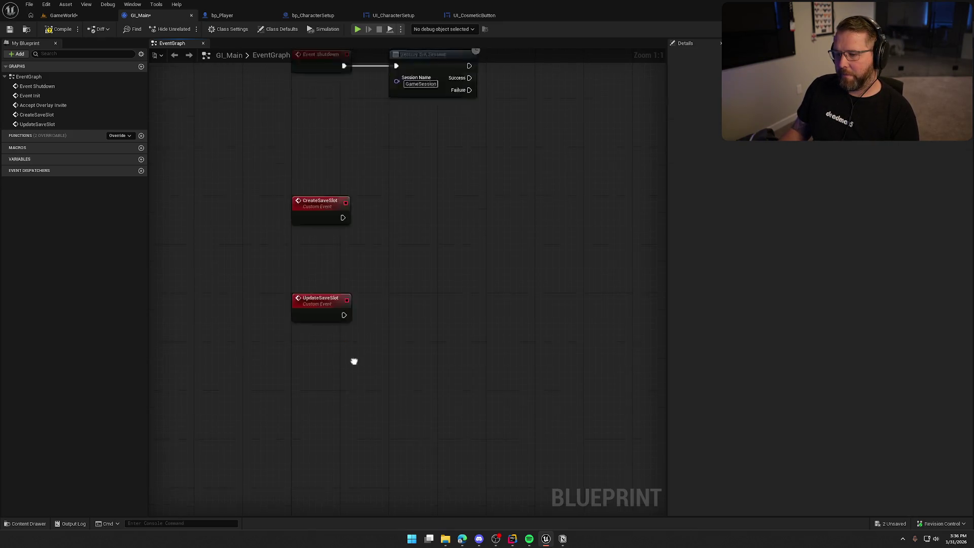
Step: Add a third custom event named Load Save Slot and line it up under the others
right_click(308, 321)
type("custom")
key("Return")
type("Load Save Slot")
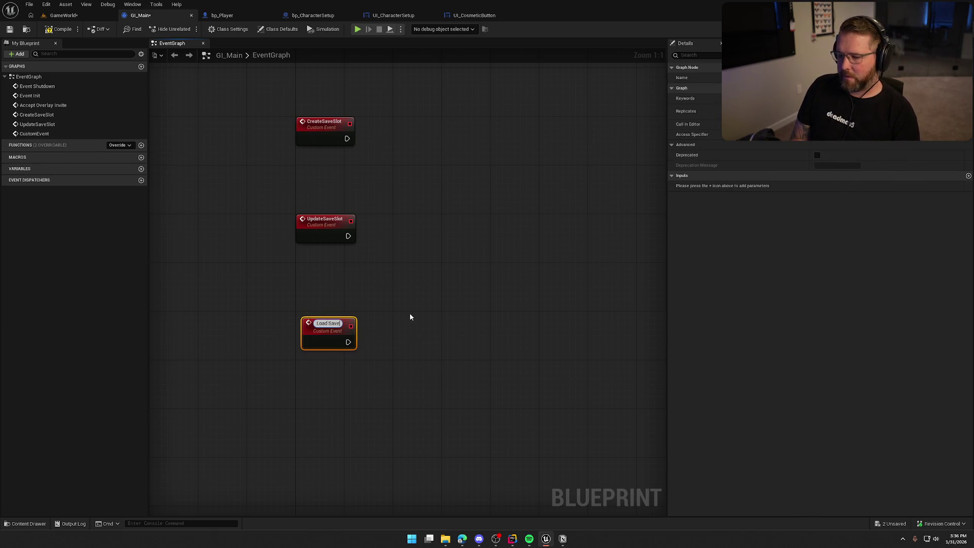
key("Return")
left_click_drag(323, 321, 317, 315)
left_click(375, 283)
left_click_drag(376, 283, 351, 291)
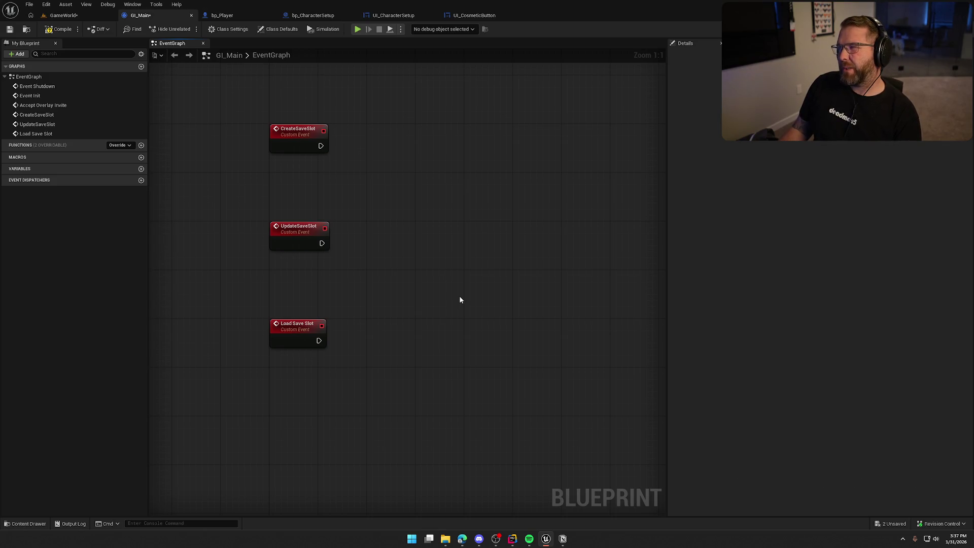
key("ctrl+space")
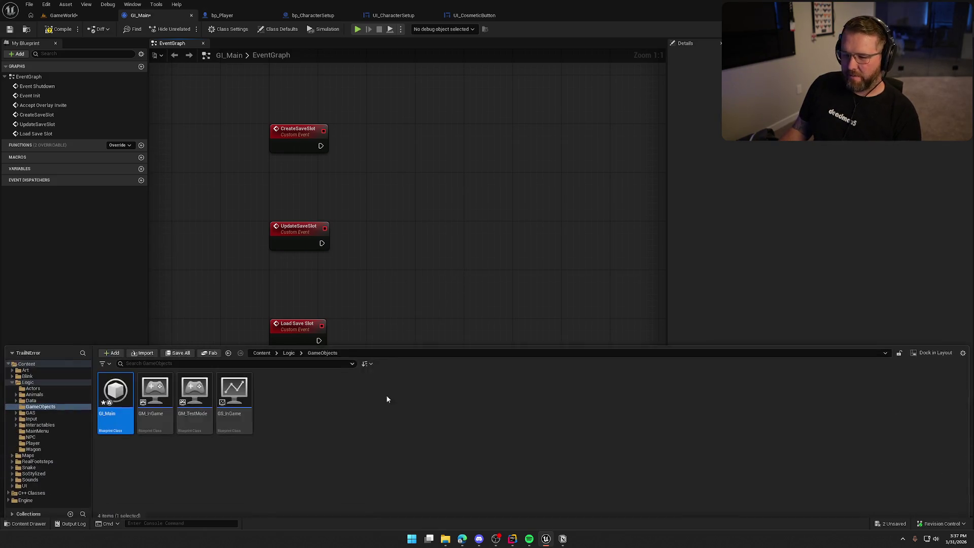
right_click(291, 412)
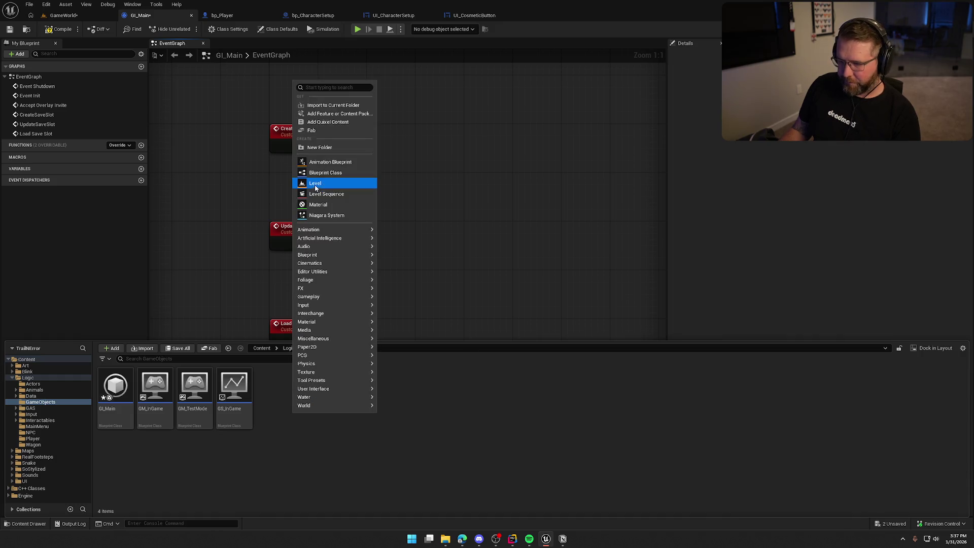
Step: Create a new Blueprint class with SaveGame as its parent
left_click(325, 172)
type("savegame")
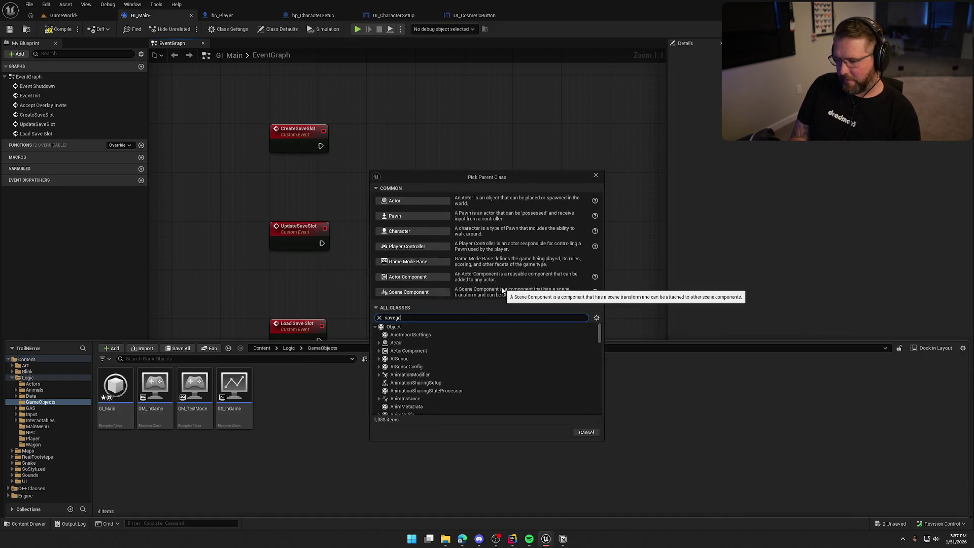
left_click(507, 335)
left_click(550, 365)
Step: Name the asset SG_PlayerData, check out the file, and open SG_PlayerData
type("SG_Co")
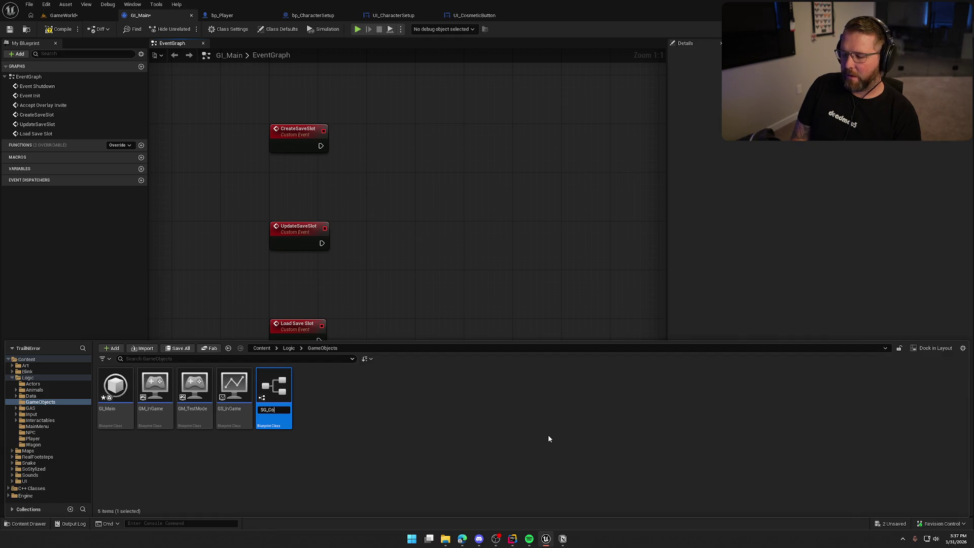
type("smetics")
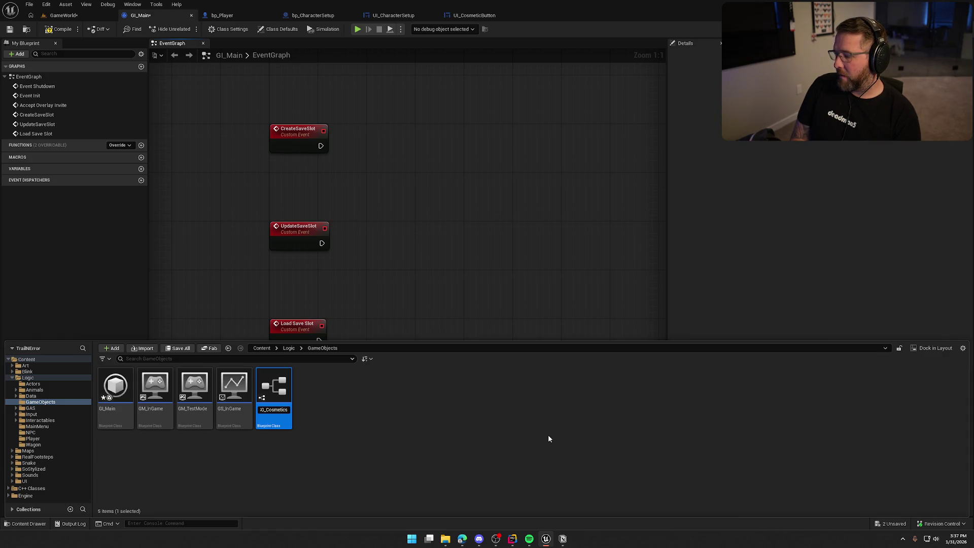
key("BackSpace")
key("BackSpace")
key("BackSpace")
key("BackSpace")
type("PlayerData")
key("Return")
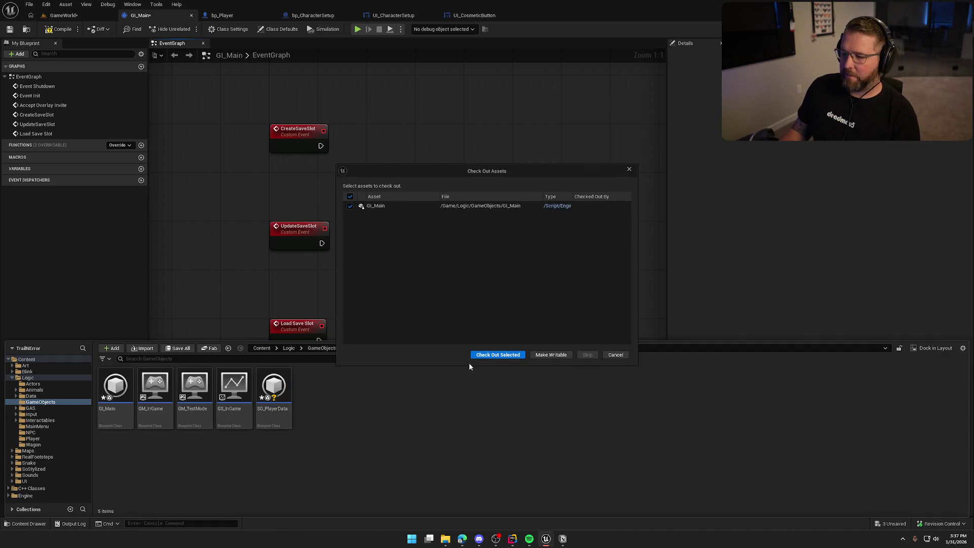
left_click(479, 355)
double_click(273, 388)
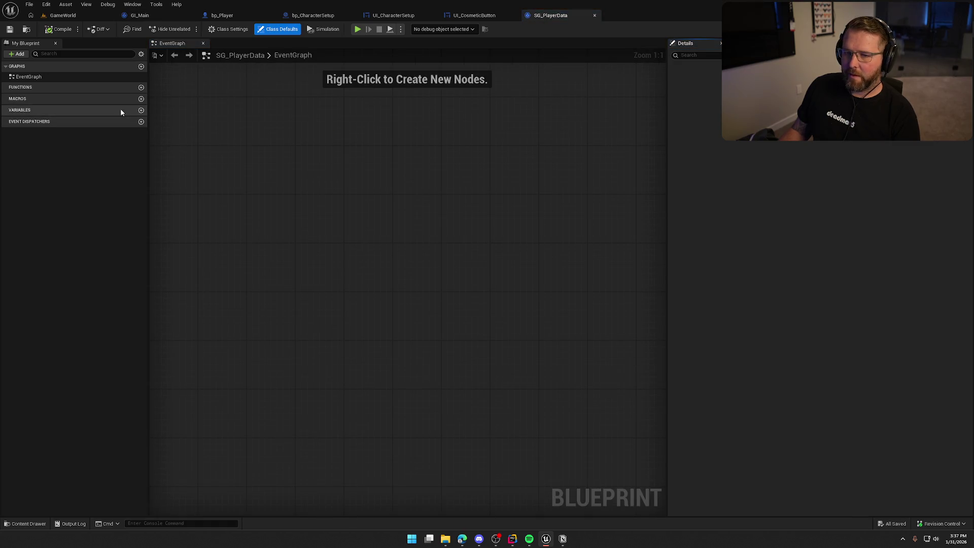
Step: Add integer variables HeadSlotID, FacialHairID and BodyID to SG_PlayerData
left_click(141, 110)
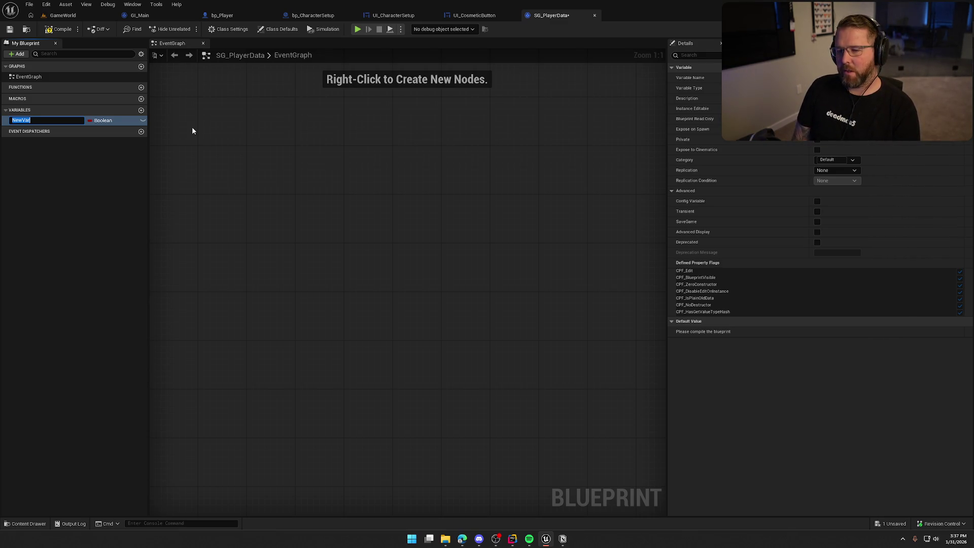
type("HeadS")
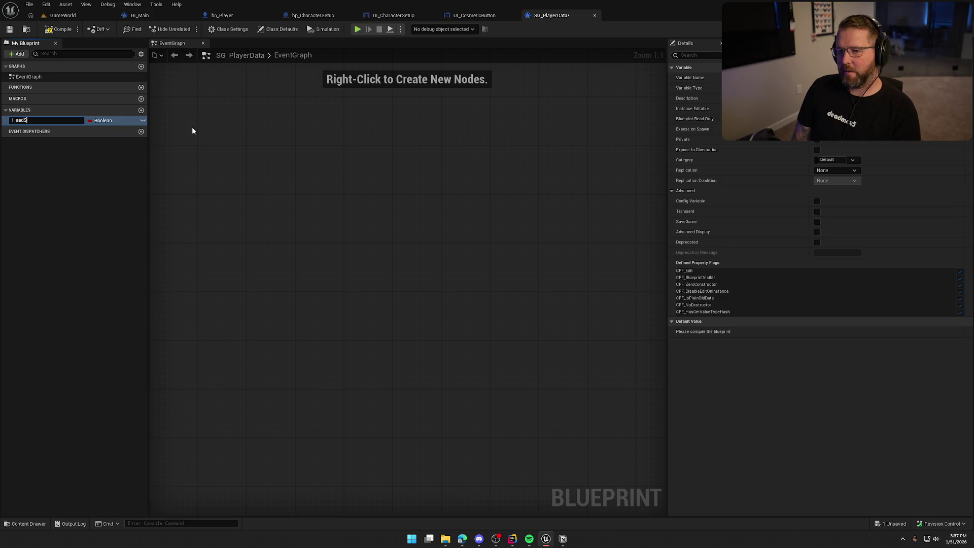
type("lotID")
key("Return")
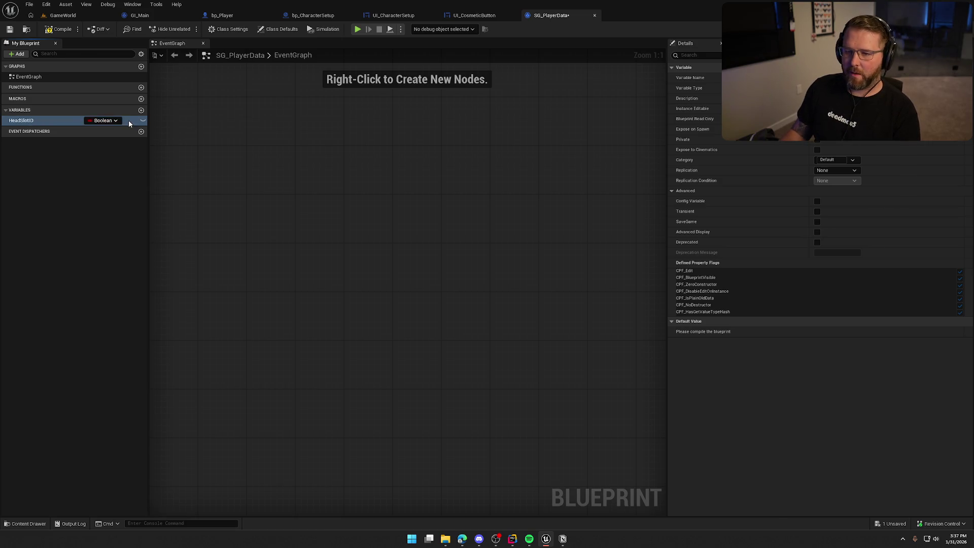
left_click(129, 120)
left_click(118, 157)
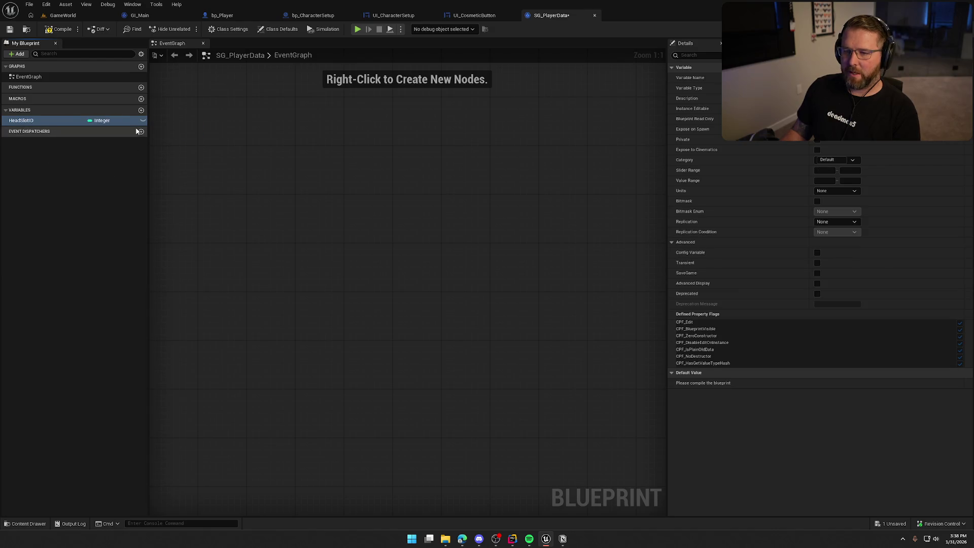
left_click(141, 110)
type("FacialHair")
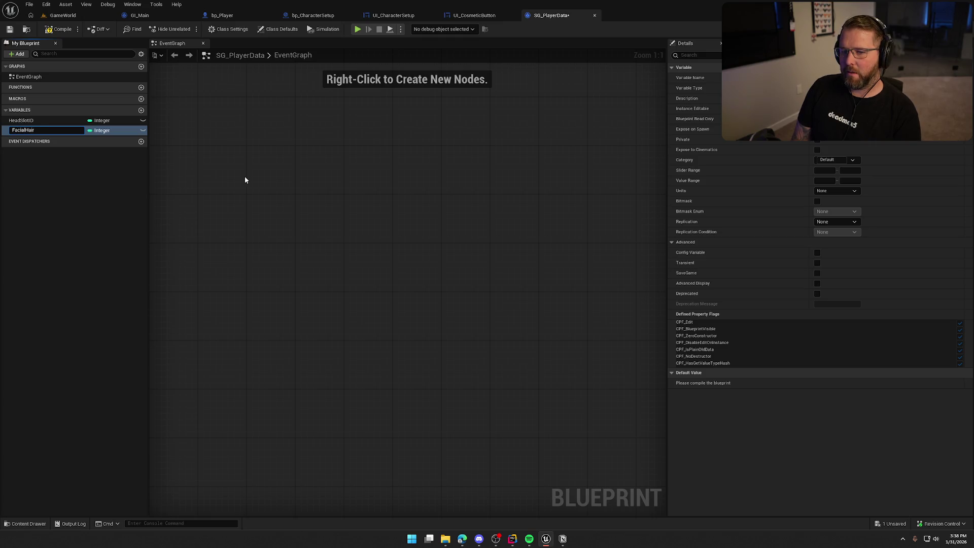
key("Return")
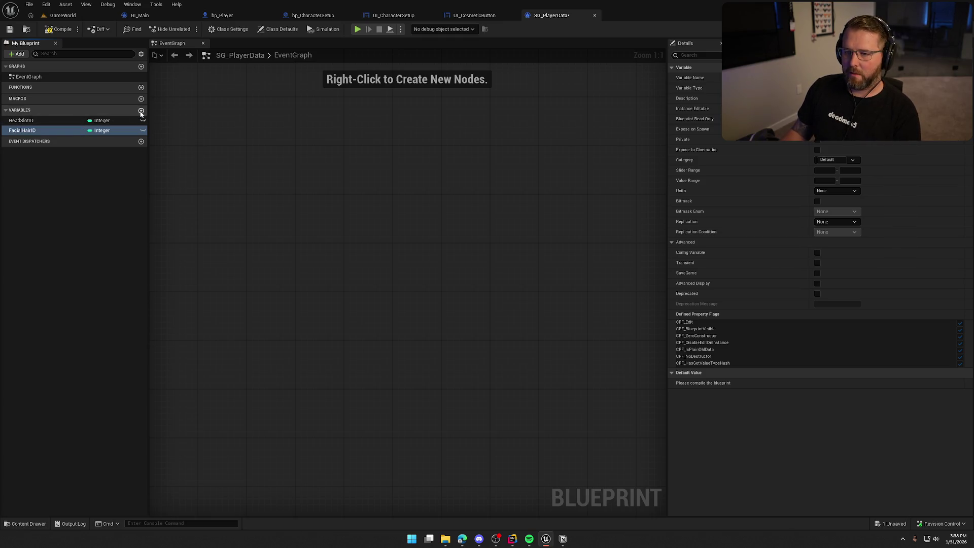
left_click(141, 110)
type("BodyID")
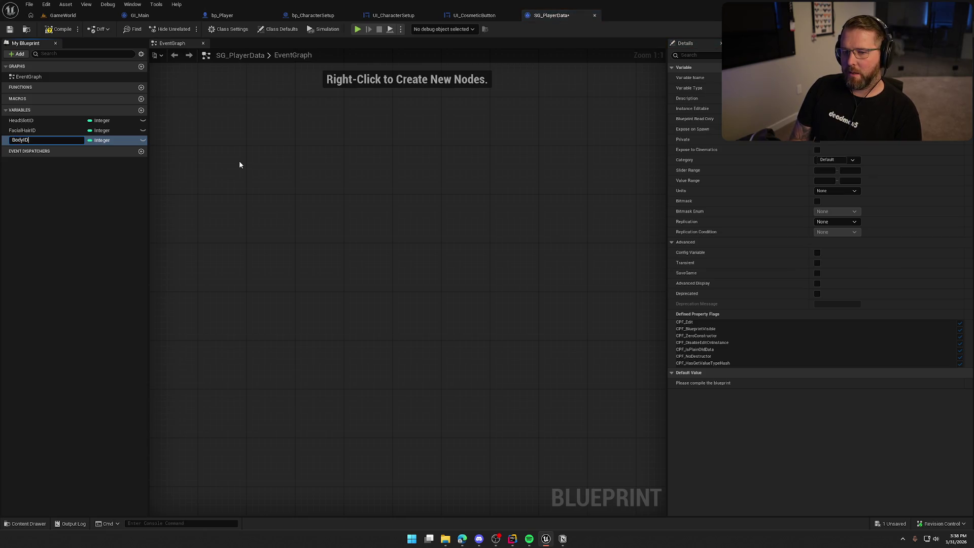
key("Return")
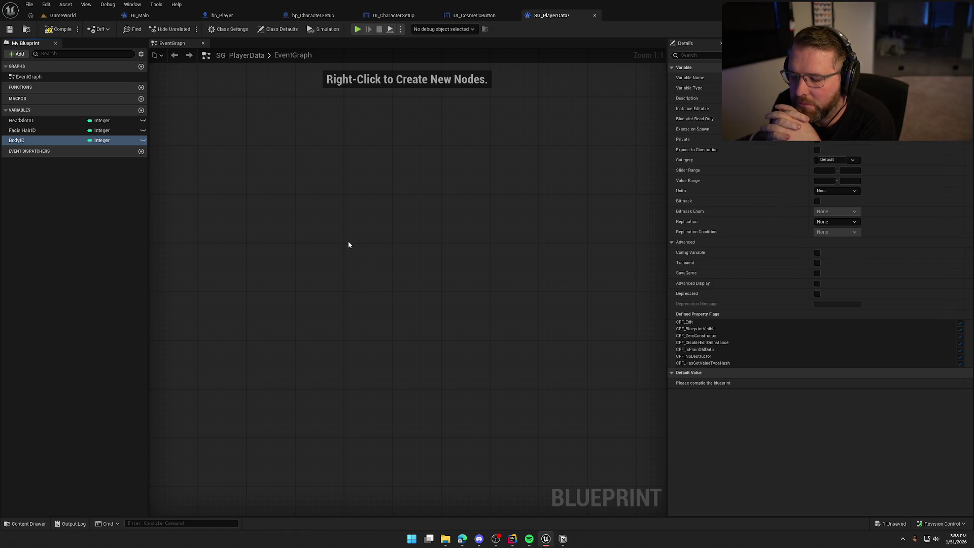
Step: Add a Boolean isMale defaulting to true, then compile and save SG_PlayerData
left_click(141, 110)
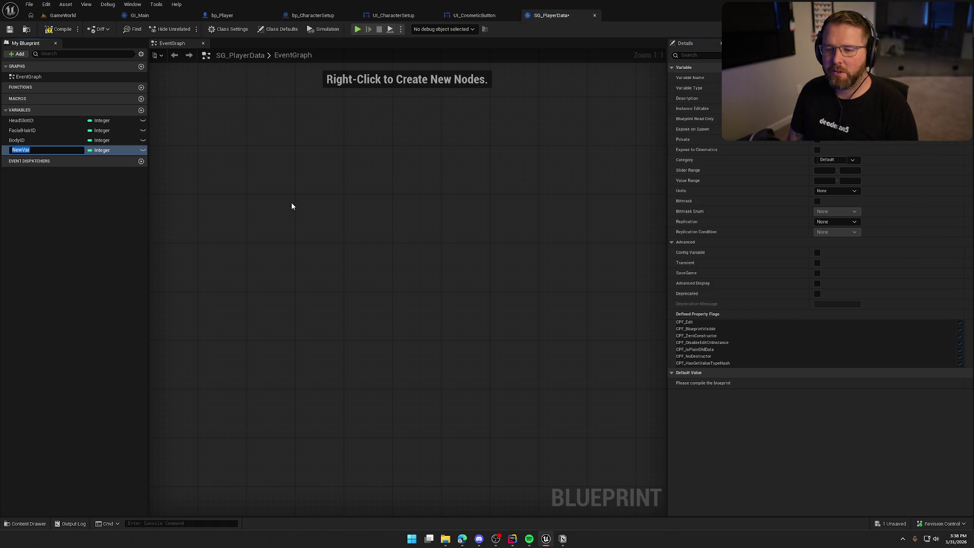
type("isMale")
key("Return")
left_click(101, 150)
left_click(108, 171)
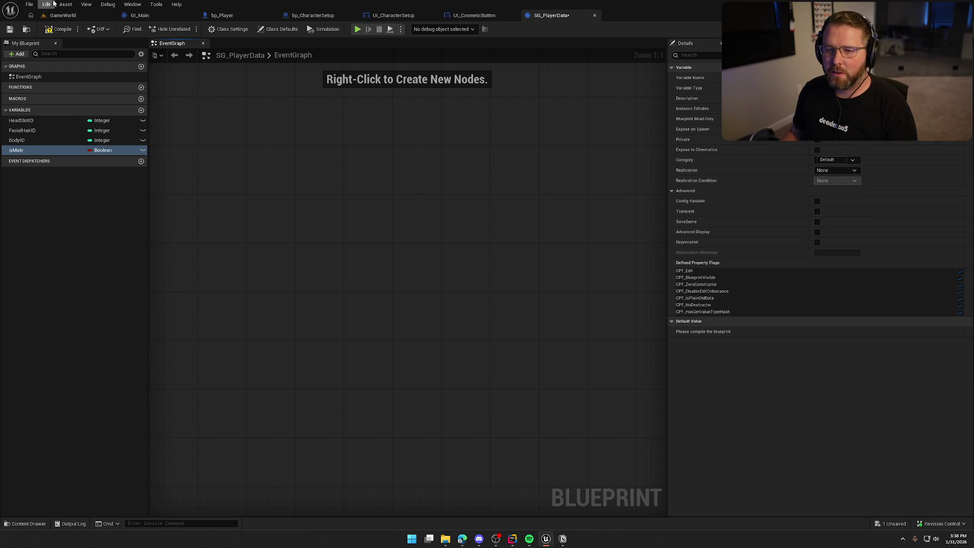
key("ctrl+s")
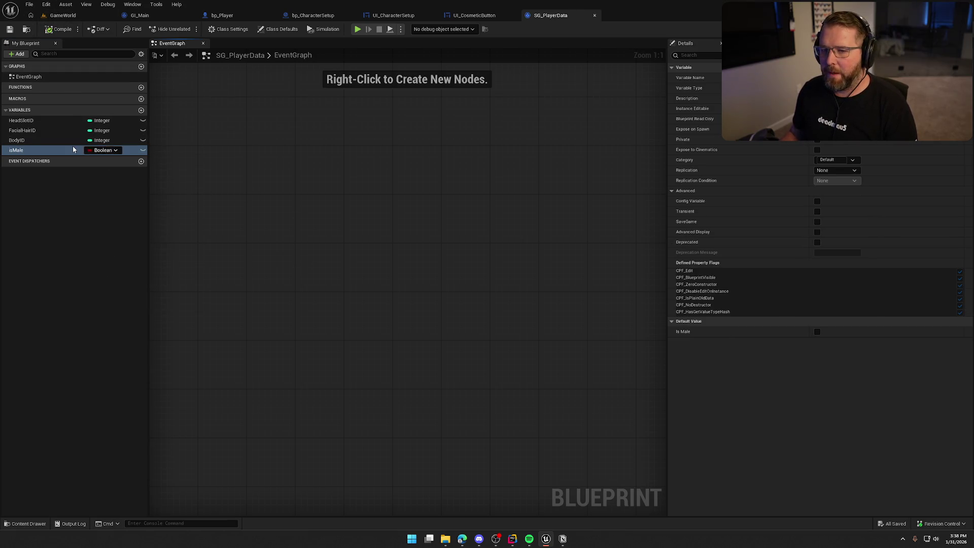
left_click(20, 122)
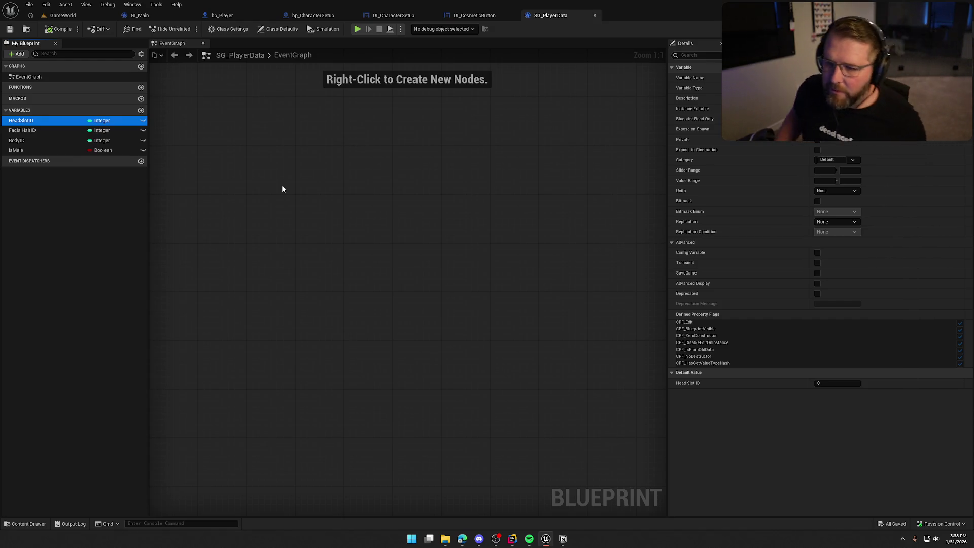
left_click(129, 150)
left_click(816, 332)
left_click(53, 31)
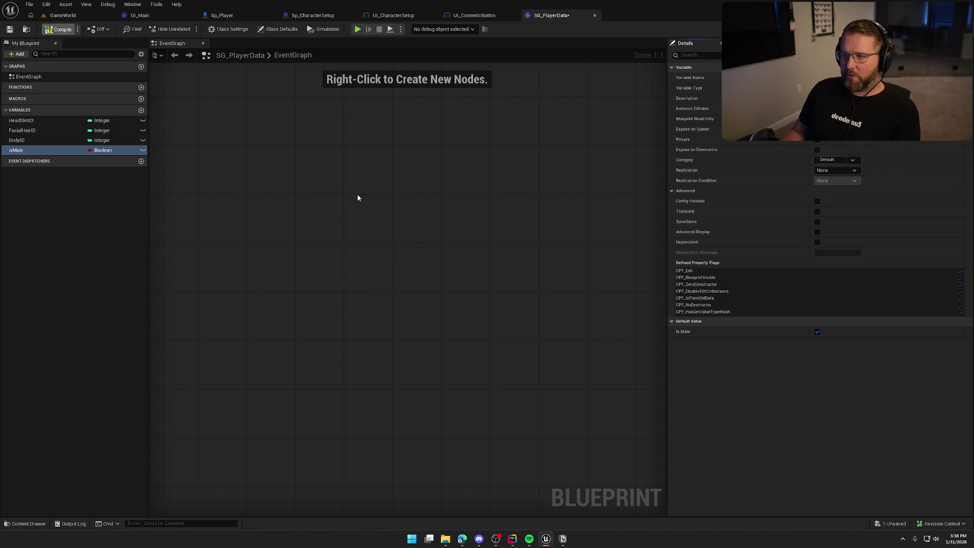
left_click(469, 15)
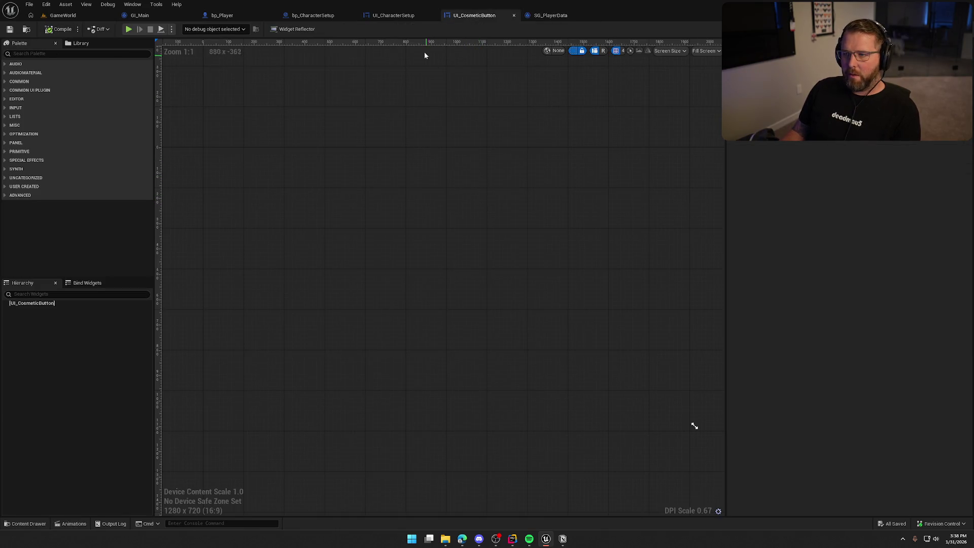
Step: Switch back to the GI_Main event graph editor tab
left_click(394, 15)
left_click(313, 15)
left_click(248, 18)
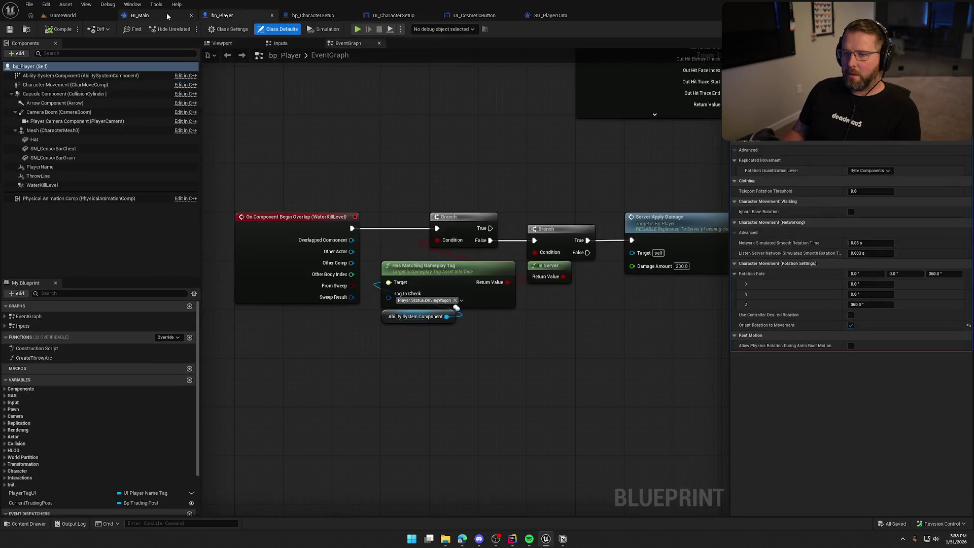
left_click(166, 14)
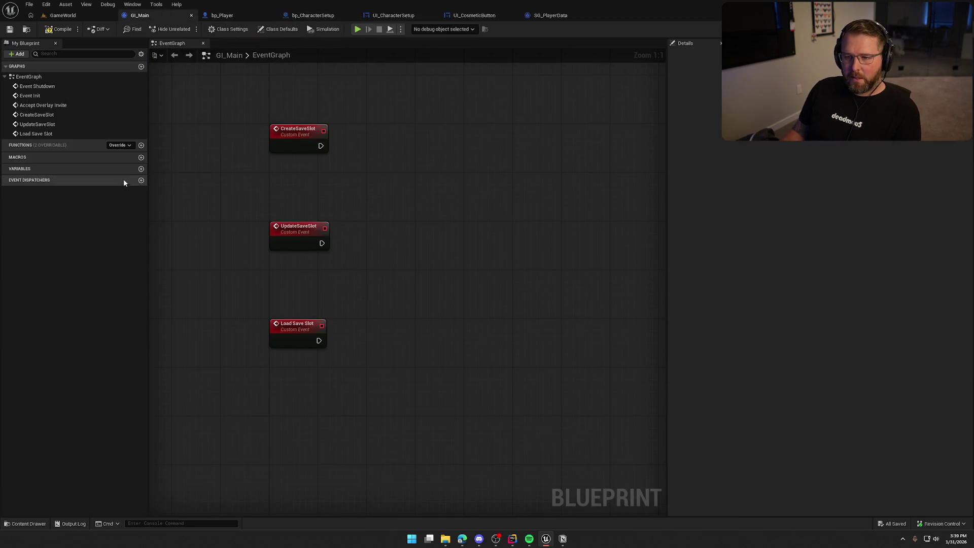
Step: Delete the accidentally added new variable from GI_Main
left_click(141, 168)
left_click(256, 210)
right_click(46, 179)
left_click(56, 193)
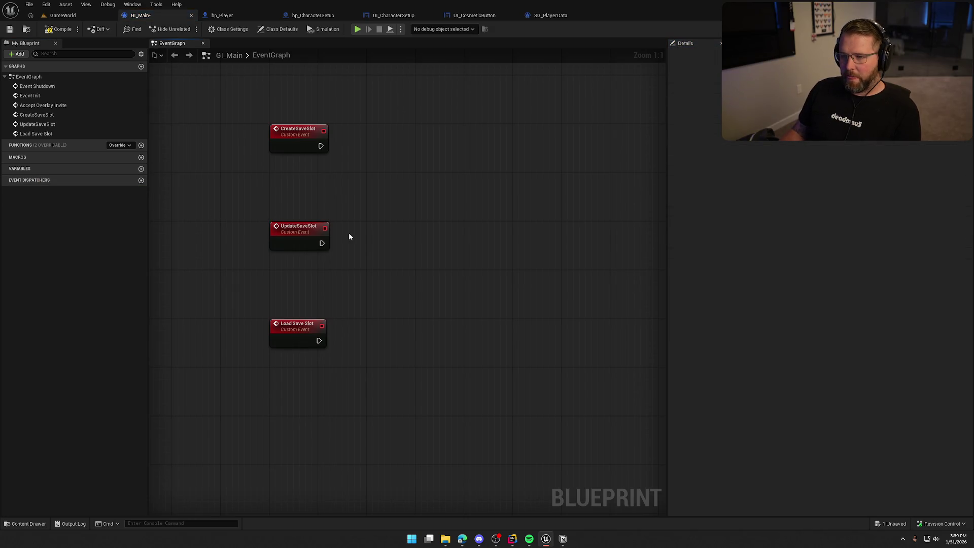
Step: Have CreateSaveSlot call Create Save Game Object using the SG Player Data class
right_click(380, 140)
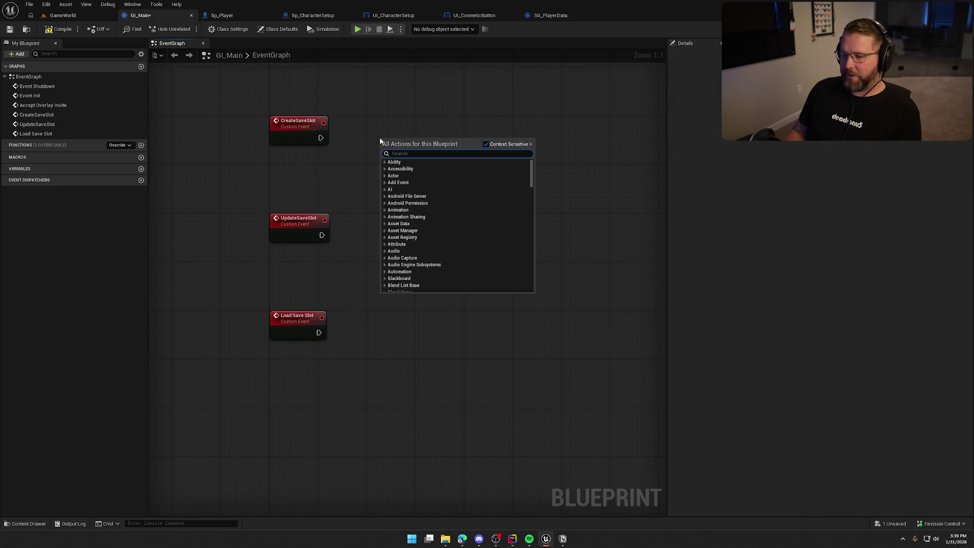
type("save g")
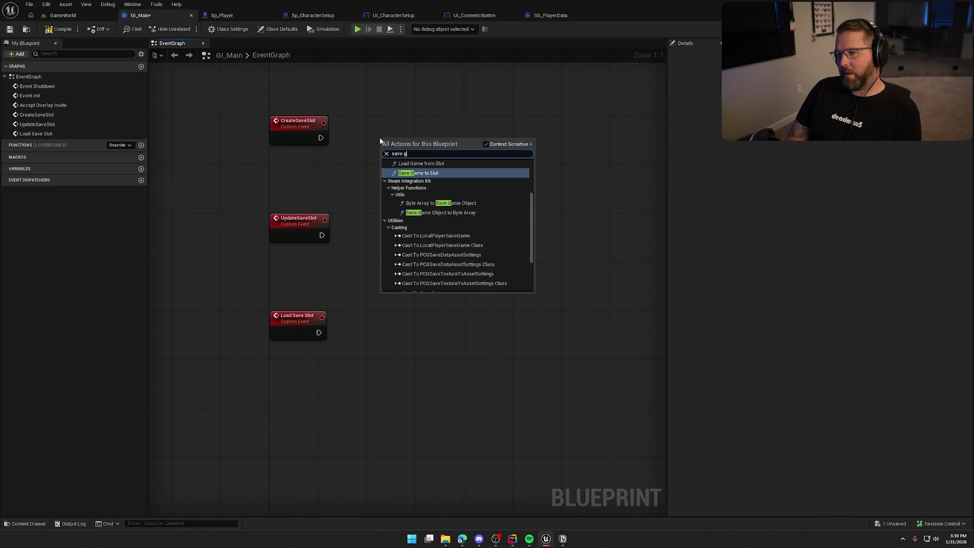
scroll(451, 224, "up", 3)
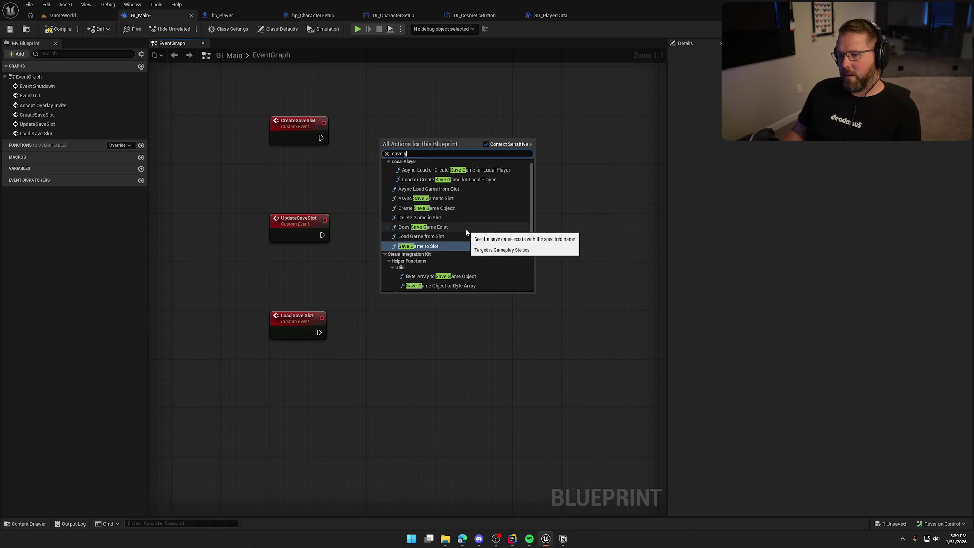
left_click(459, 207)
mouse_move(320, 138)
left_mouse_down()
mouse_move(386, 150)
mouse_move(408, 133)
left_mouse_up()
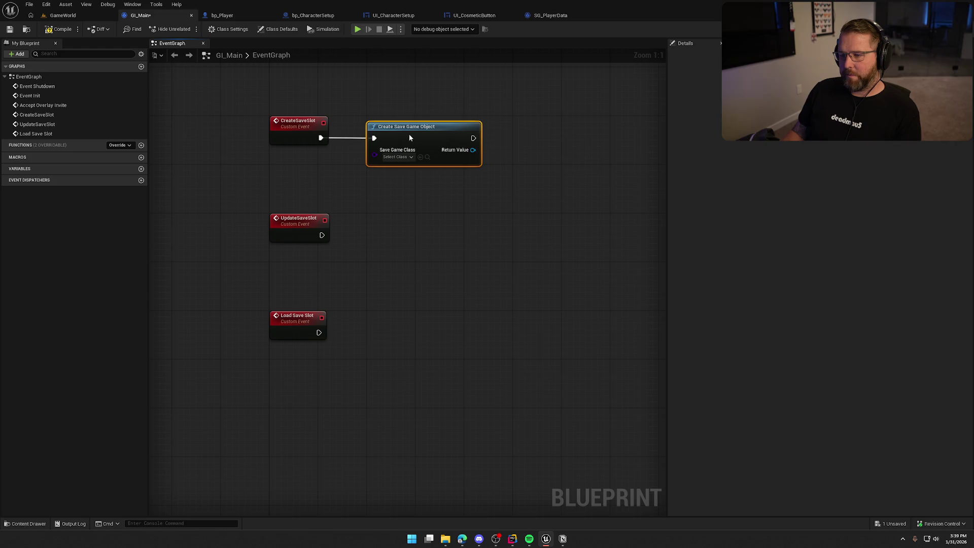
left_click(397, 158)
left_click(423, 211)
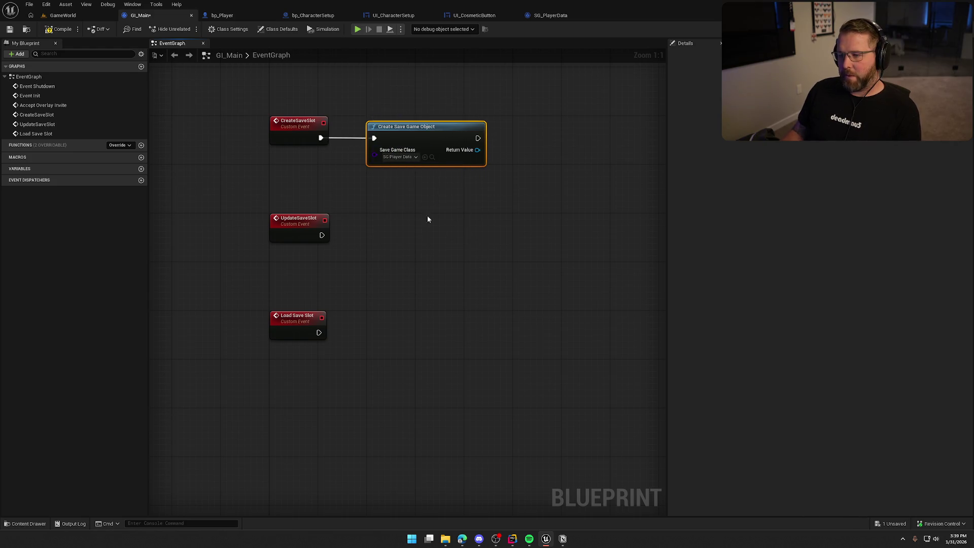
left_click(428, 219)
Step: Promote the created save object's Return Value to a SaveData variable
right_click(418, 142)
left_click(451, 165)
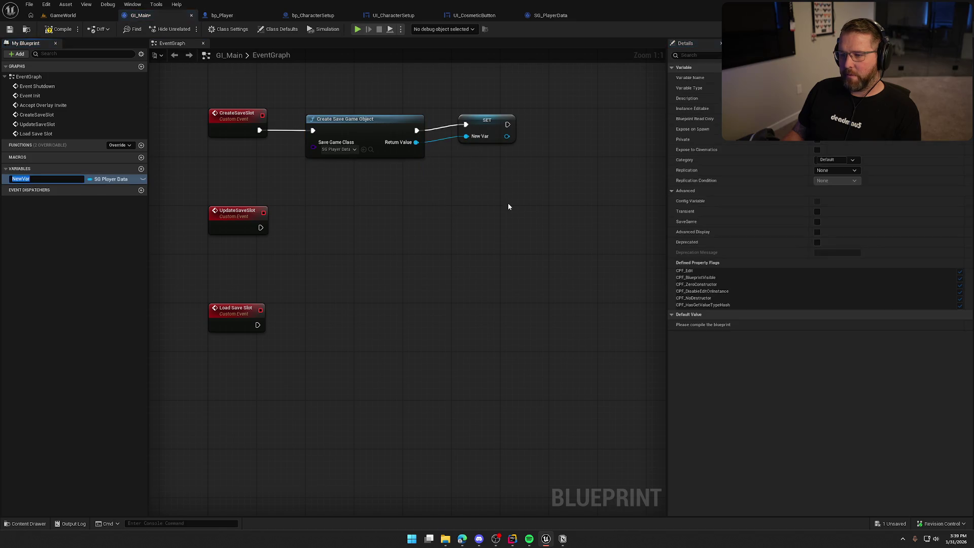
type("Save")
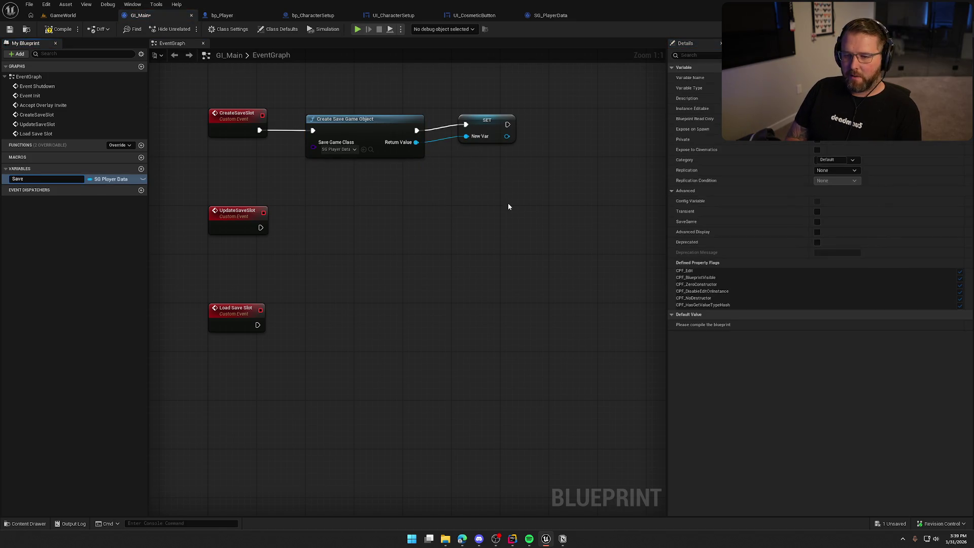
type("Data")
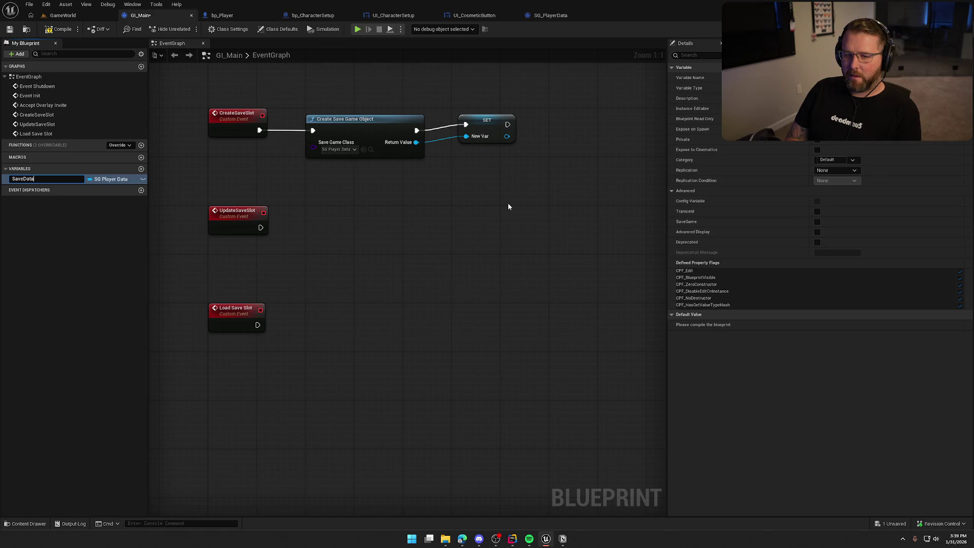
key("Return")
Step: Add a Save Game to Slot node after SET with slot name PlayerData
mouse_move(479, 132)
left_mouse_down()
mouse_move(440, 232)
mouse_move(484, 252)
left_mouse_up()
left_click_drag(468, 216, 441, 198)
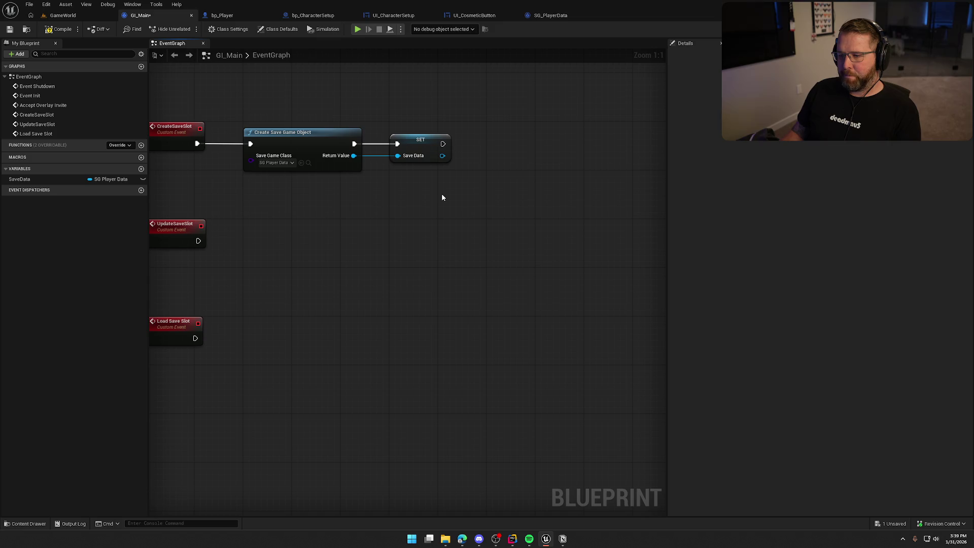
left_click_drag(442, 155, 473, 162)
type("save game to slot")
key("Return")
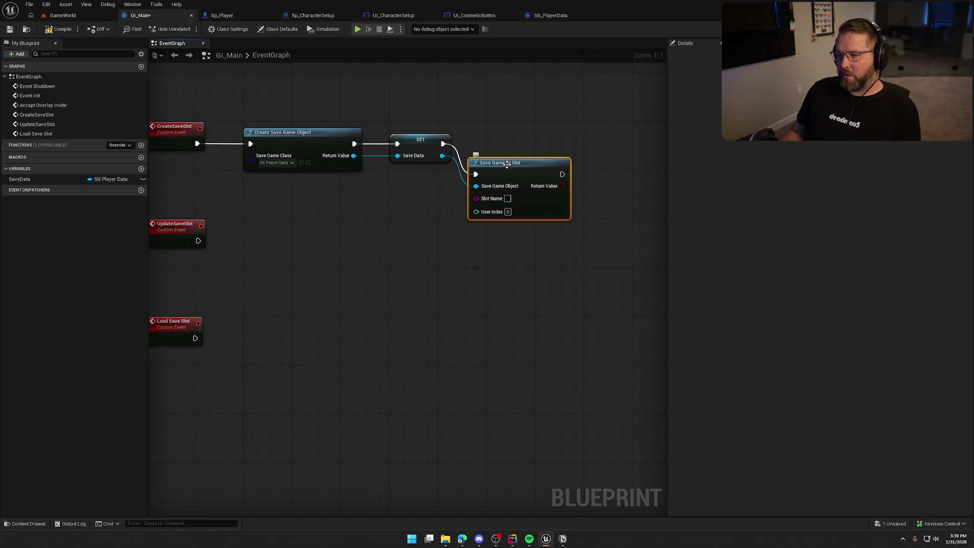
left_click_drag(507, 164, 523, 133)
type("layerData")
left_click(539, 110)
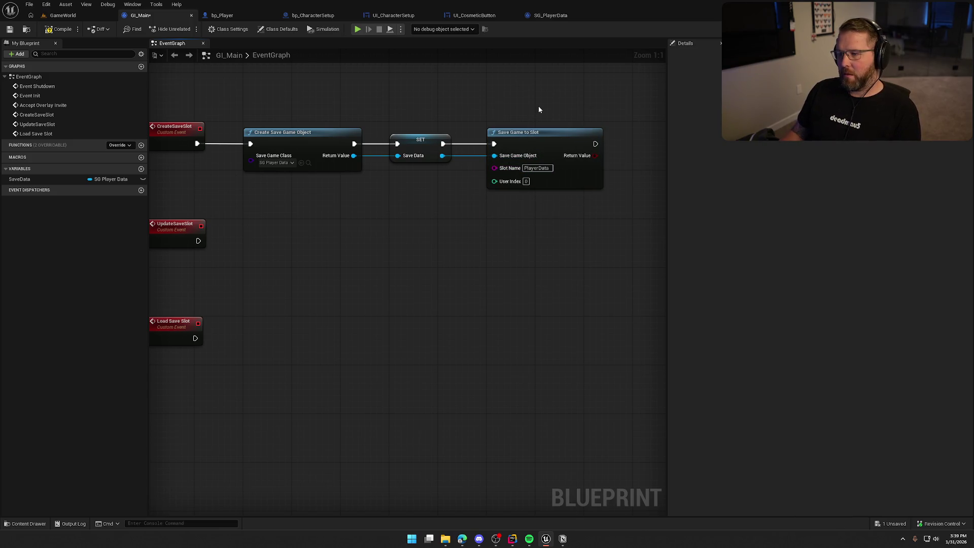
Step: Break Save Game to Slot's wires and move it out of the create chain
mouse_move(255, 102)
left_mouse_down()
mouse_move(468, 191)
mouse_move(507, 195)
left_mouse_up()
left_click(439, 218)
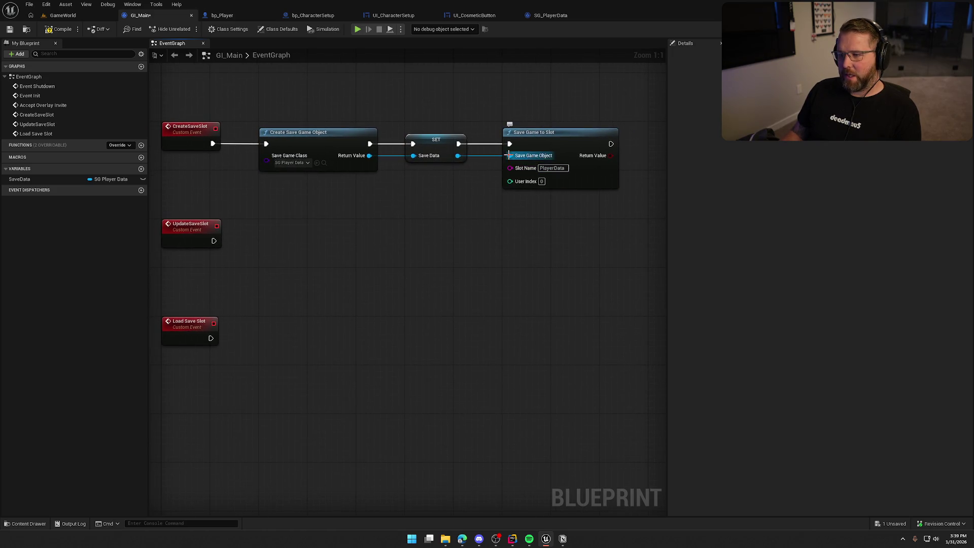
left_click(510, 156, "alt")
left_click(510, 143, "alt")
mouse_move(521, 178)
left_mouse_down()
mouse_move(454, 329)
mouse_move(376, 398)
left_mouse_up()
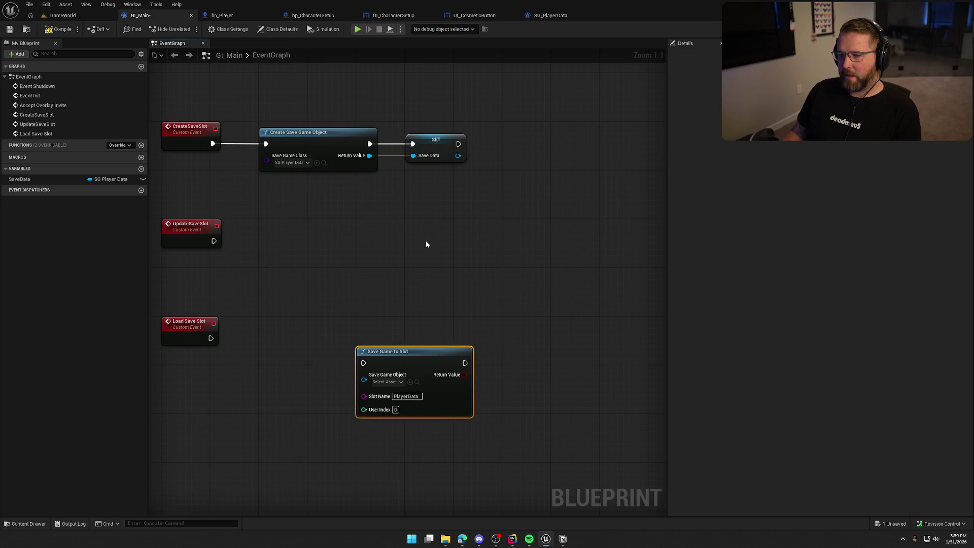
mouse_move(210, 121)
left_mouse_down()
mouse_move(285, 178)
mouse_move(532, 197)
left_mouse_up()
left_click(536, 249)
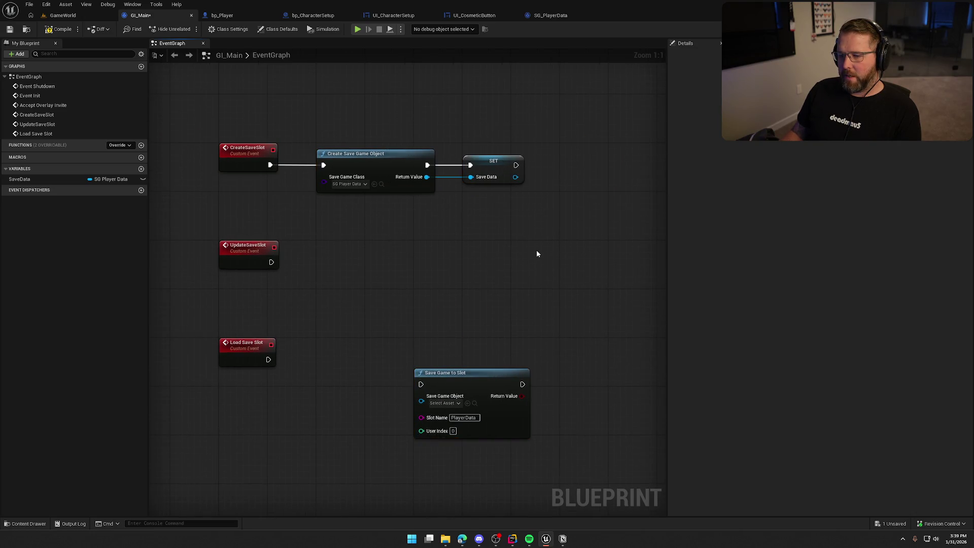
left_click_drag(533, 249, 516, 245)
Step: Call Update Save Slot after the SET SaveData node
left_click_drag(501, 167, 538, 167)
type("update save")
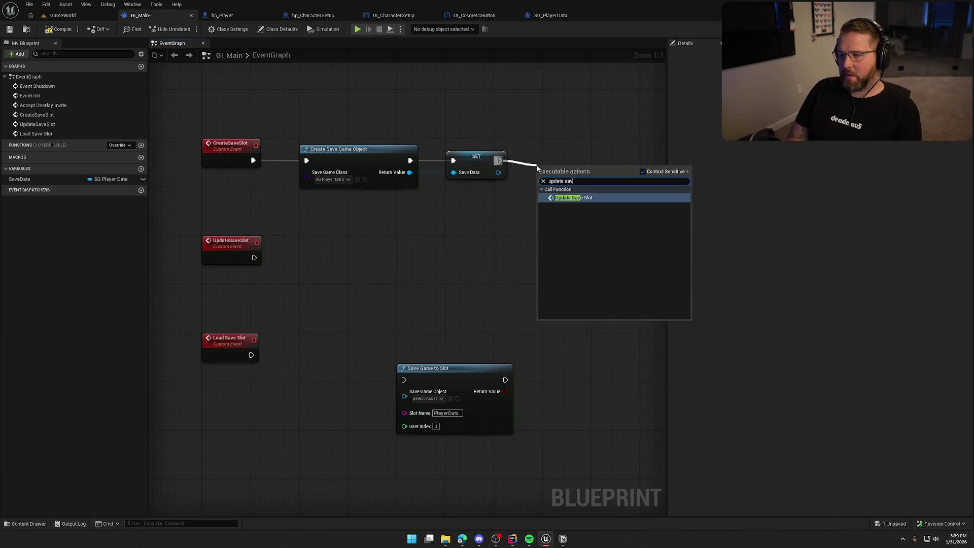
key("Return")
left_click_drag(572, 151, 572, 145)
Step: Wire UpdateSaveSlot into Save Game to Slot and feed SaveData as its Save Game Object
mouse_move(219, 120)
left_mouse_down()
mouse_move(489, 199)
mouse_move(583, 194)
left_mouse_up()
double_click(572, 162)
key("alt+Left")
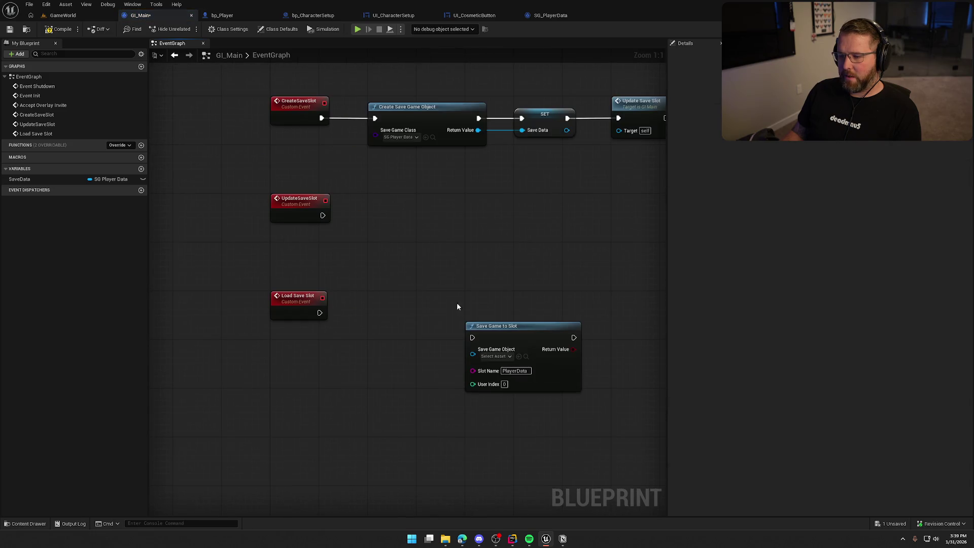
left_click_drag(474, 338, 323, 215)
mouse_move(520, 333)
left_mouse_down()
mouse_move(422, 205)
mouse_move(426, 220)
left_mouse_up()
mouse_move(19, 178)
left_mouse_down()
mouse_move(257, 259)
mouse_move(375, 232)
left_mouse_up()
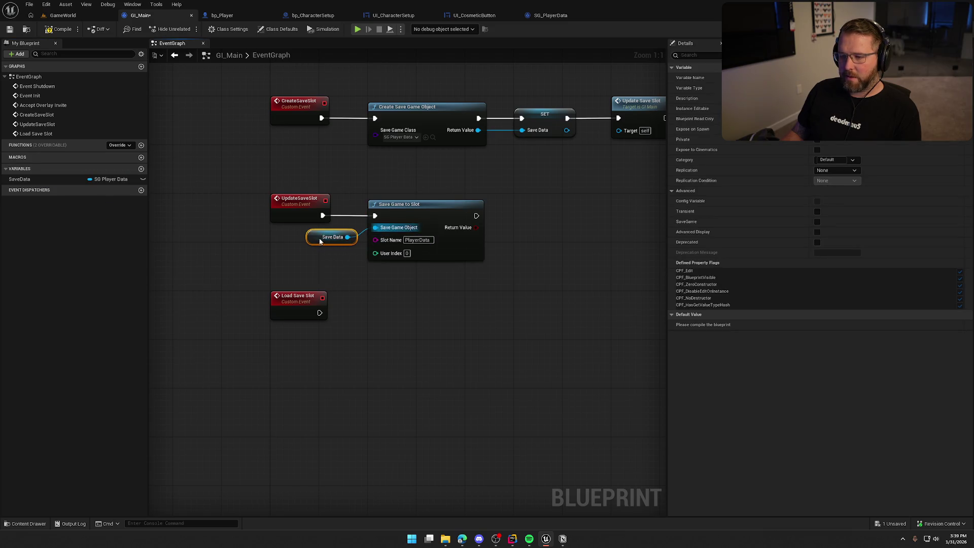
left_click(352, 304)
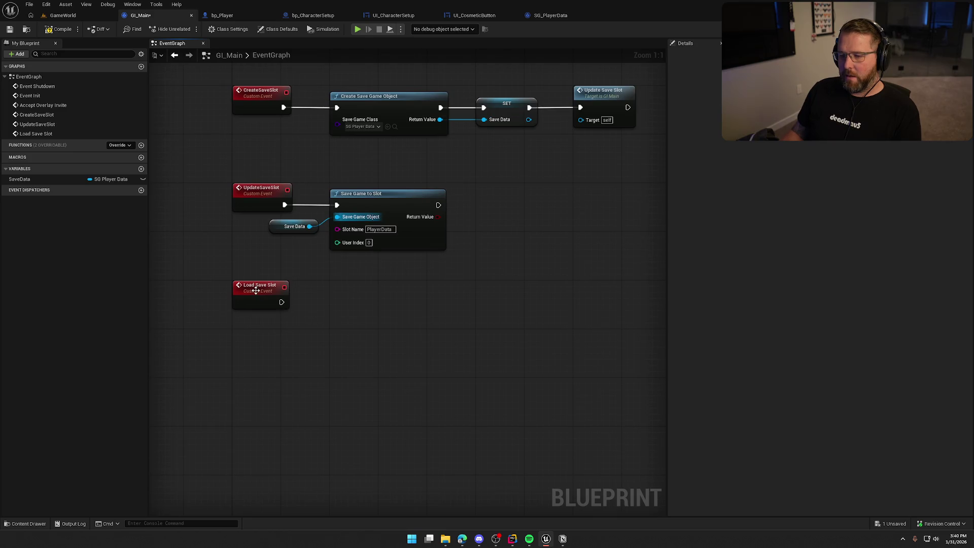
Step: Follow Load Save Slot with a Load Game from Slot node reading slot PlayerData
left_click_drag(281, 302, 332, 314)
type("load save")
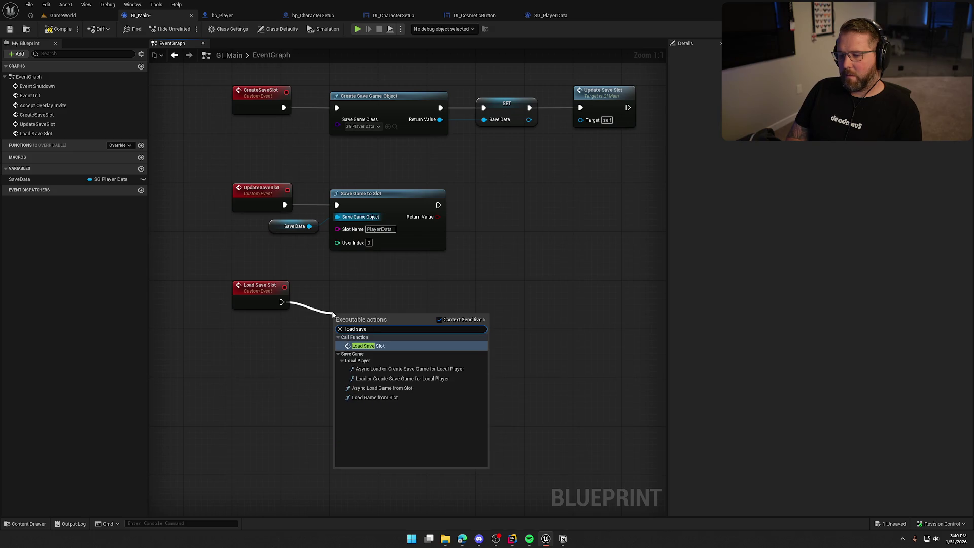
key("Return")
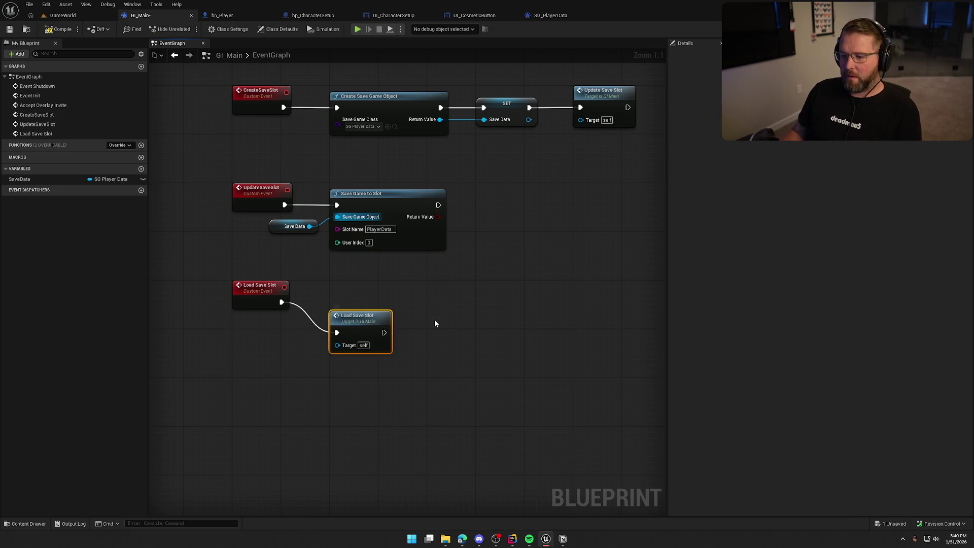
key("Delete")
right_click(355, 307)
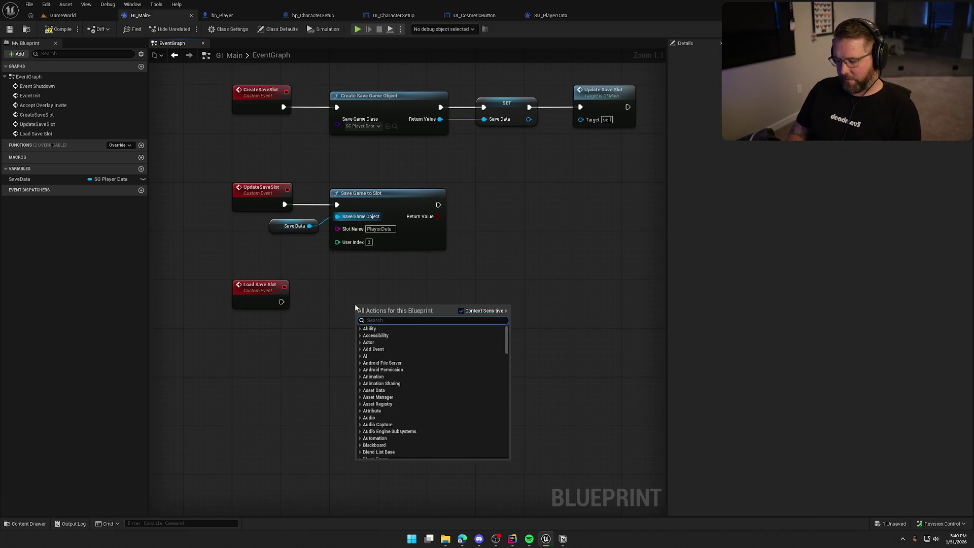
type("load save")
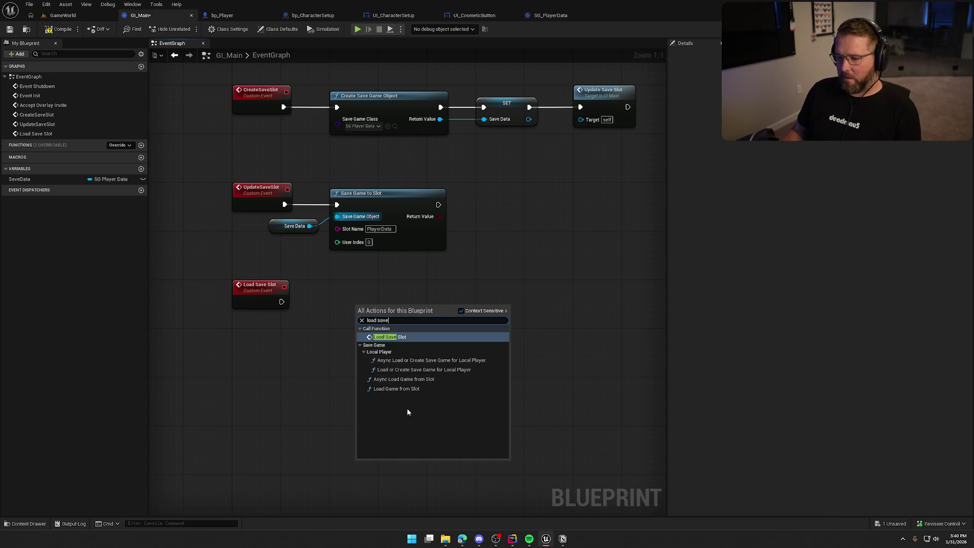
left_click(396, 388)
left_click_drag(361, 320, 282, 303)
left_click_drag(401, 308, 376, 291)
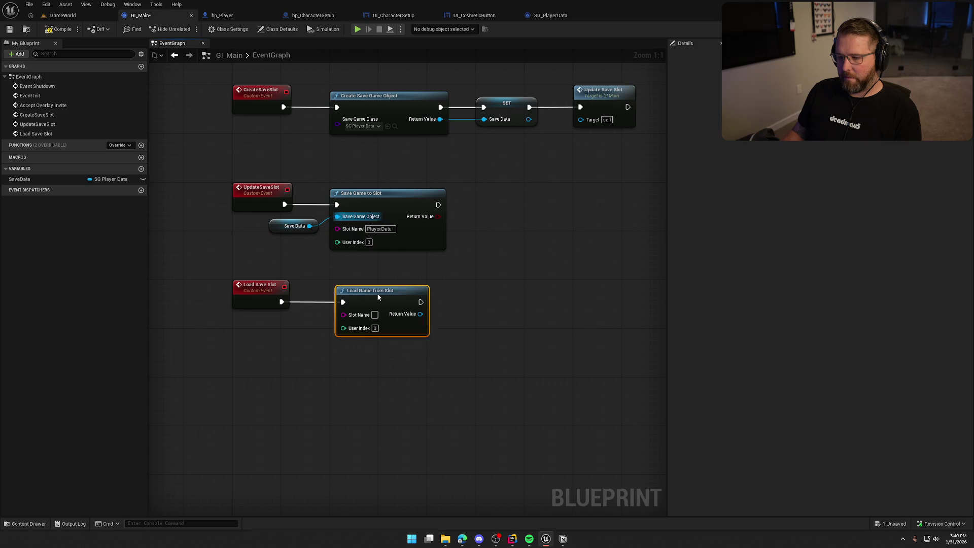
type("PlayerData")
left_click(566, 399)
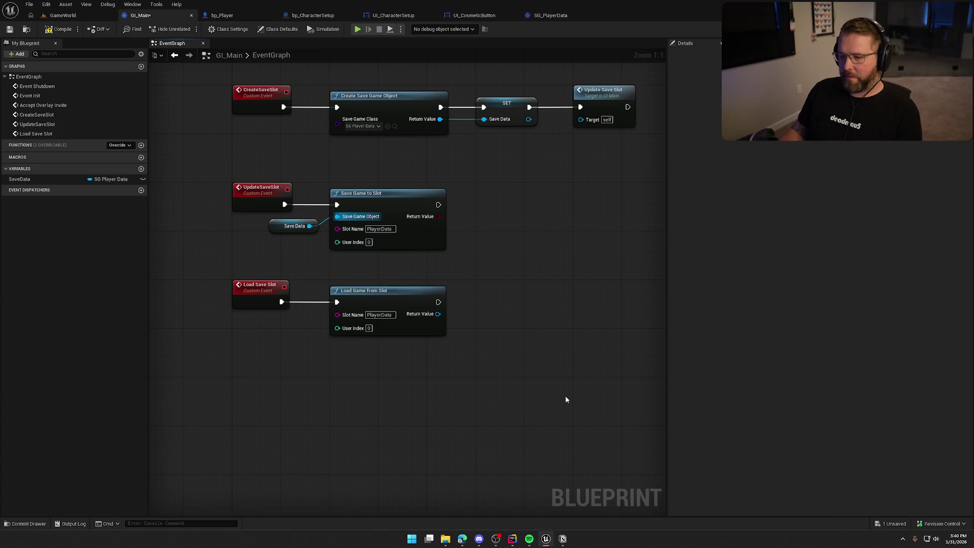
Step: Start pulling a new node off Load Game from Slot's Return Value
left_click_drag(429, 362, 404, 353)
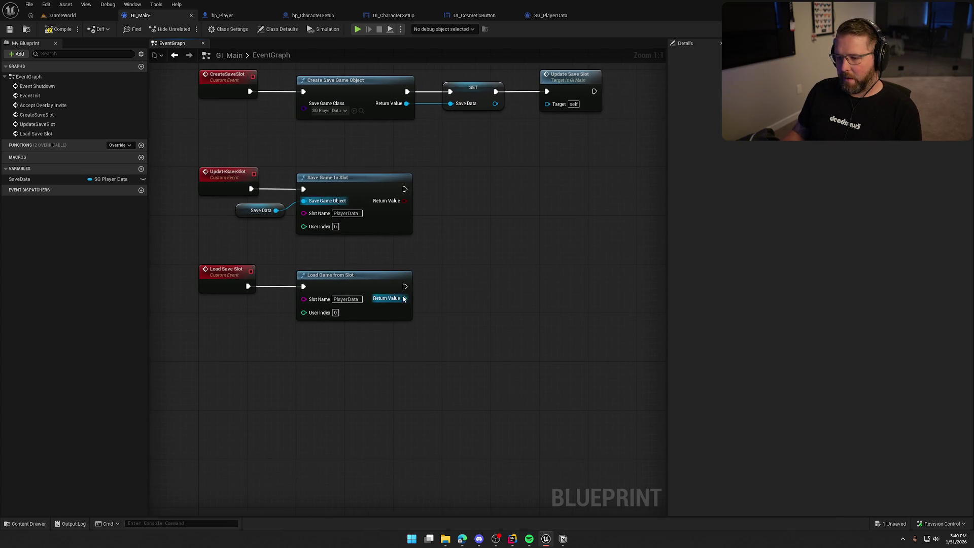
left_click_drag(404, 298, 448, 294)
key("Escape")
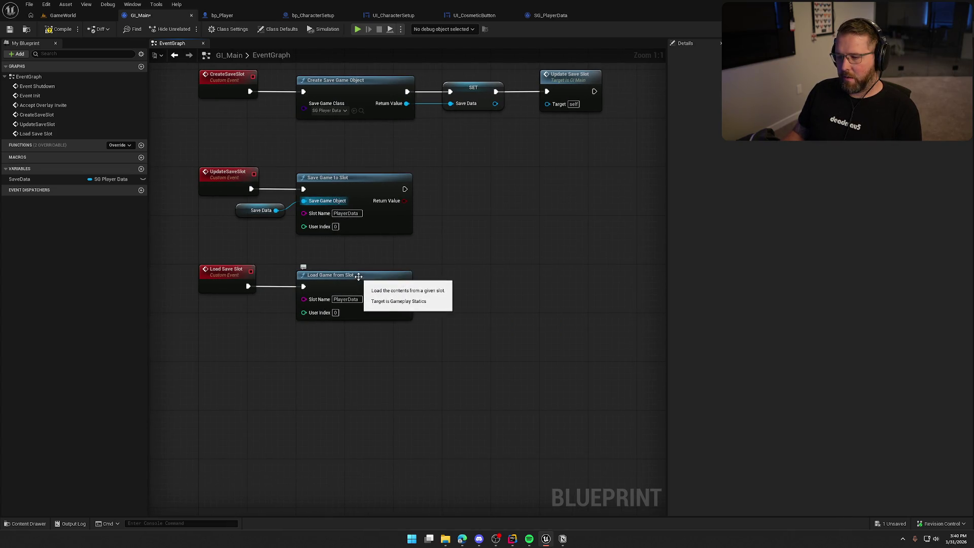
right_click(330, 339)
type("load game")
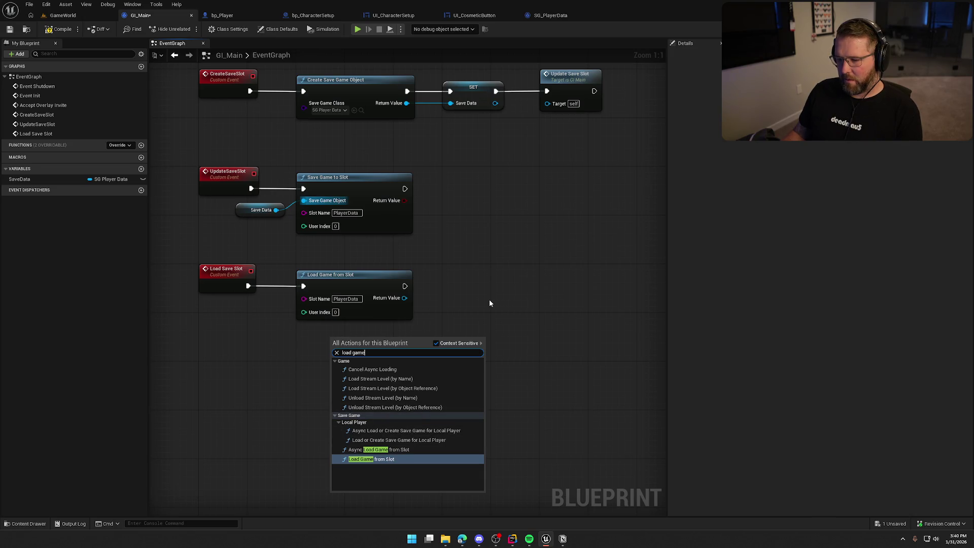
mouse_move(472, 306)
left_mouse_down()
mouse_move(414, 309)
mouse_move(379, 265)
mouse_move(428, 278)
mouse_move(412, 271)
left_mouse_up()
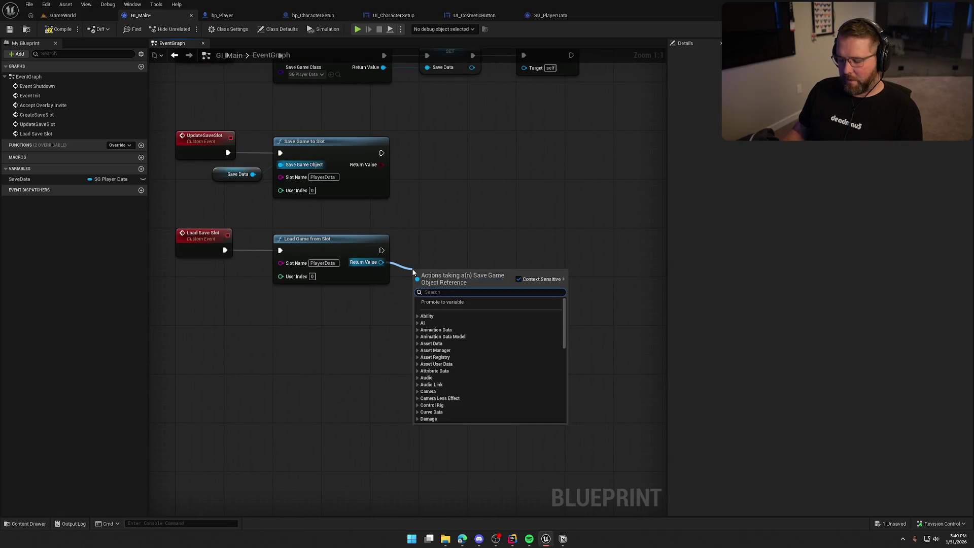
Step: Add an Is Valid check on the loaded save and shift it right
type("is vali")
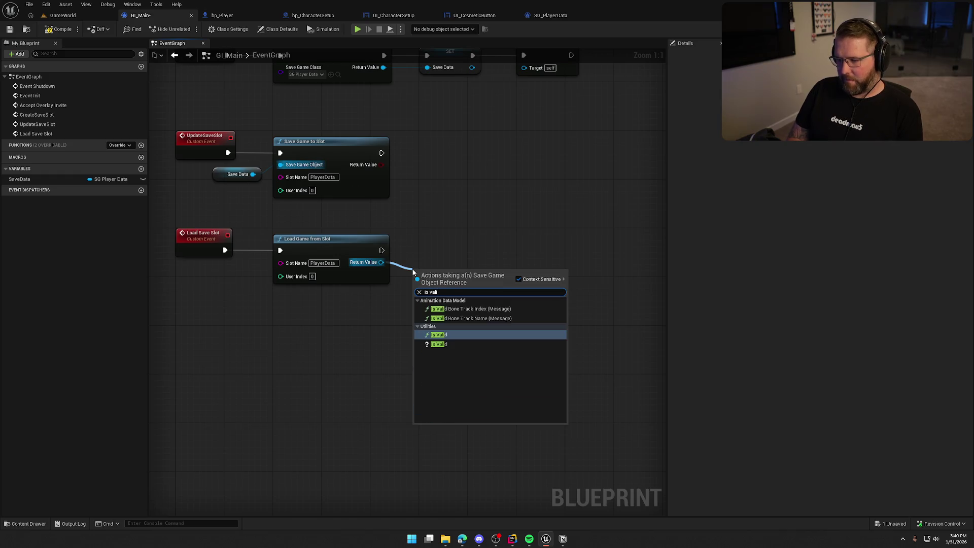
left_click(439, 343)
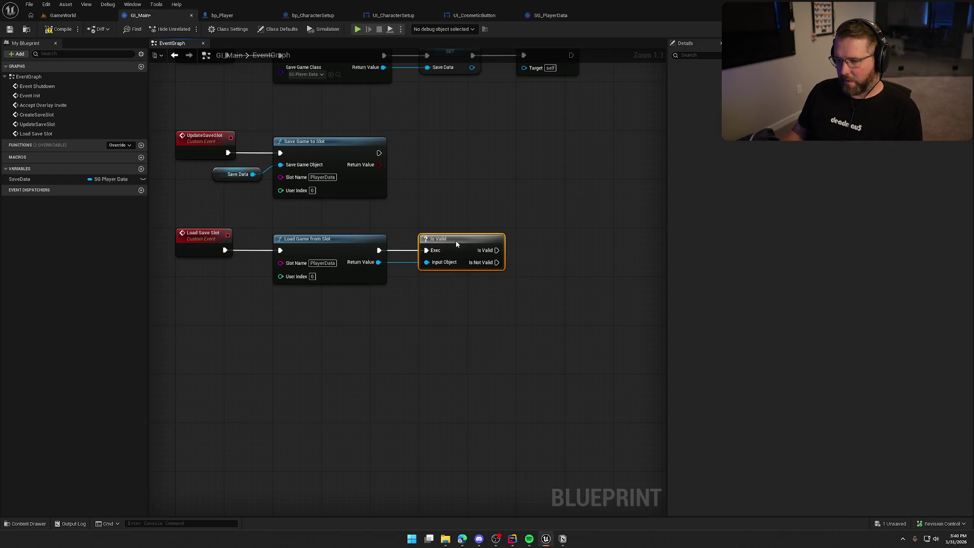
left_click_drag(479, 357, 257, 235)
left_click(409, 345)
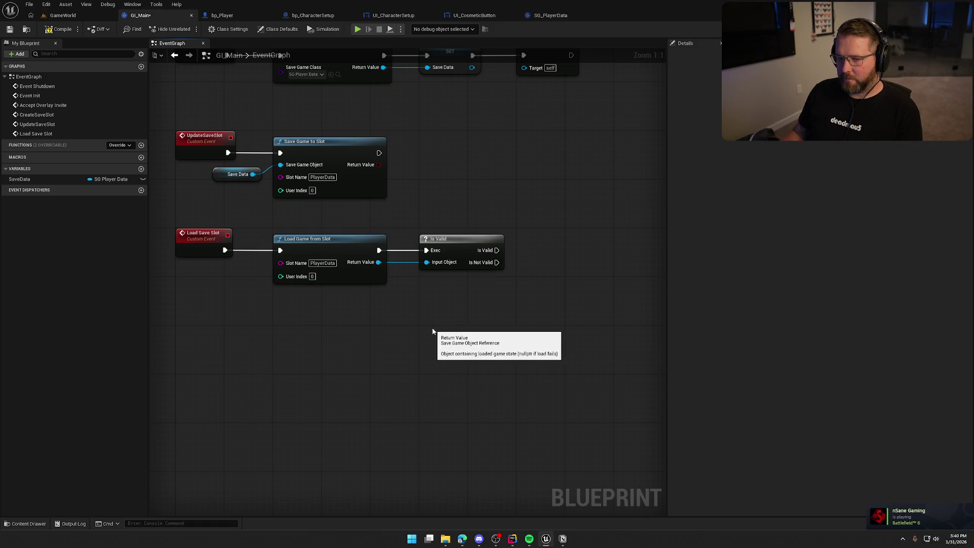
left_click_drag(464, 246, 578, 245)
Step: Replace Is Valid with a SET Save Data node fed by the loaded Return Value
mouse_move(18, 180)
left_mouse_down()
mouse_move(426, 275)
mouse_move(454, 251)
mouse_move(378, 263)
left_mouse_up()
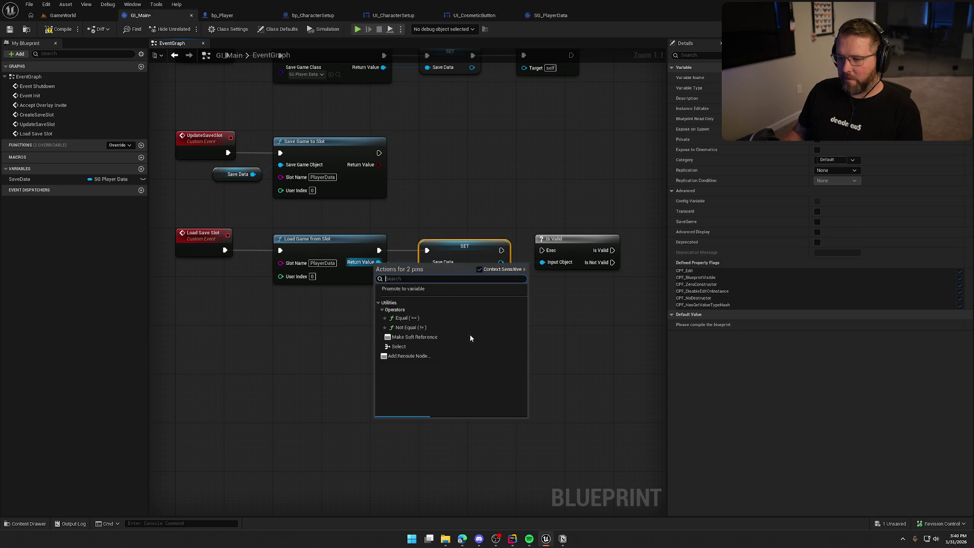
left_click(446, 346)
key("ctrl+z")
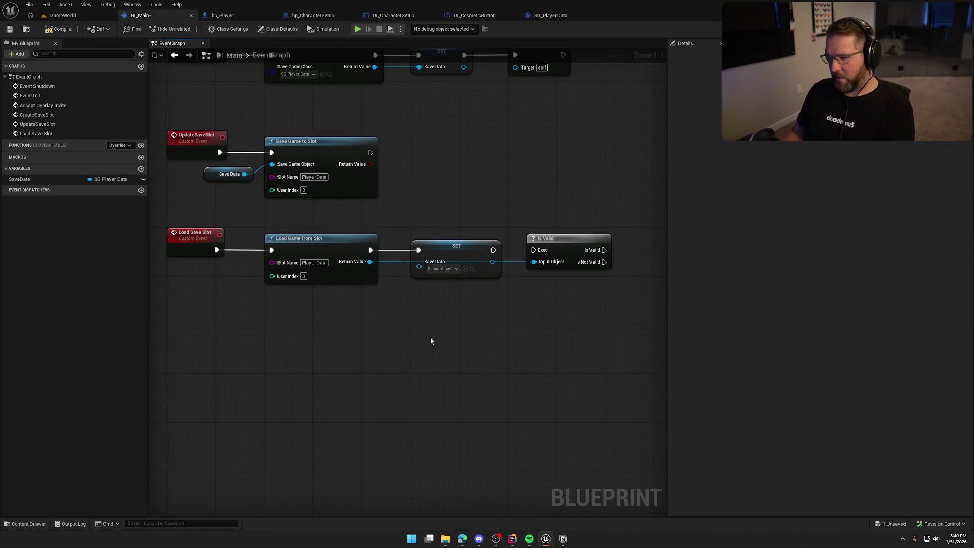
left_click(553, 239)
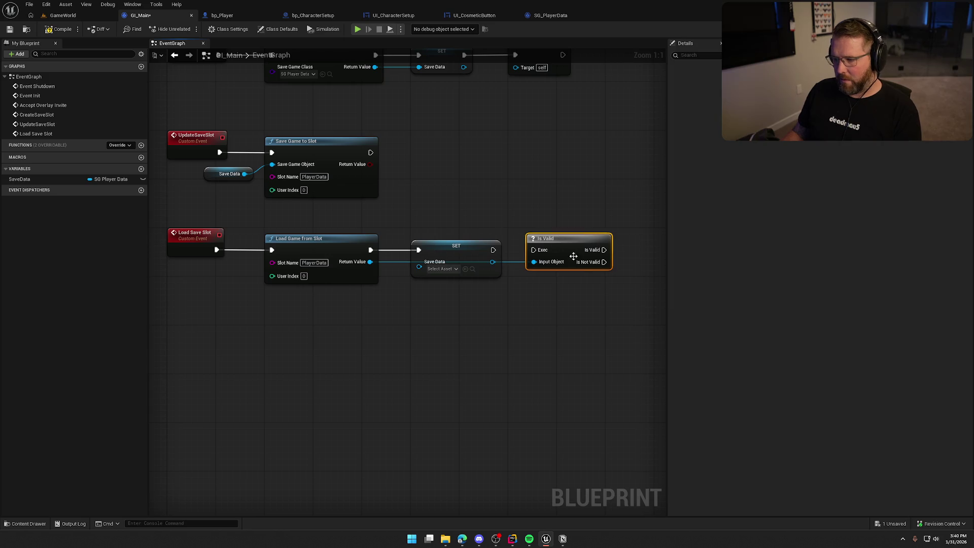
key("Delete")
mouse_move(466, 247)
left_mouse_down()
mouse_move(605, 242)
mouse_move(563, 247)
left_mouse_up()
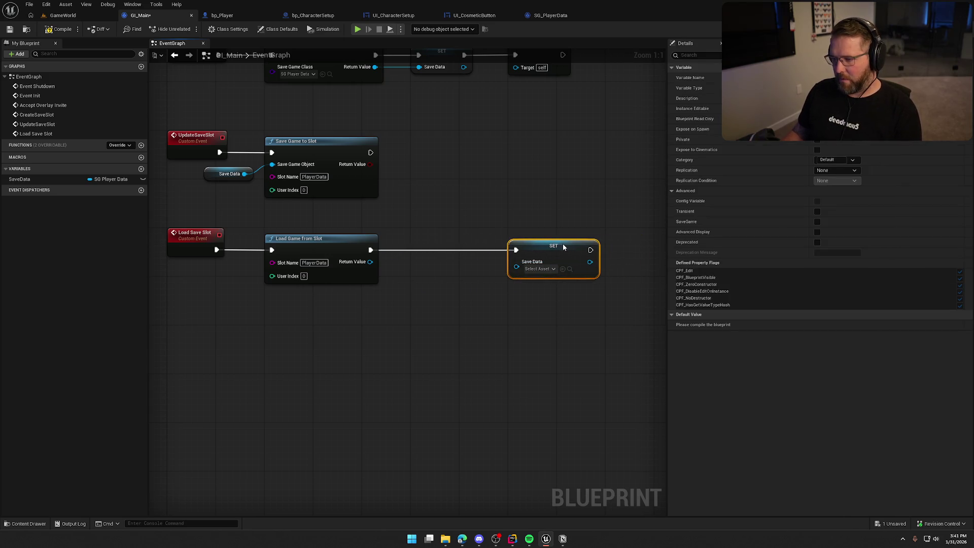
left_click_drag(371, 262, 525, 271)
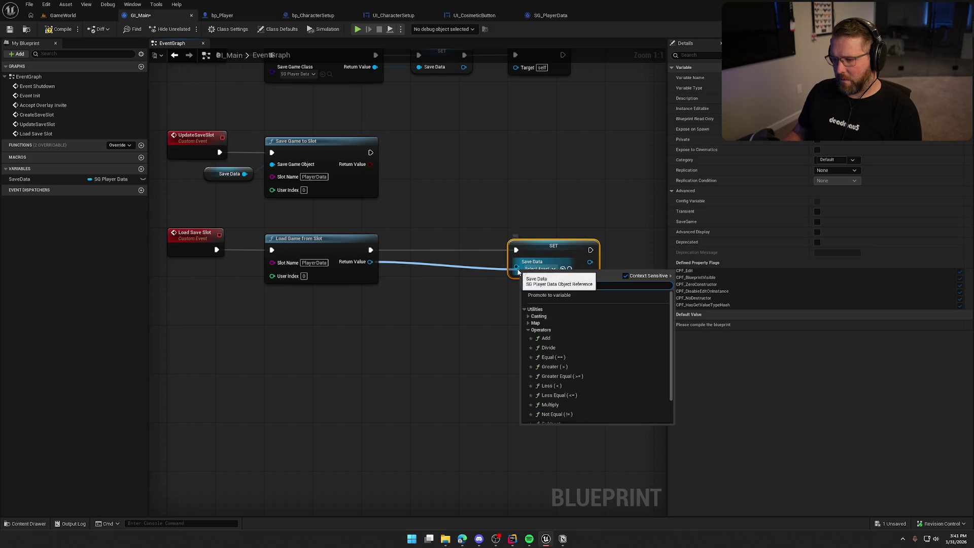
left_click(385, 274)
Step: Cast the loaded Return Value to SG_PlayerData and make the cast pure
left_click_drag(370, 261, 403, 273)
type("cast to")
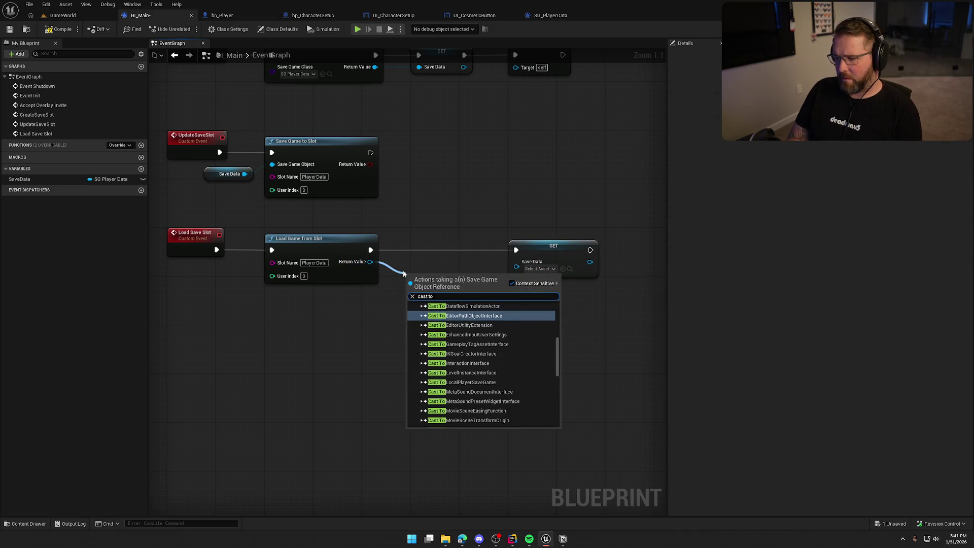
type("sg")
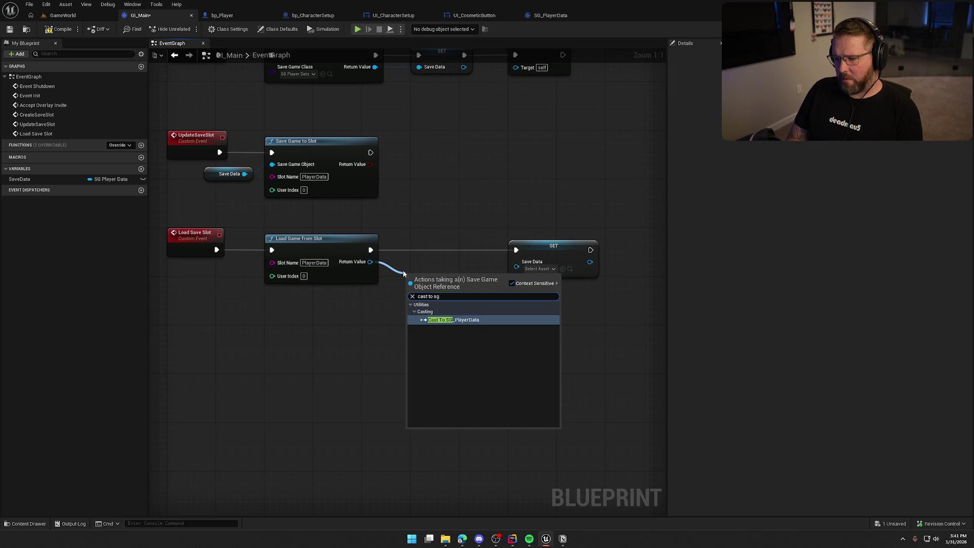
key("Return")
right_click(430, 274)
left_click(461, 430)
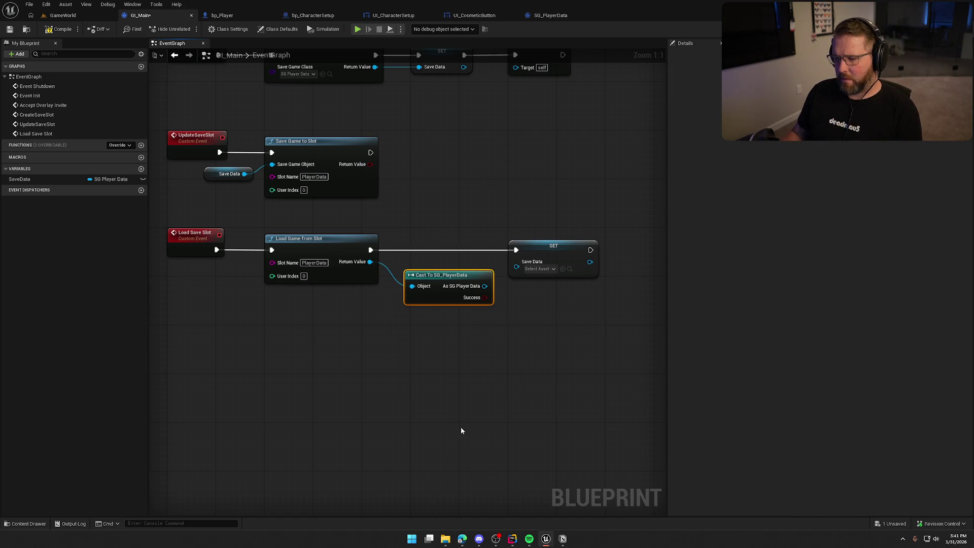
Step: Wire the cast output into Save Data and move cast and SET nodes right
mouse_move(434, 275)
left_mouse_down()
mouse_move(442, 256)
mouse_move(506, 276)
mouse_move(516, 266)
left_mouse_up()
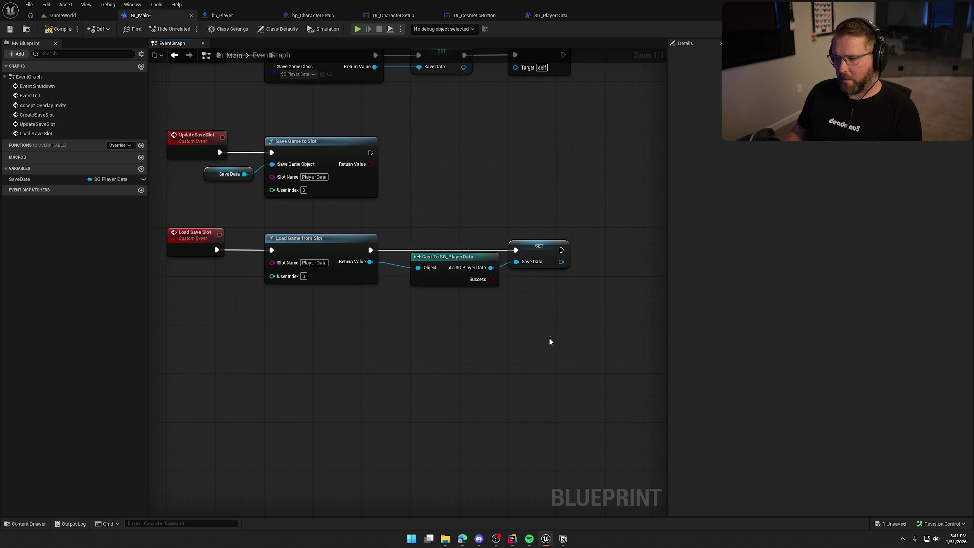
left_click_drag(549, 336, 462, 351)
left_click_drag(346, 212, 426, 337)
left_click(400, 384)
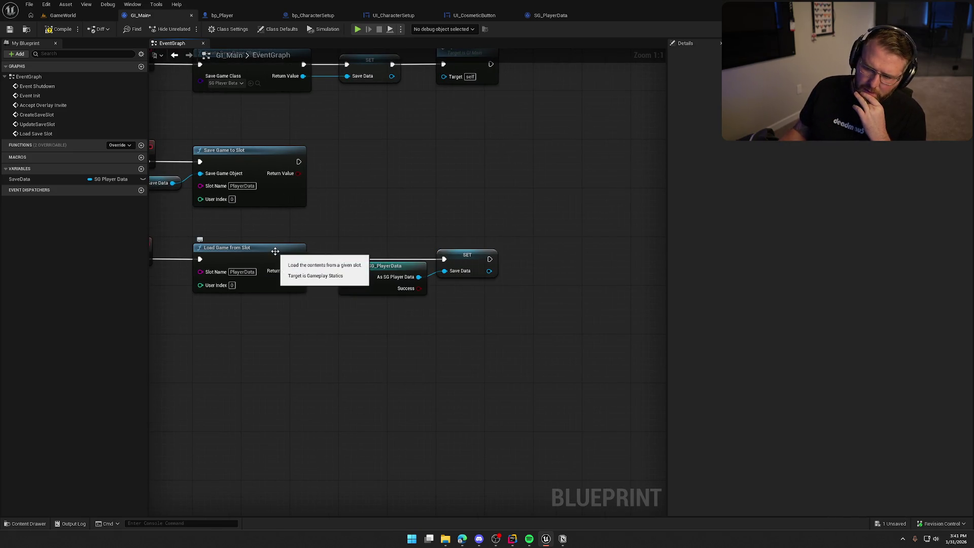
left_click(383, 265)
key("Delete")
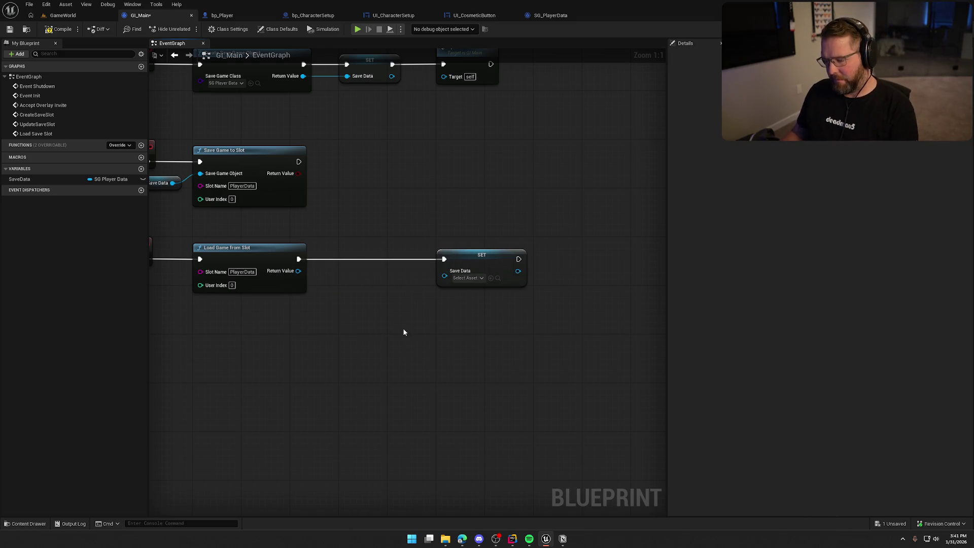
key("ctrl+z")
left_click_drag(461, 255, 558, 254)
Step: Add an Is Valid node off the loaded save, placed beside the cast
left_click_drag(298, 270, 327, 293)
type("is va")
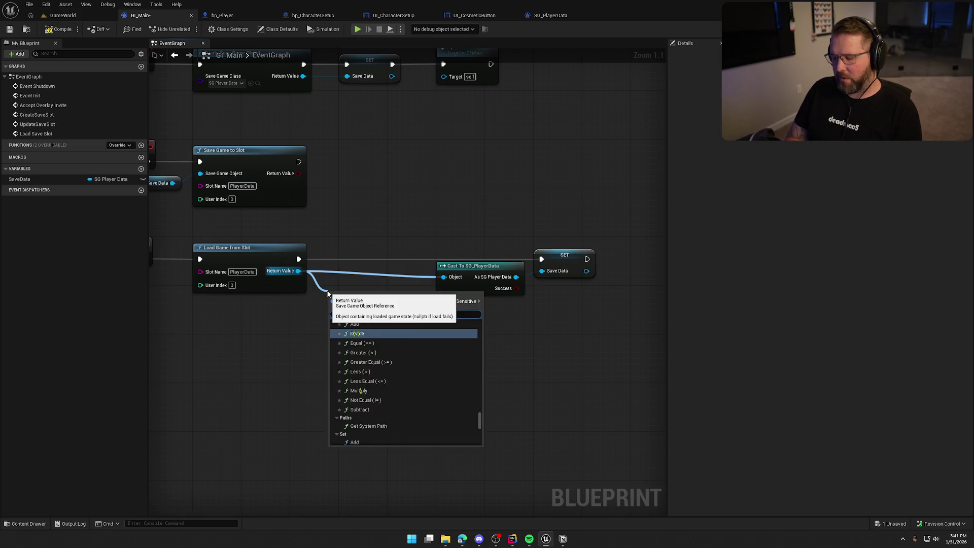
left_click(369, 365)
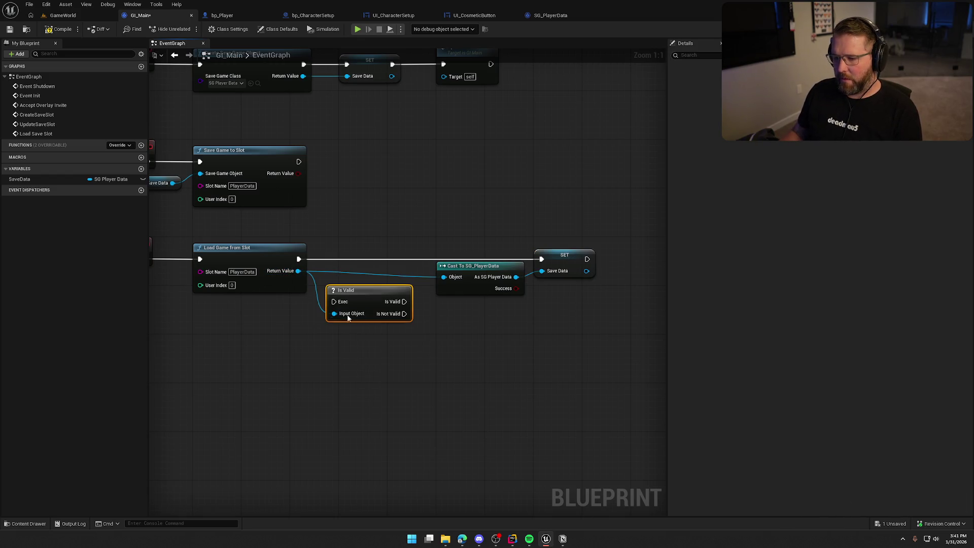
mouse_move(299, 259)
left_mouse_down()
mouse_move(332, 295)
mouse_move(363, 258)
mouse_move(541, 259)
mouse_move(420, 235)
left_mouse_up()
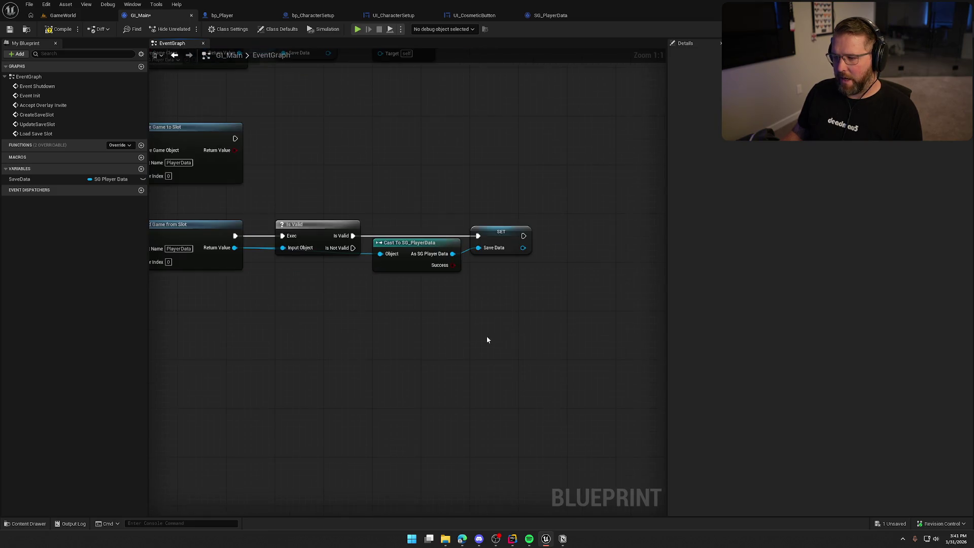
scroll(444, 339, "down", 1)
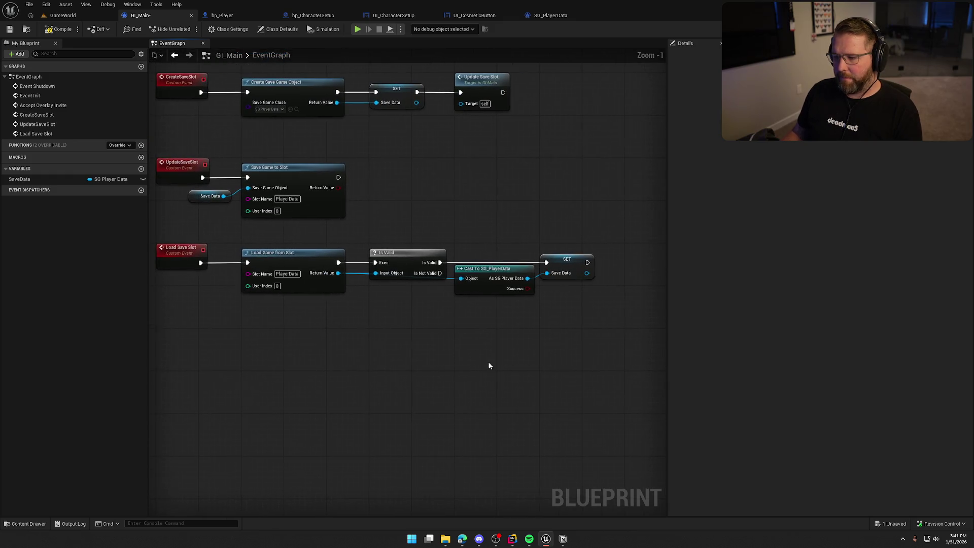
Step: Connect Is Valid's Is Not Valid pin to a Create Save Slot call node
left_click_drag(440, 273, 467, 318)
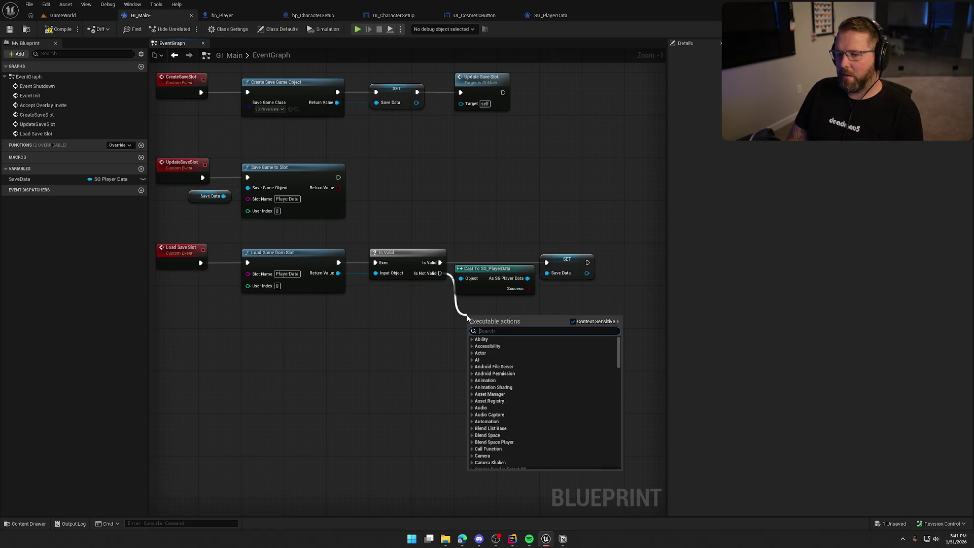
type("create save")
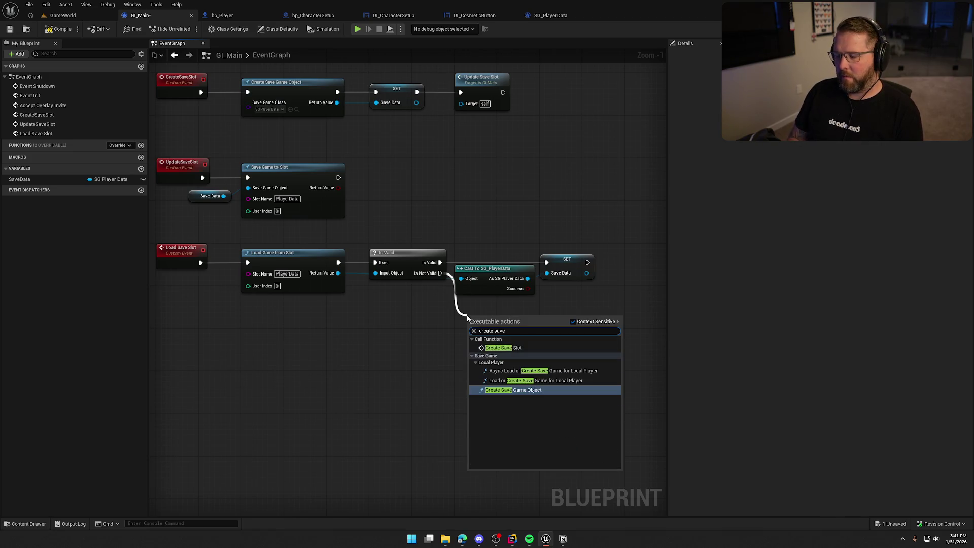
left_click(503, 347)
left_click_drag(490, 327, 488, 313)
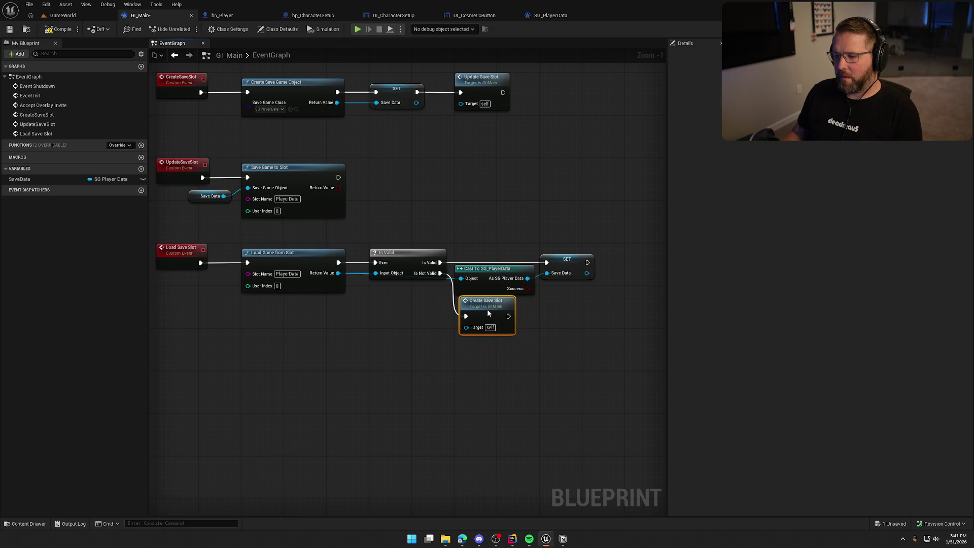
left_click(543, 369)
key("Home")
mouse_move(269, 126)
left_mouse_down()
mouse_move(452, 83)
mouse_move(541, 81)
left_mouse_up()
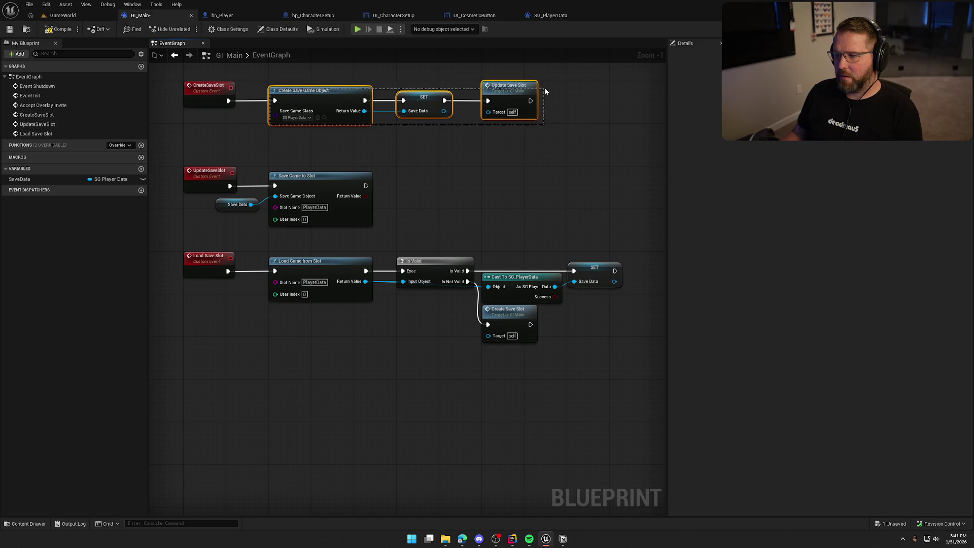
left_click_drag(163, 157, 304, 216)
left_click(457, 202)
scroll(457, 202, "down", 1)
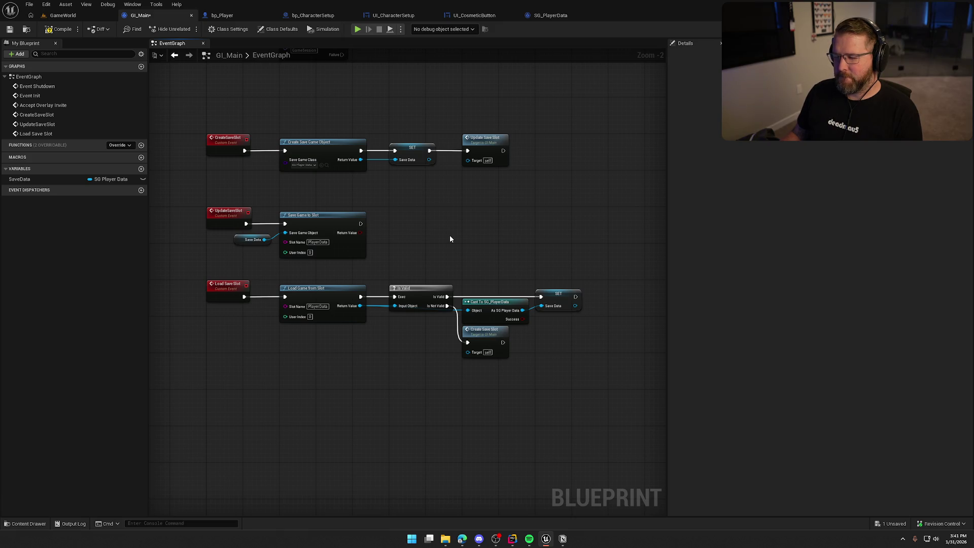
Step: Add a Load Save Slot call directly after Event Init
mouse_move(450, 239)
left_mouse_down()
mouse_move(428, 256)
mouse_move(442, 242)
mouse_move(406, 377)
left_mouse_up()
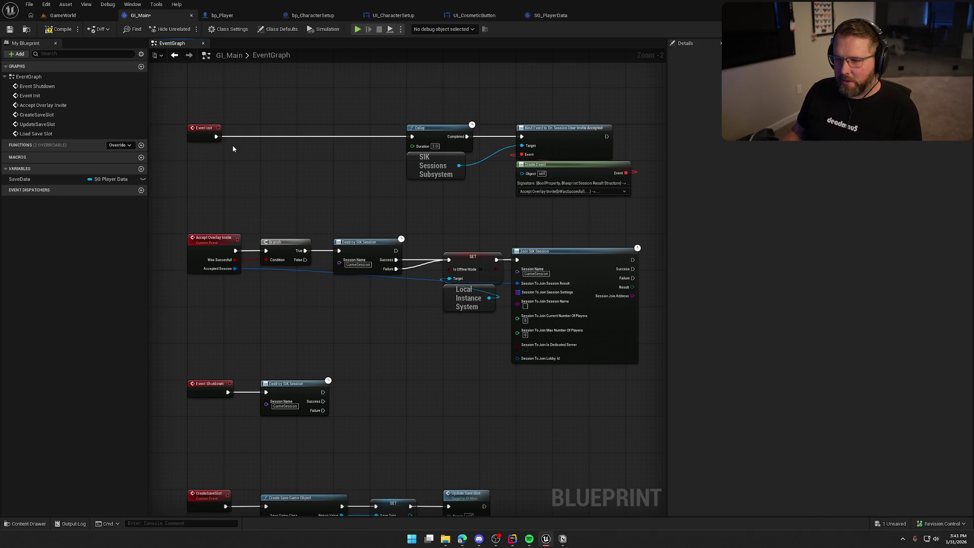
mouse_move(218, 138)
left_mouse_down()
mouse_move(252, 144)
mouse_move(283, 135)
mouse_move(284, 124)
left_mouse_up()
type("load save")
key("Return")
Step: Shift the Delay and session binding nodes over beside Load Save Slot
left_click_drag(376, 101, 634, 202)
left_click_drag(455, 143, 382, 143)
left_click(356, 151)
left_click_drag(399, 370, 379, 137)
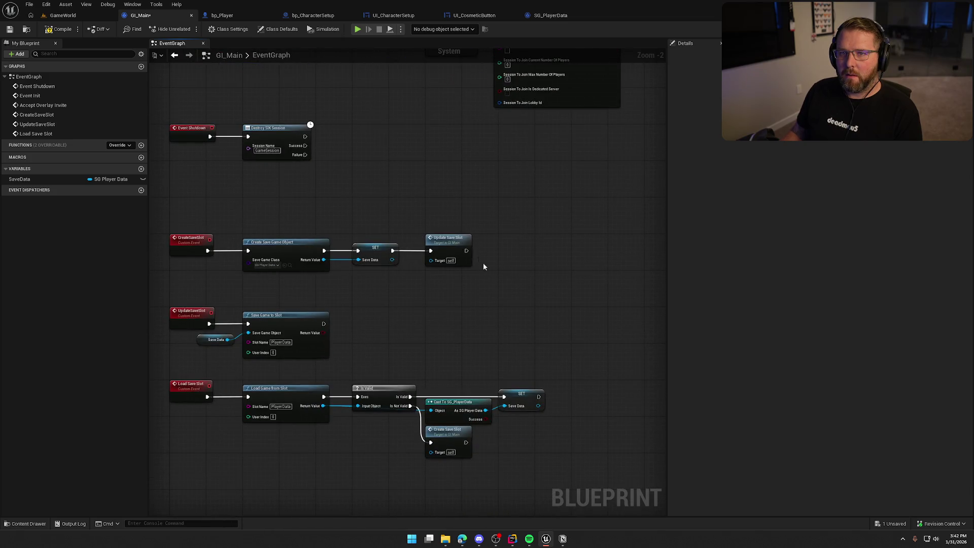
left_click_drag(512, 297, 505, 265)
Step: Save the GI_Main blueprint
key("ctrl+s")
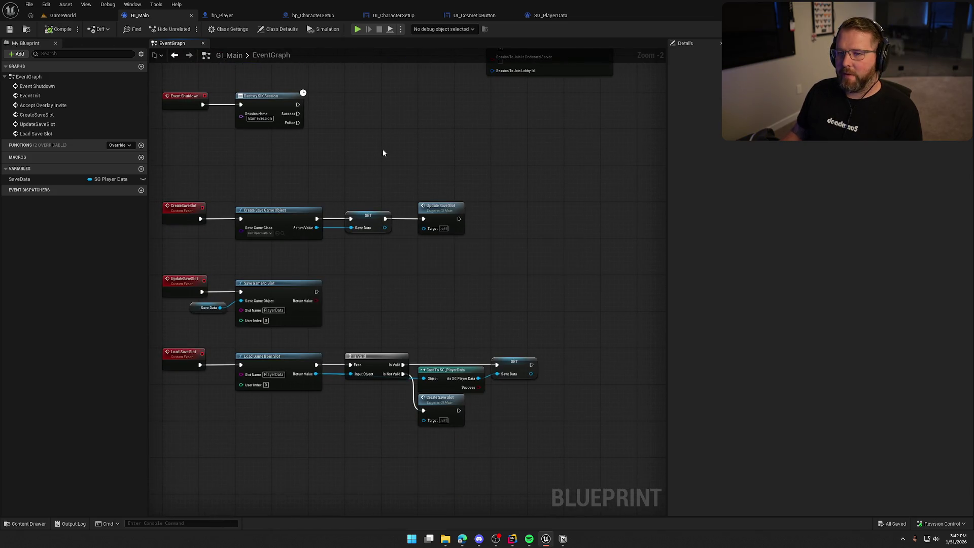
left_click_drag(390, 146, 428, 136)
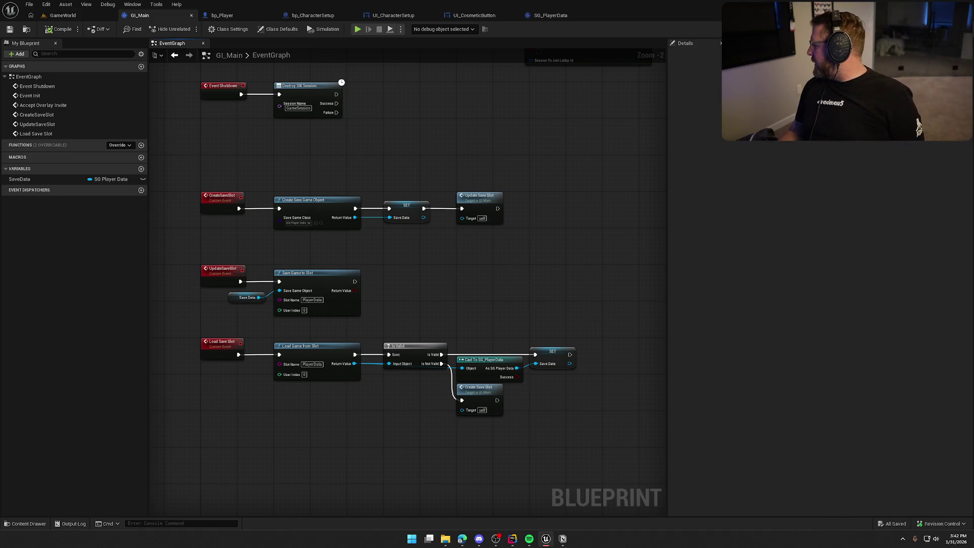
key("alt+Tab")
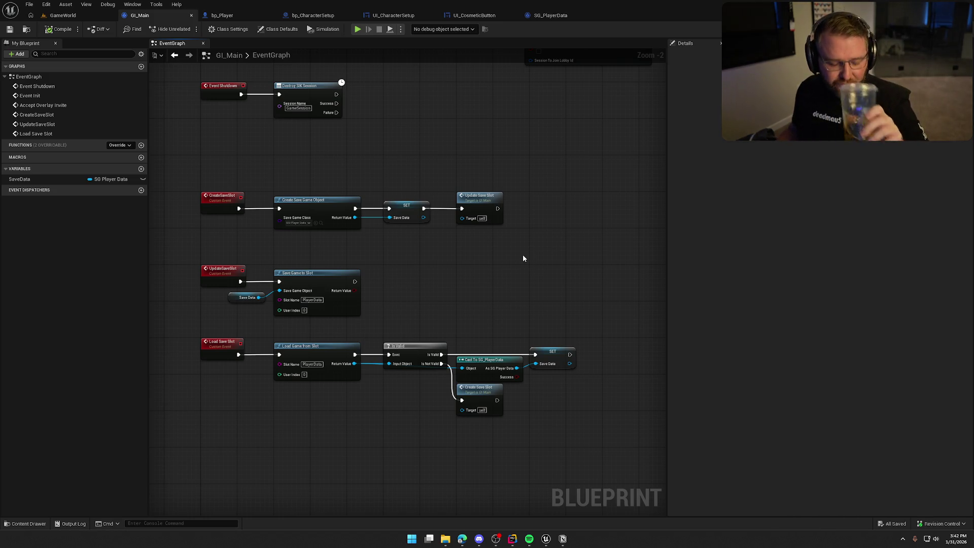
scroll(465, 250, "up", 2)
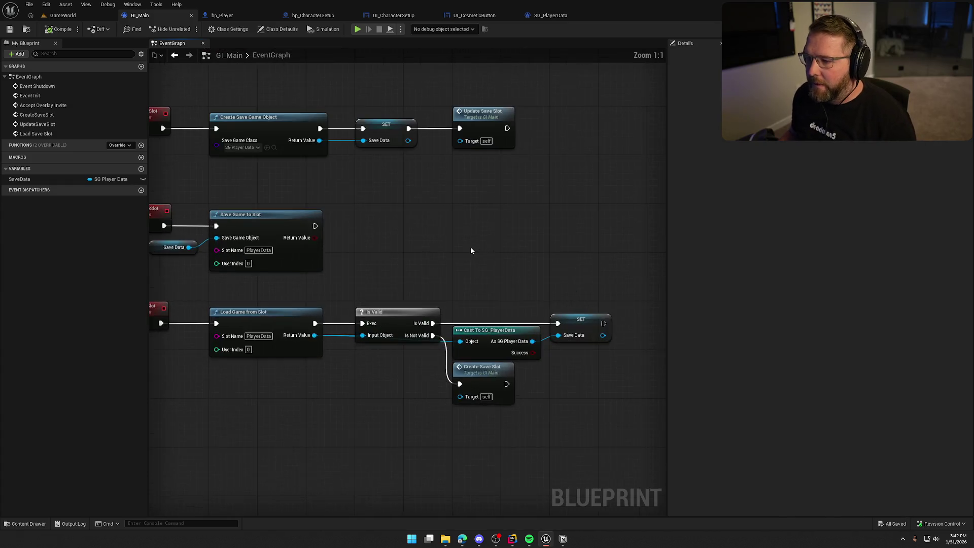
Step: Move the Save Data getter above the Save Game to Slot node
scroll(470, 250, "down", 2)
mouse_move(508, 304)
left_mouse_down()
mouse_move(537, 282)
mouse_move(486, 276)
left_mouse_up()
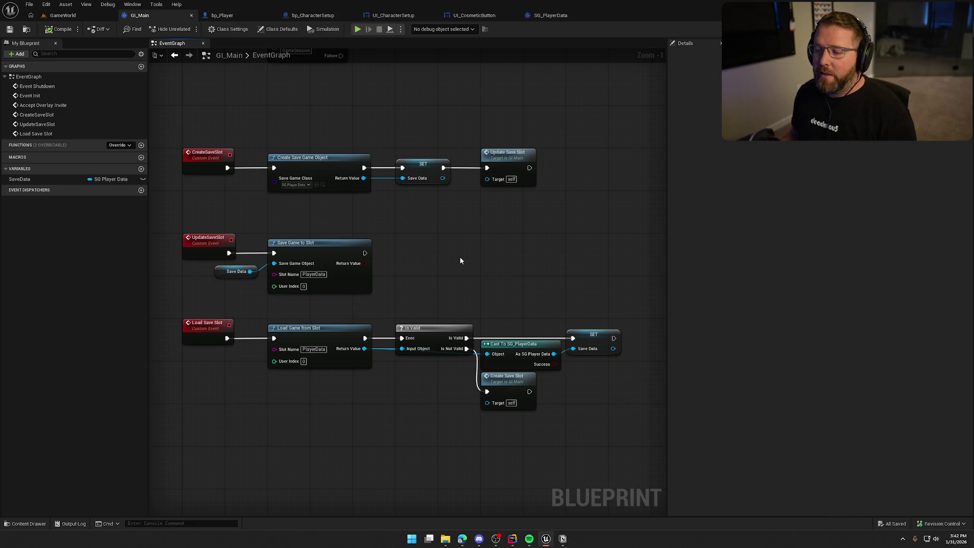
mouse_move(218, 271)
left_mouse_down()
mouse_move(268, 220)
mouse_move(272, 234)
left_mouse_up()
left_click(403, 222)
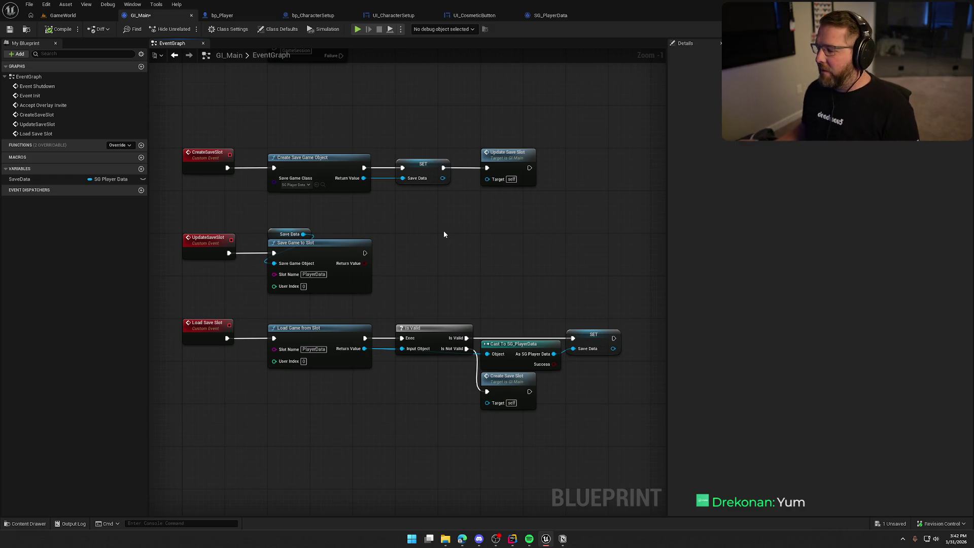
left_click_drag(479, 259, 477, 234)
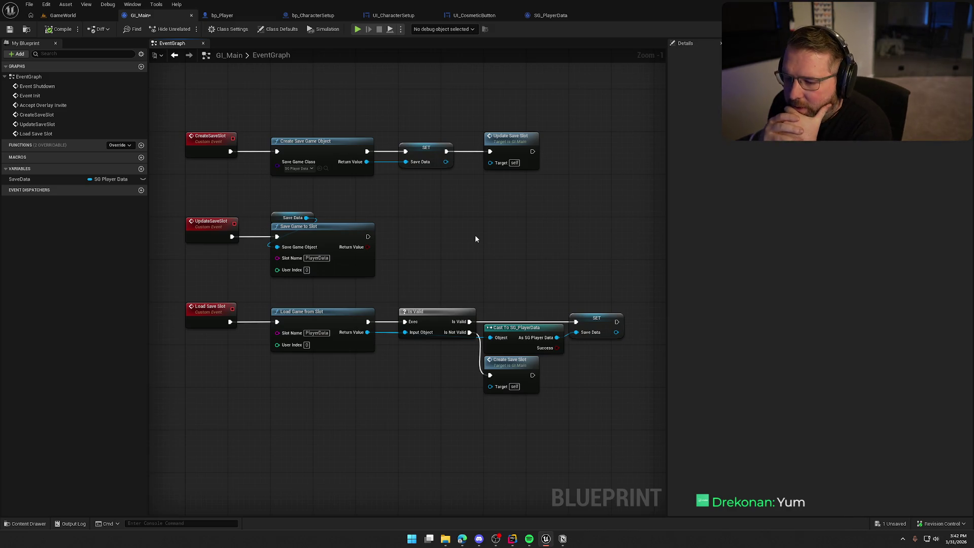
Step: Move the Load Save Slot event chain to the top of the graph
mouse_move(596, 385)
left_mouse_down()
mouse_move(615, 368)
mouse_move(247, 277)
mouse_move(209, 327)
mouse_move(224, 345)
mouse_move(215, 344)
left_mouse_up()
left_click(214, 274, "ctrl")
mouse_move(563, 254)
left_mouse_down()
mouse_move(183, 91)
mouse_move(215, 184)
mouse_move(203, 193)
left_mouse_up()
mouse_move(187, 335)
left_mouse_down()
mouse_move(244, 366)
mouse_move(566, 411)
mouse_move(273, 239)
mouse_move(207, 106)
left_mouse_up()
left_click(452, 252)
Step: Place the CreateSaveSlot and UpdateSaveSlot chains below the Load Save Slot chain
left_click_drag(452, 252, 472, 351)
left_click_drag(228, 261, 550, 428)
left_click_drag(213, 278, 209, 315)
left_click(325, 284)
left_click_drag(324, 284, 333, 206)
scroll(334, 209, "down", 1)
mouse_move(185, 137)
left_mouse_down()
mouse_move(614, 421)
mouse_move(574, 380)
left_mouse_up()
left_click(575, 381)
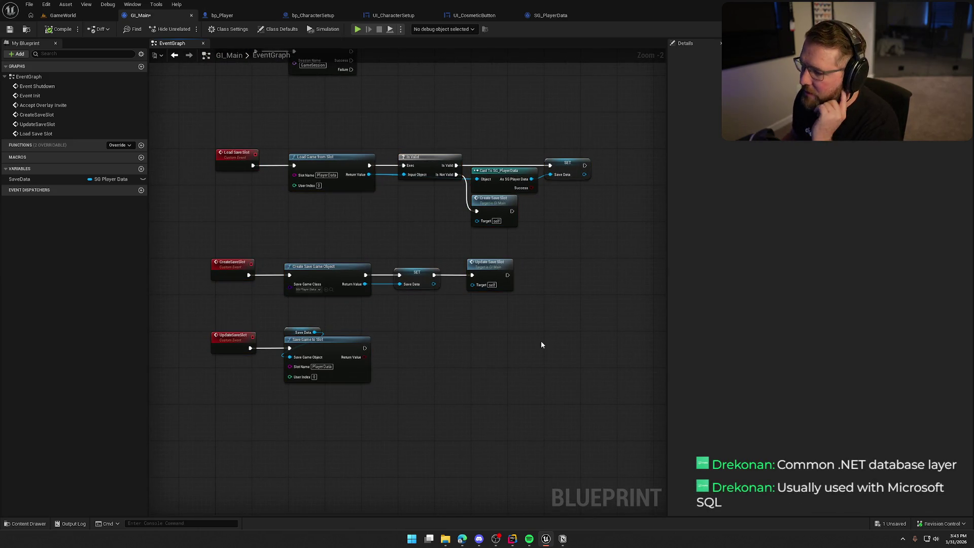
left_click_drag(214, 126, 388, 223)
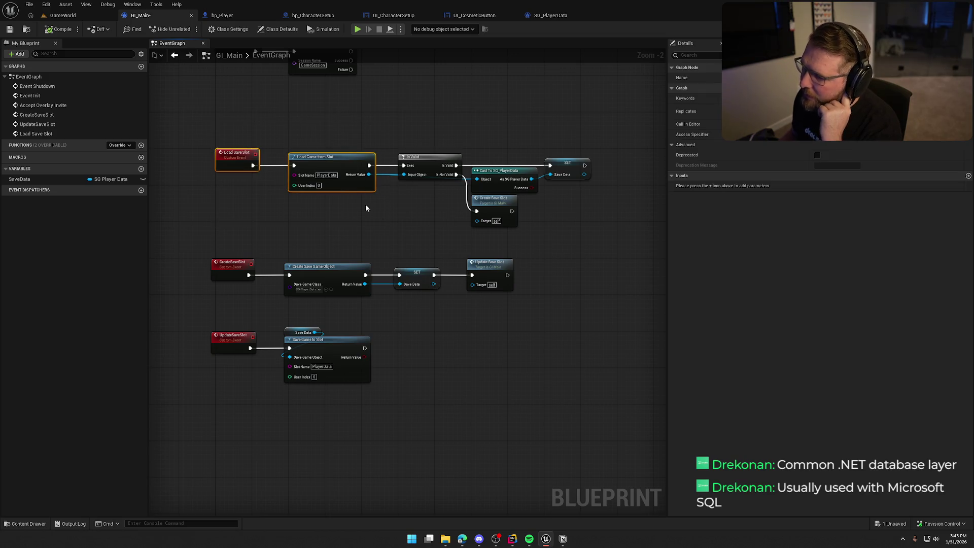
left_click(398, 199)
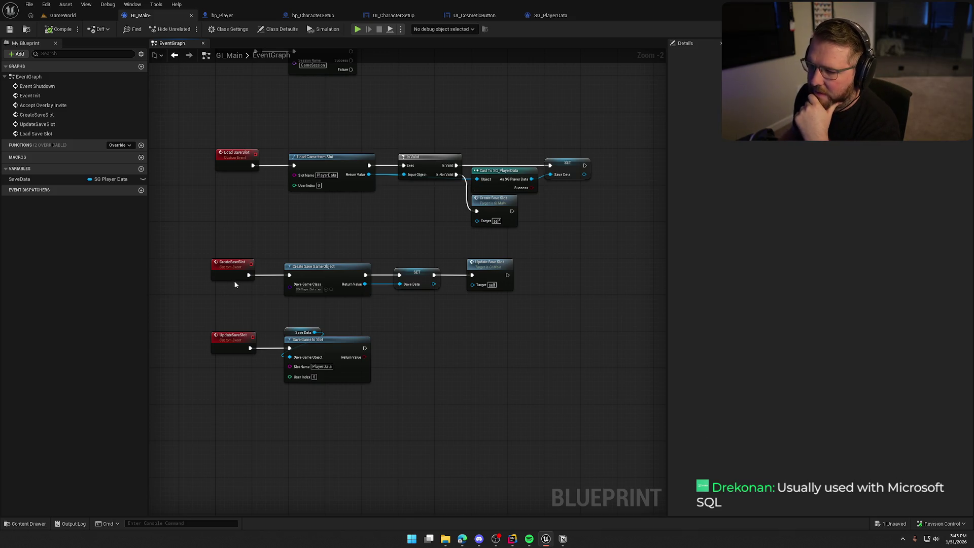
mouse_move(430, 348)
left_mouse_down()
mouse_move(208, 250)
mouse_move(232, 267)
left_mouse_up()
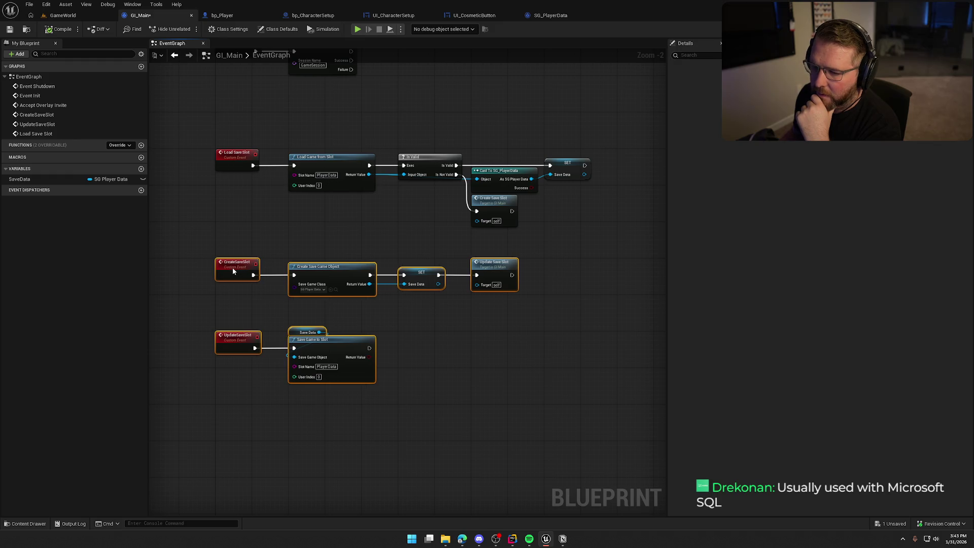
mouse_move(202, 232)
left_mouse_down()
mouse_move(375, 297)
mouse_move(546, 313)
mouse_move(553, 324)
left_mouse_up()
mouse_move(271, 317)
left_mouse_down()
mouse_move(415, 409)
mouse_move(419, 345)
left_mouse_up()
left_click_drag(293, 245, 434, 329)
left_click(448, 358)
mouse_move(426, 387)
left_mouse_down()
mouse_move(250, 311)
mouse_move(504, 359)
left_mouse_up()
mouse_move(222, 244)
left_mouse_down()
mouse_move(374, 284)
mouse_move(559, 309)
left_mouse_up()
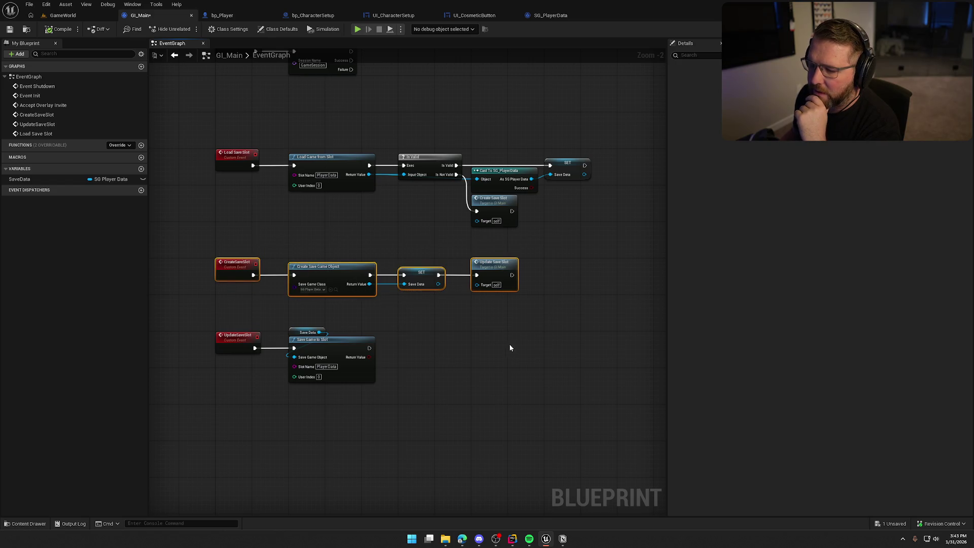
left_click(509, 344)
scroll(419, 373, "up", 2)
scroll(467, 376, "down", 1)
left_click_drag(171, 299, 441, 398)
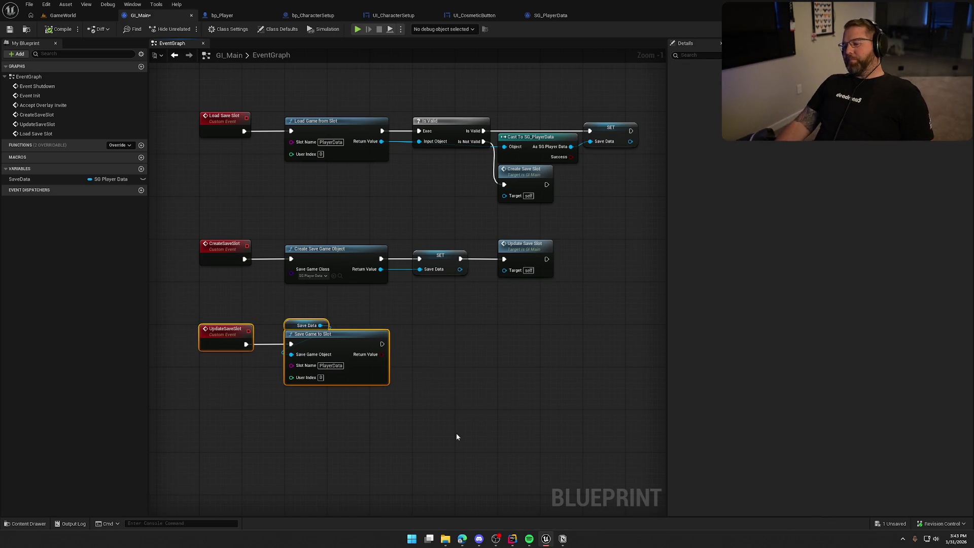
left_click(455, 378)
left_click_drag(440, 380, 463, 383)
left_click_drag(303, 304, 387, 345)
left_click(499, 358)
mouse_move(454, 294)
left_mouse_down()
mouse_move(456, 343)
mouse_move(472, 355)
mouse_move(341, 424)
mouse_move(421, 344)
left_mouse_up()
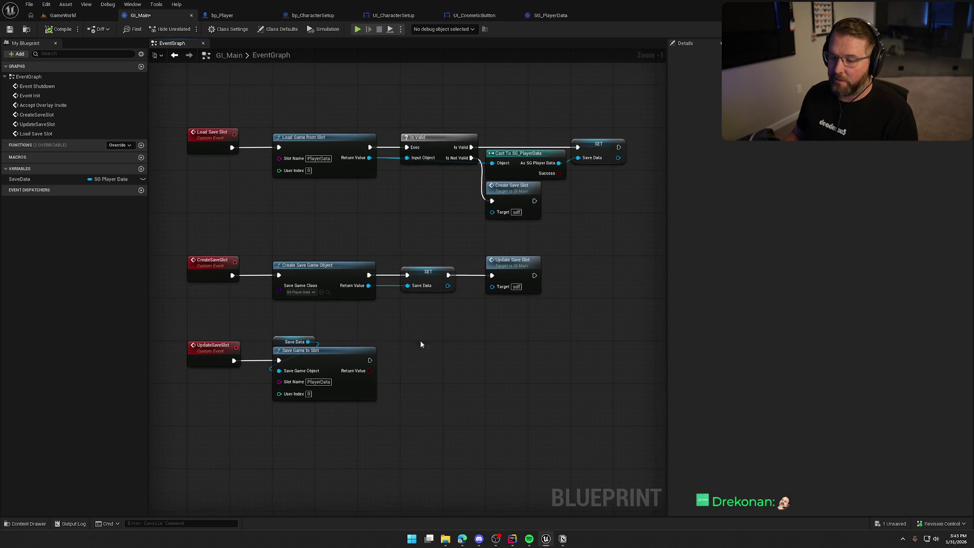
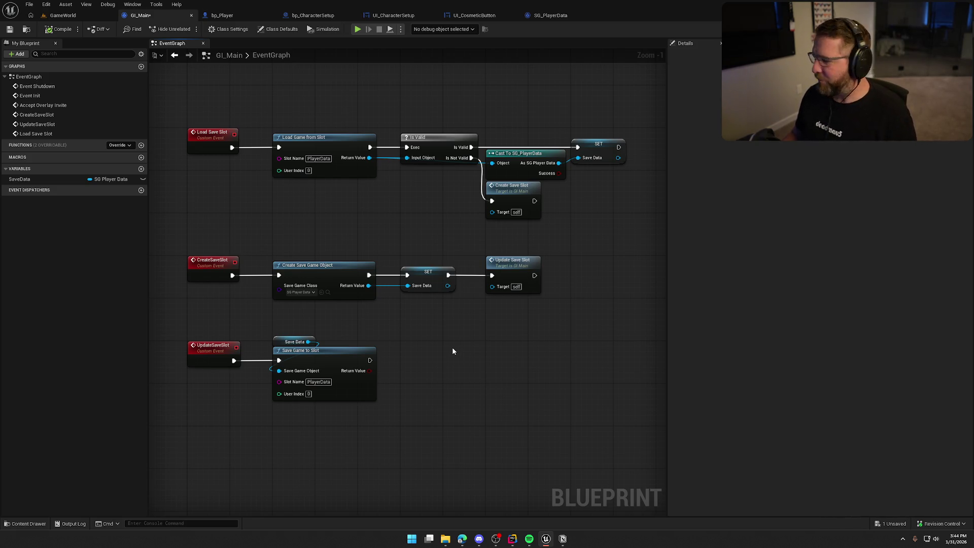
Step: Wrap the load, create and update save-slot nodes in a comment titled 'Save/Load Setup'
scroll(453, 351, "down", 2)
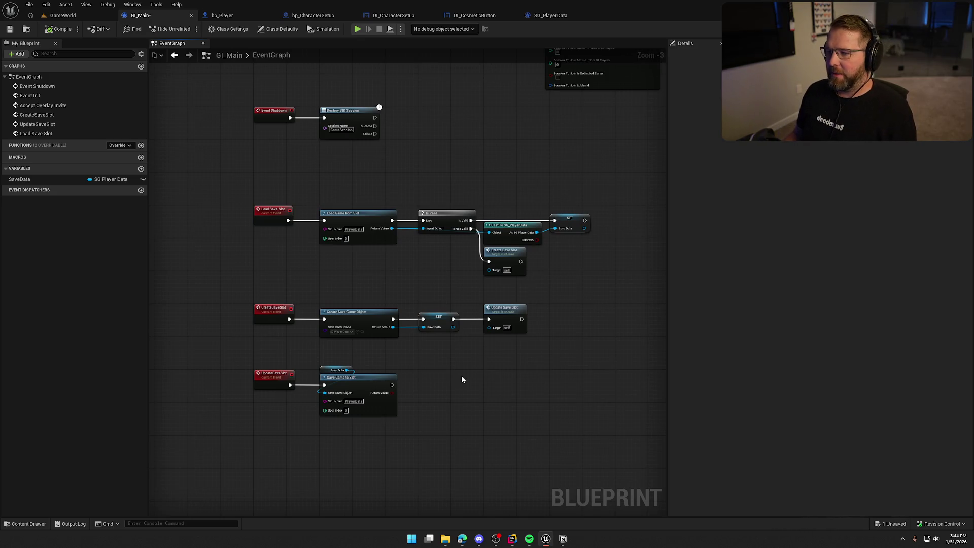
left_click_drag(222, 179, 631, 437)
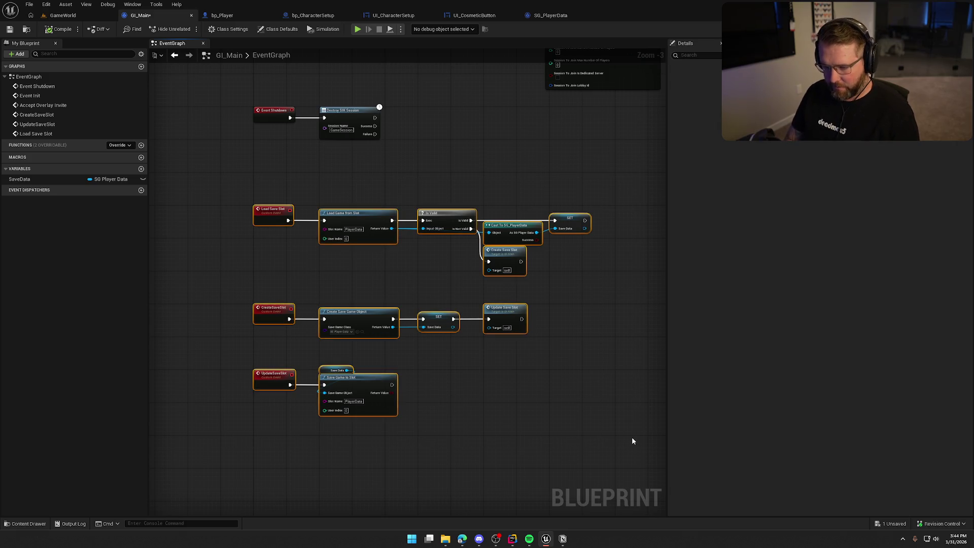
type("c")
type("Save/")
type("Load")
type(" Setup")
key("Return")
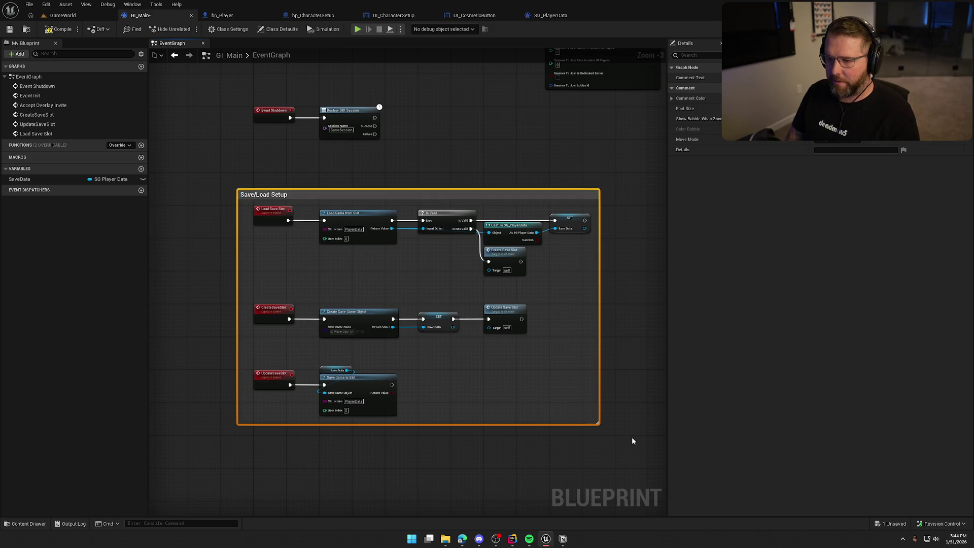
left_click(499, 448)
Step: Recenter the graph on the comment, compile GI_Main, and switch to SG_PlayerData
left_click_drag(499, 448, 467, 374)
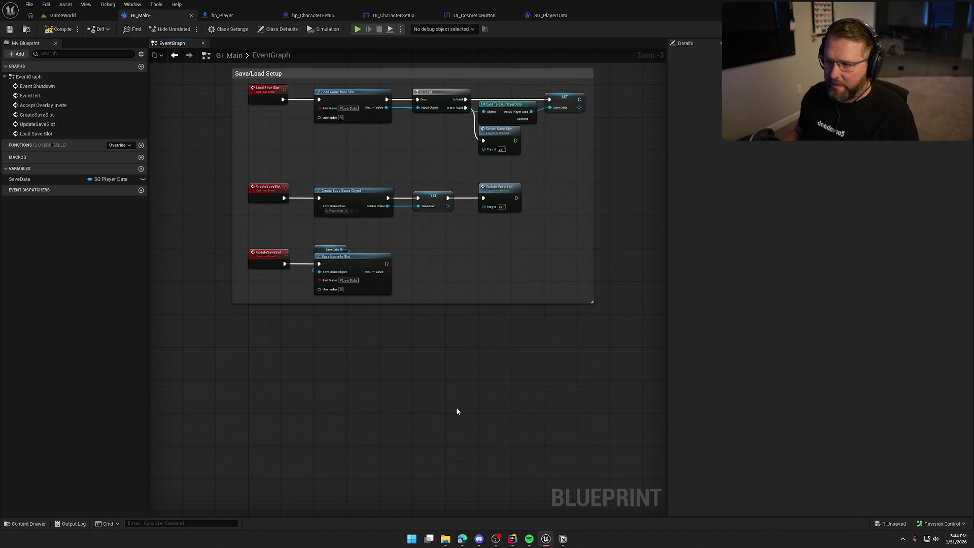
left_click_drag(443, 376, 455, 415)
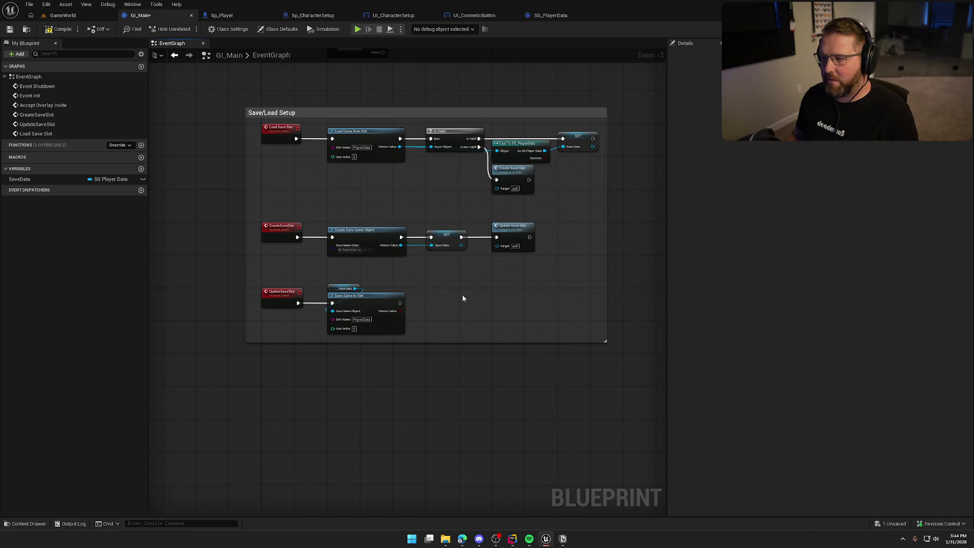
left_click(54, 30)
left_click(546, 15)
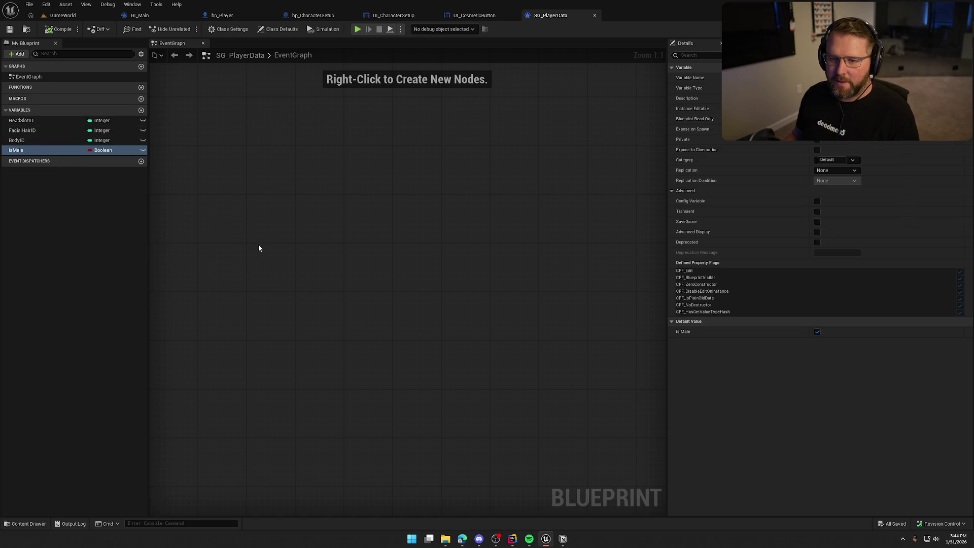
Step: Default HeadSlotID to 1000, FacialHairID to 2000 and BodyID to 3000, then save SG_PlayerData
left_click(40, 123)
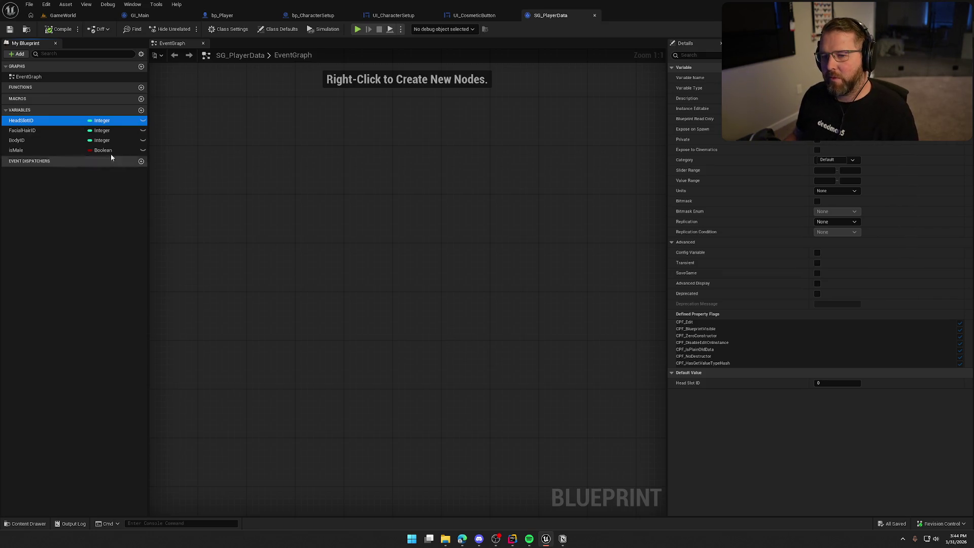
left_click(835, 383)
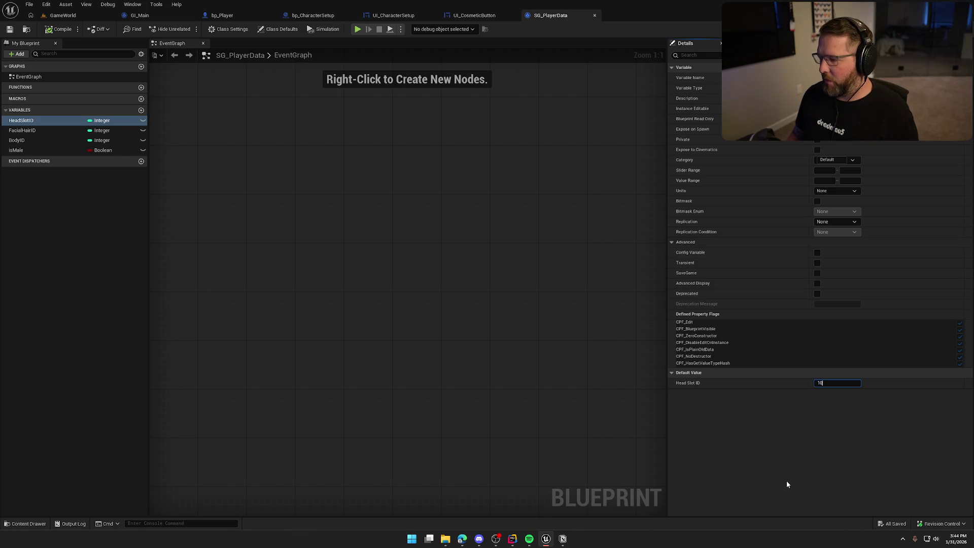
type("00")
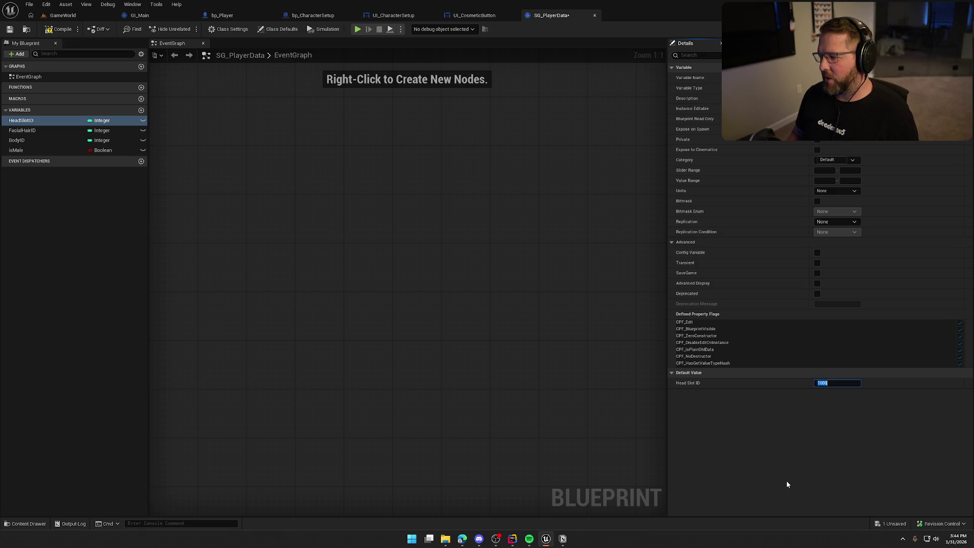
key("Return")
left_click(33, 130)
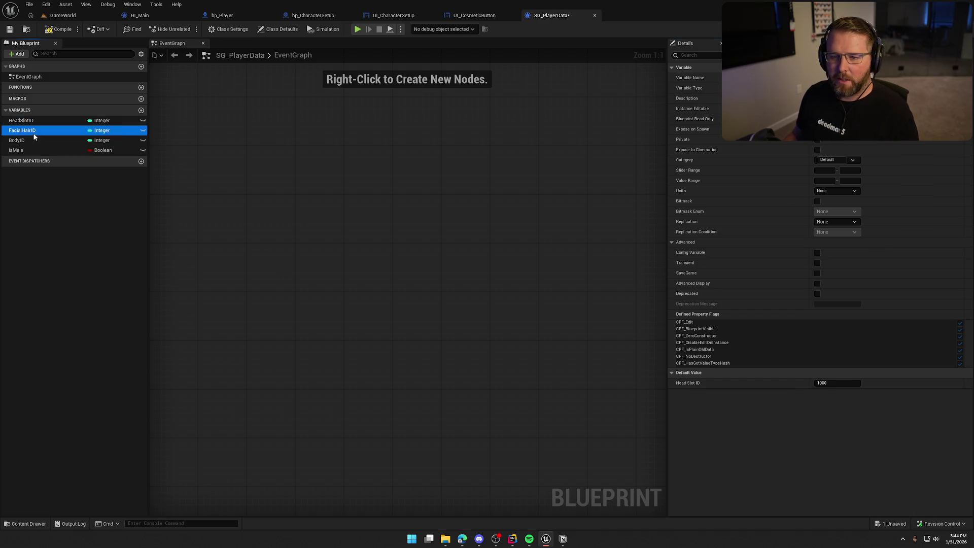
left_click(827, 383)
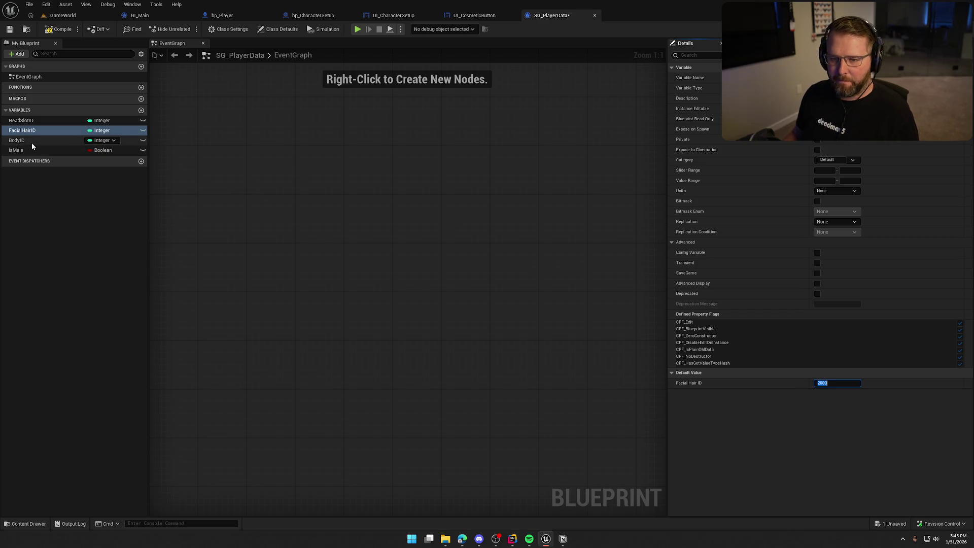
left_click(31, 141)
left_click(826, 382)
type("3000")
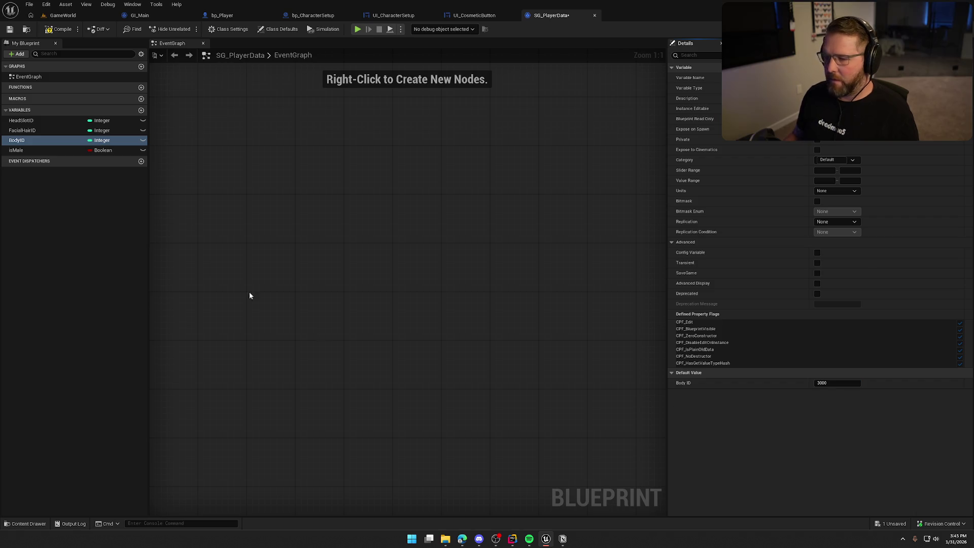
key("ctrl+s")
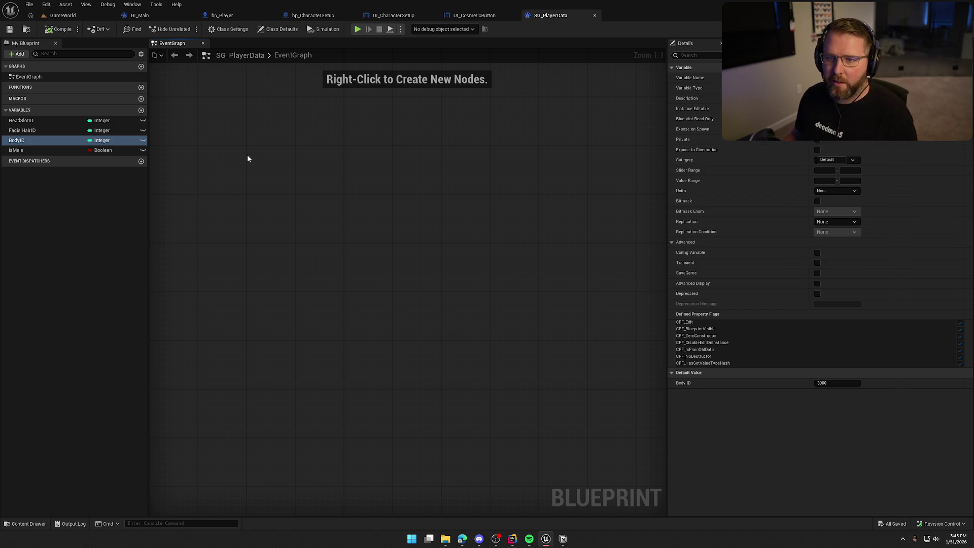
left_click(66, 15)
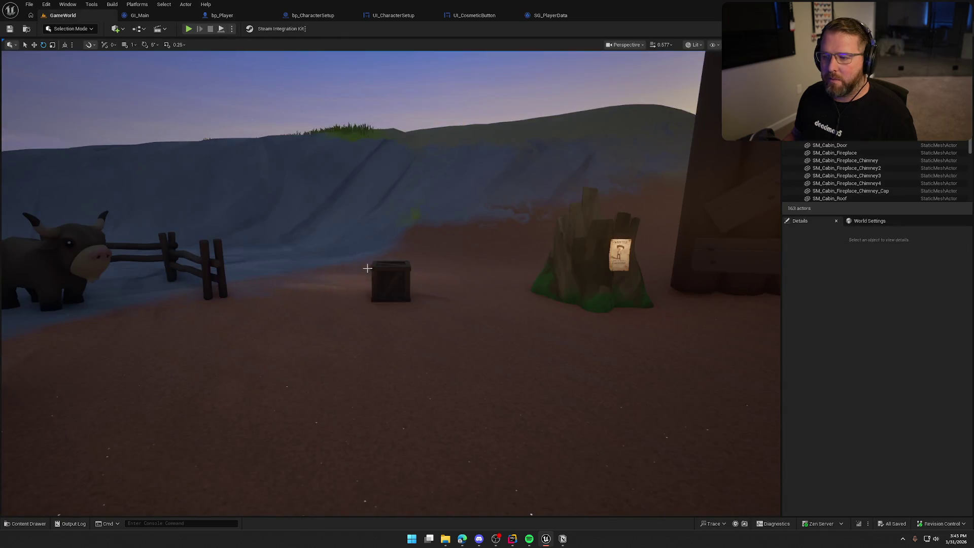
Step: Glance over the GameWorld level, then review the Save/Load Setup comment in GI_Main
left_click_drag(441, 220, 446, 287)
key("ctrl+space")
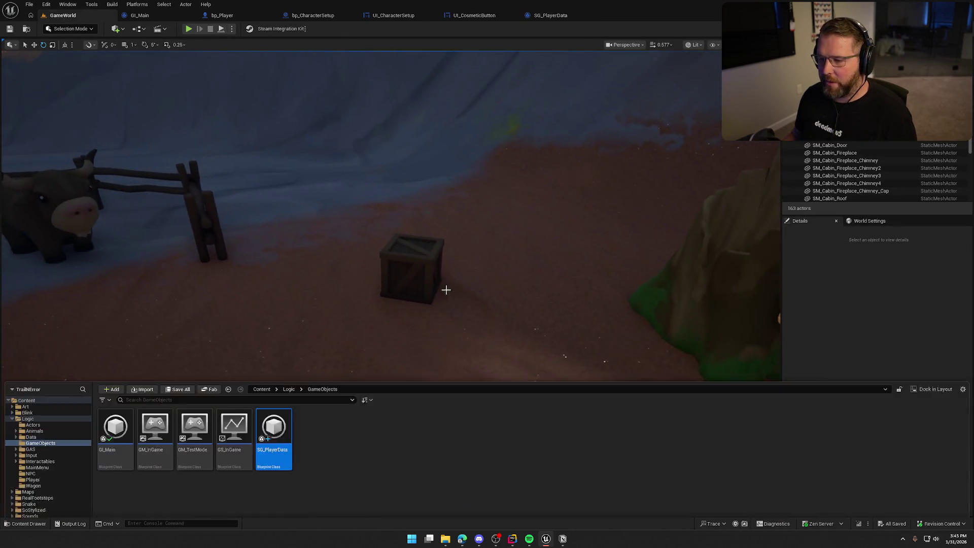
left_click(856, 291)
left_click(550, 16)
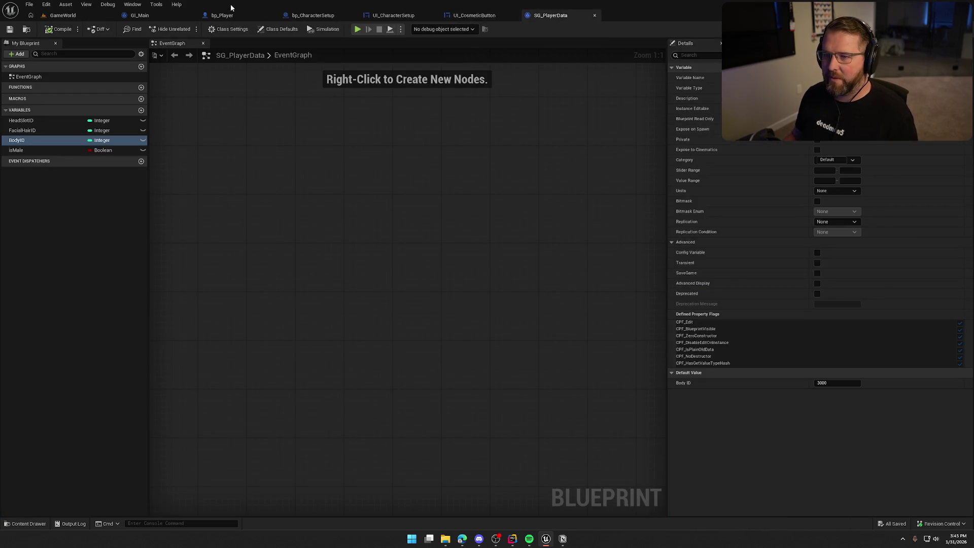
left_click(153, 17)
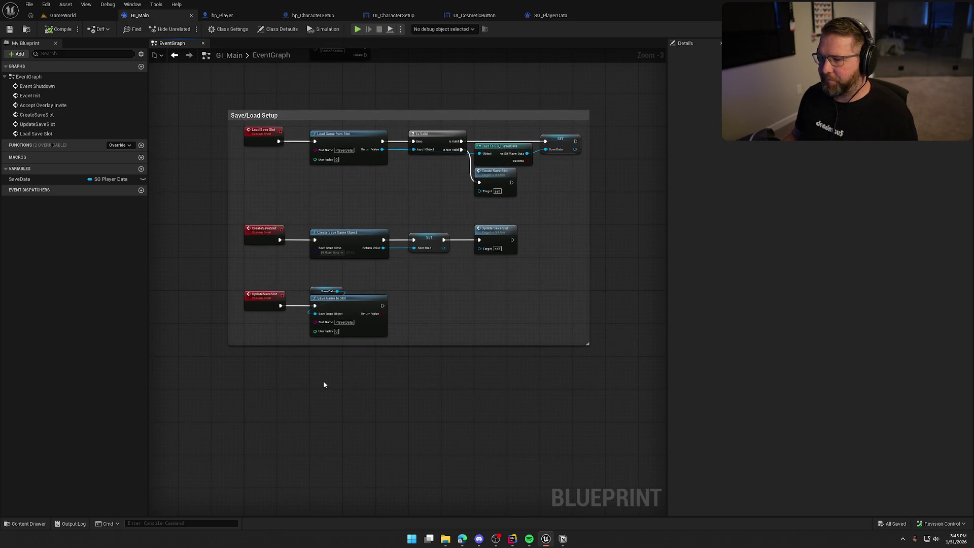
mouse_move(208, 85)
left_mouse_down()
mouse_move(631, 394)
mouse_move(587, 381)
mouse_move(628, 279)
mouse_move(591, 349)
mouse_move(600, 325)
mouse_move(582, 287)
left_mouse_up()
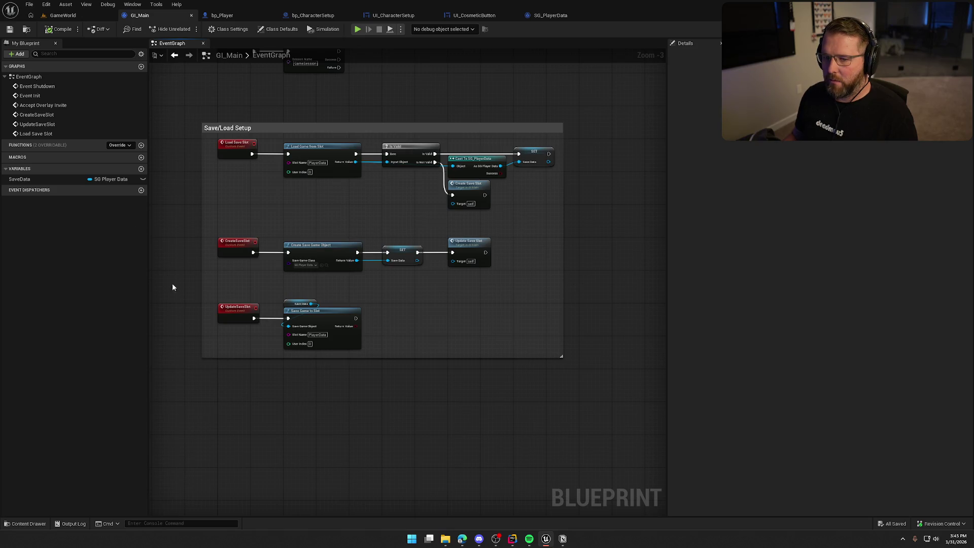
left_click_drag(612, 246, 625, 287)
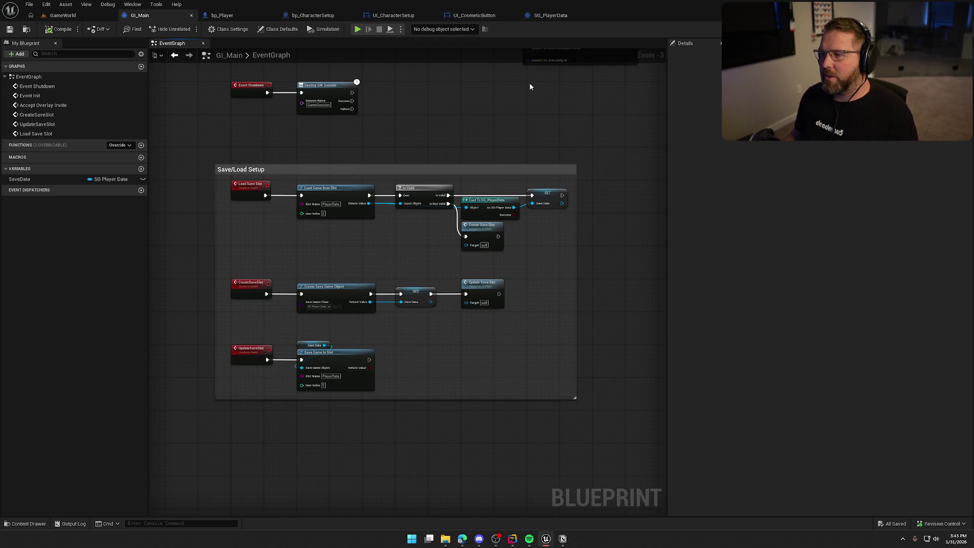
Step: Check the HeadSlotID, FacialHairID and BodyID defaults in SG_PlayerData, then switch to Rider
left_click(541, 15)
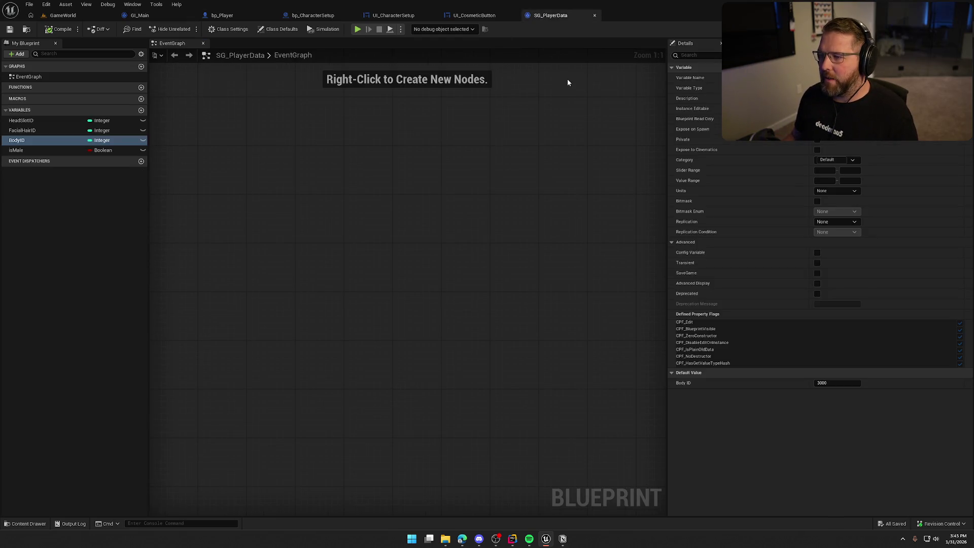
left_click(53, 122)
left_click(60, 130)
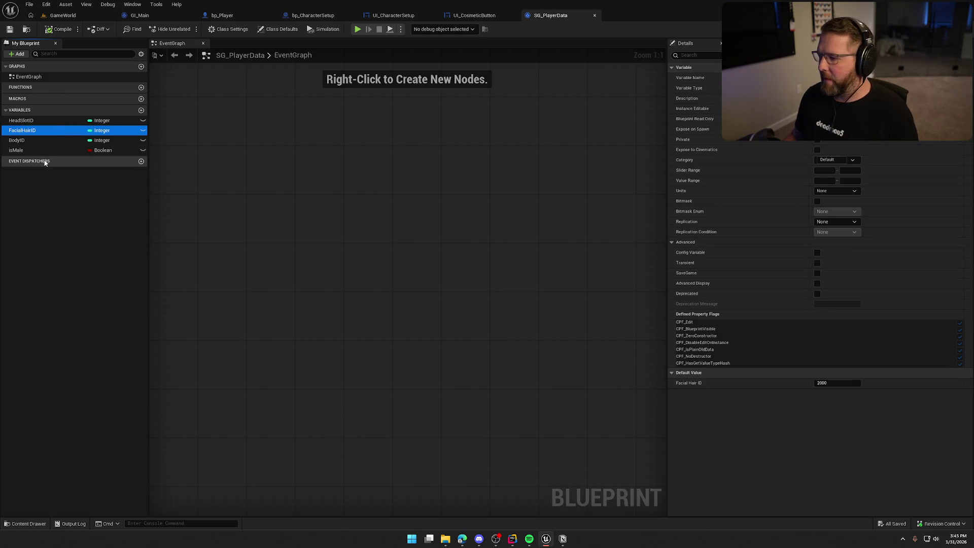
left_click(26, 141)
left_click(341, 275)
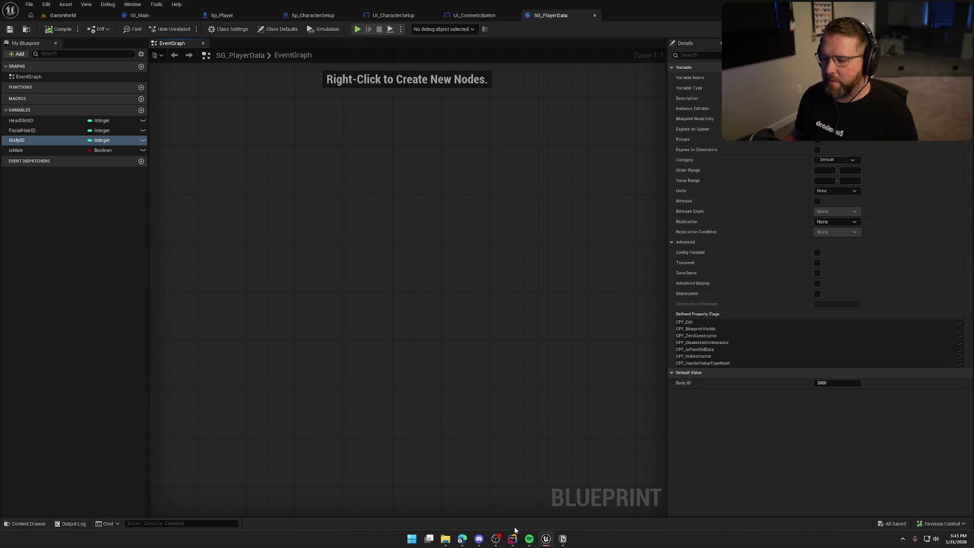
left_click(512, 538)
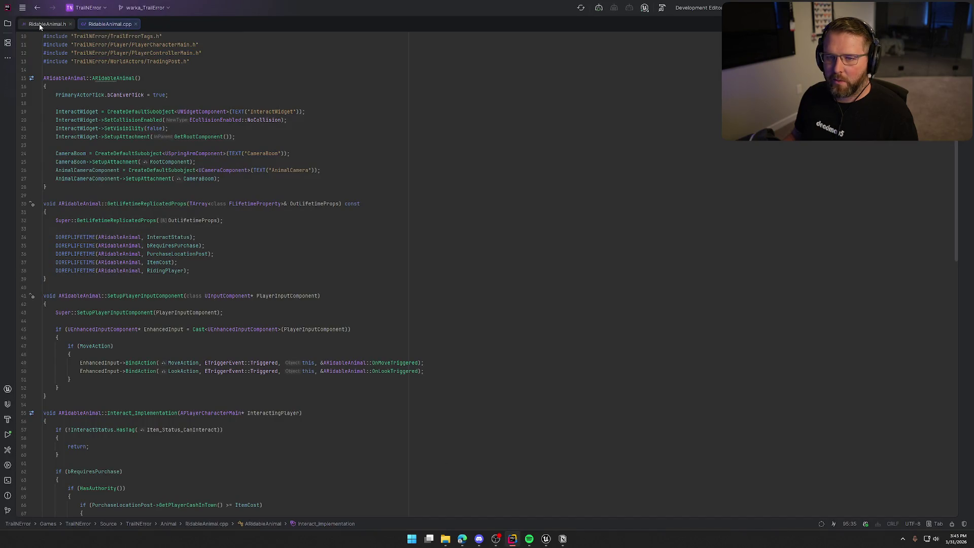
Step: Close the RidableAnimal files and open SteamInventoryDef.json in a full-width editor
middle_click(47, 25)
middle_click(47, 26)
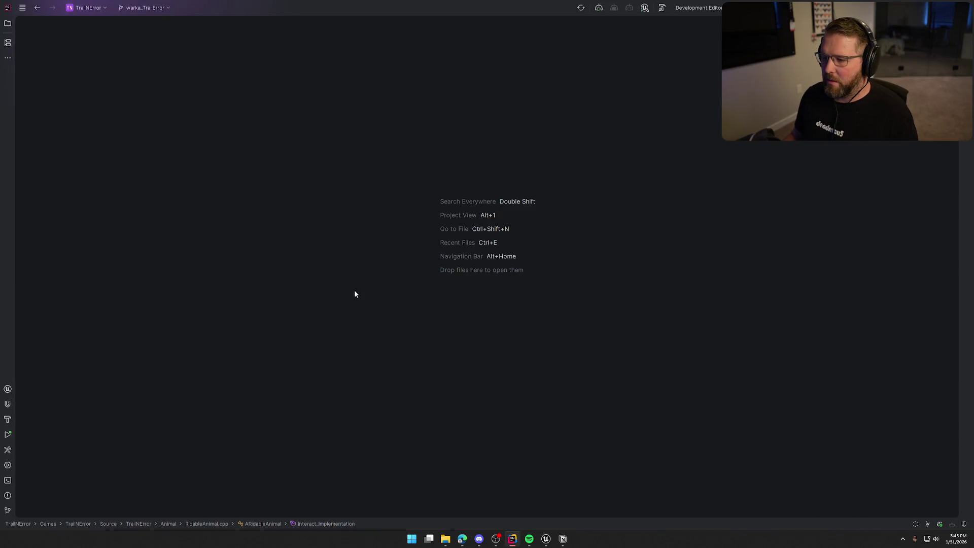
key("alt+1")
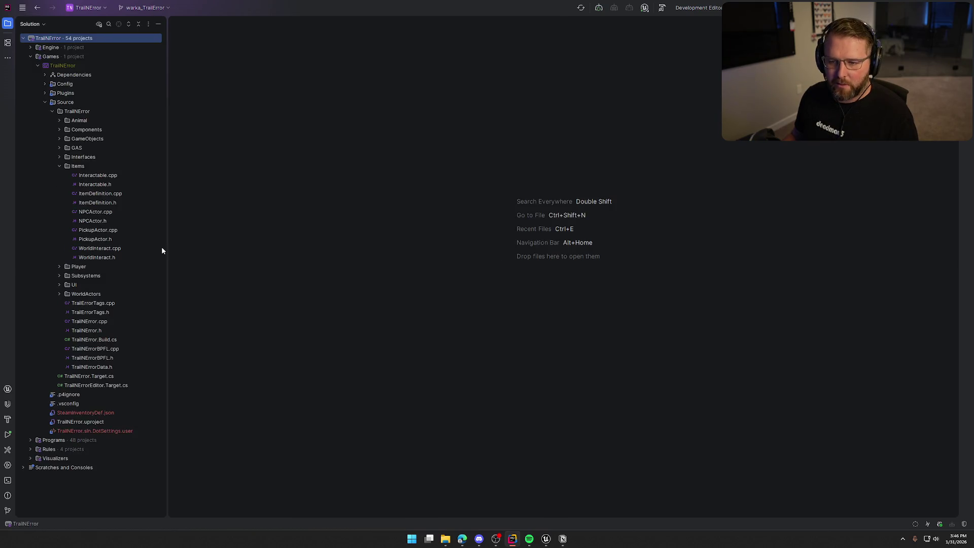
left_click(61, 165)
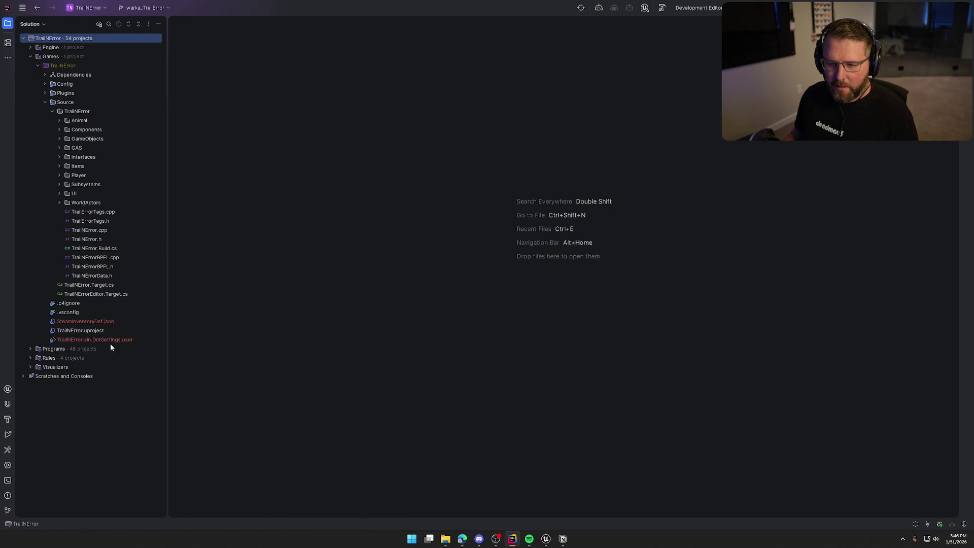
left_click(82, 323)
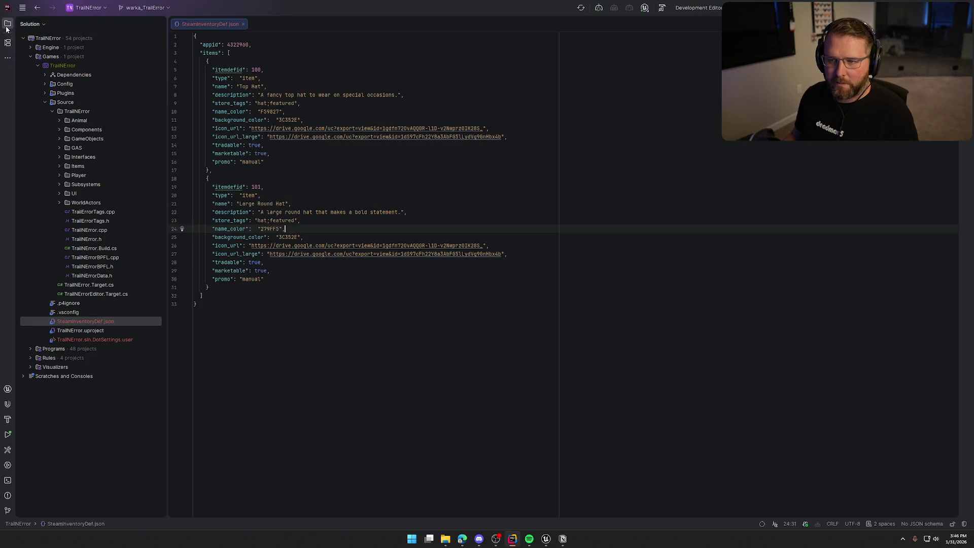
left_click(8, 23)
left_click(232, 345)
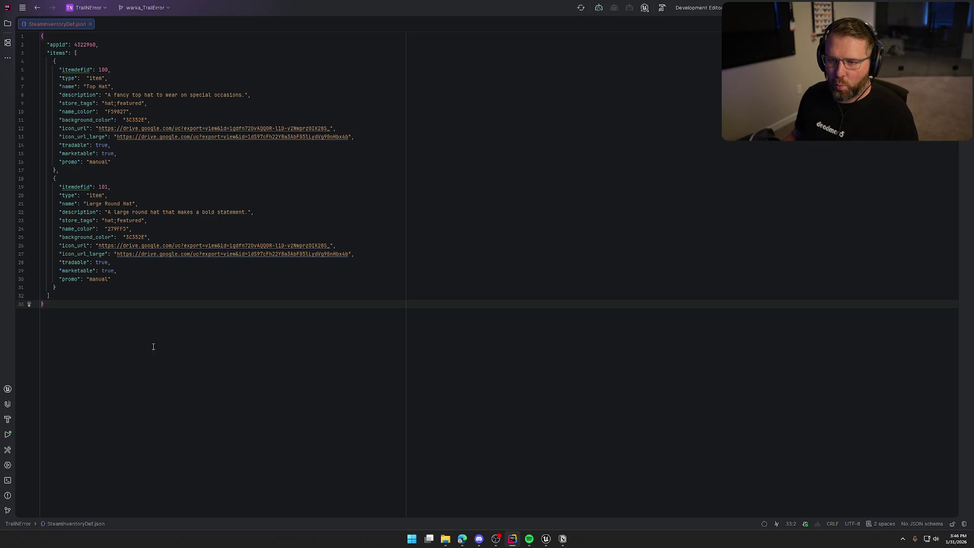
Step: Make the first item ID 1000, named 'Cowboy Hat', with a 'Just your…' description
left_click(109, 70)
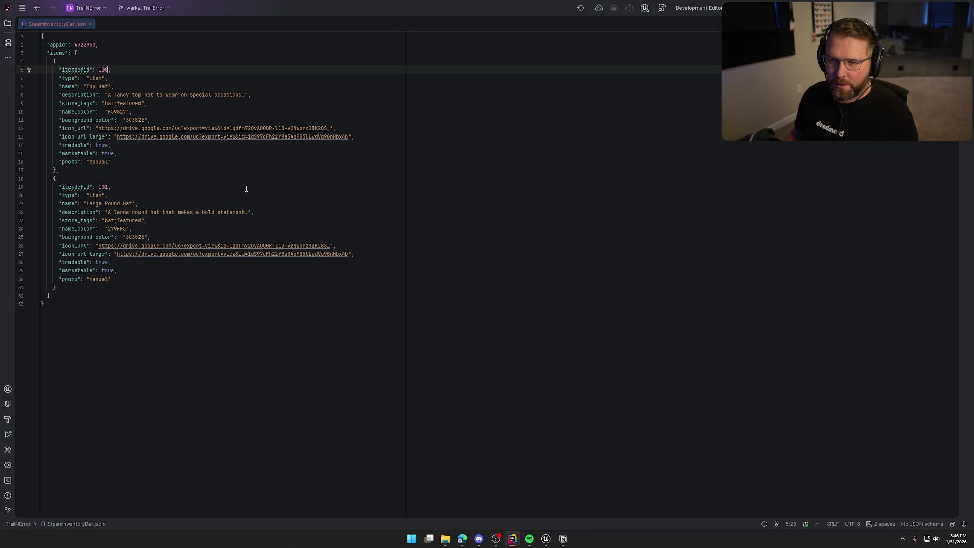
type("0")
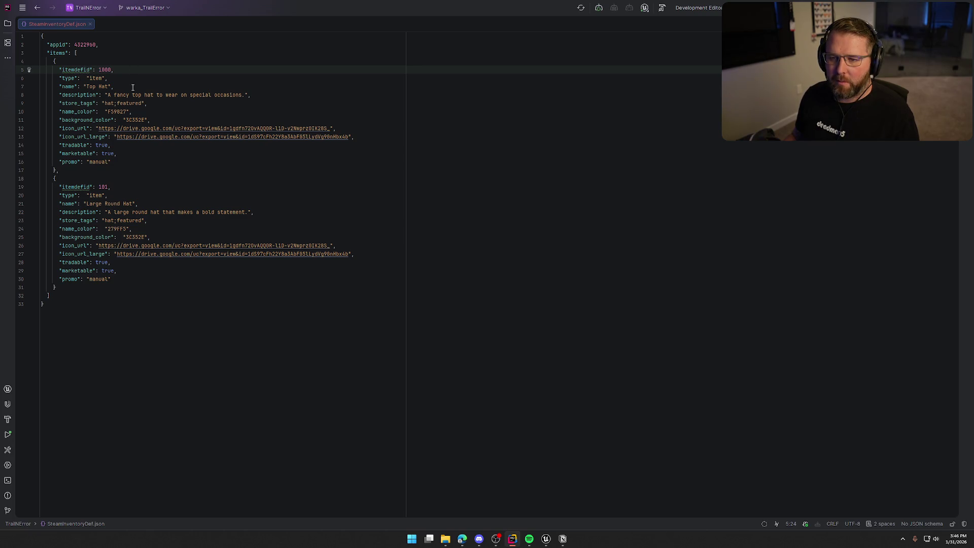
left_click_drag(86, 86, 109, 86)
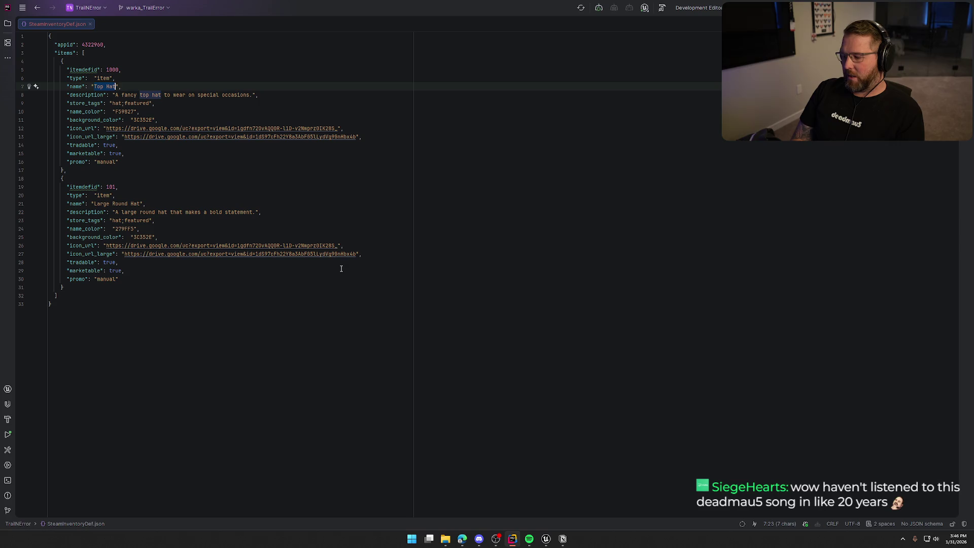
type("Co")
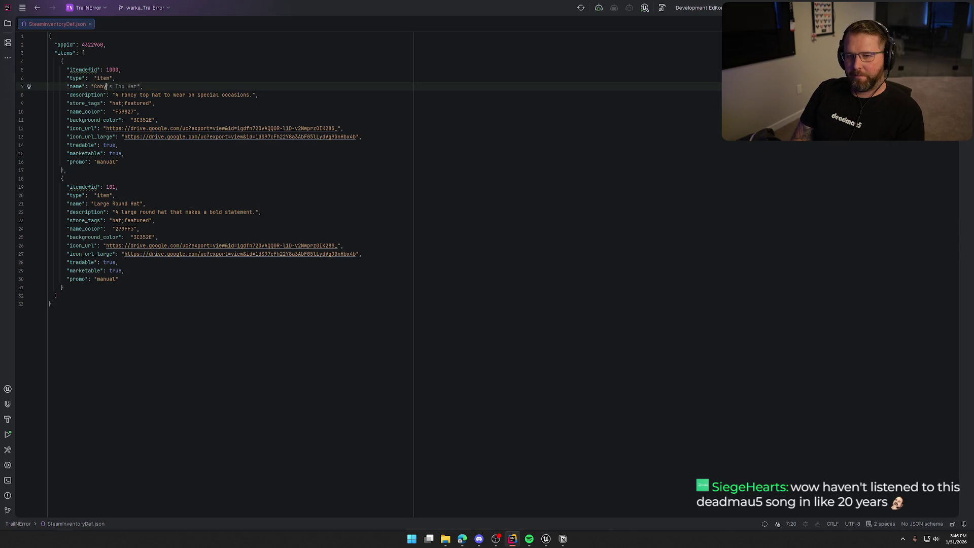
type("wboy Hat")
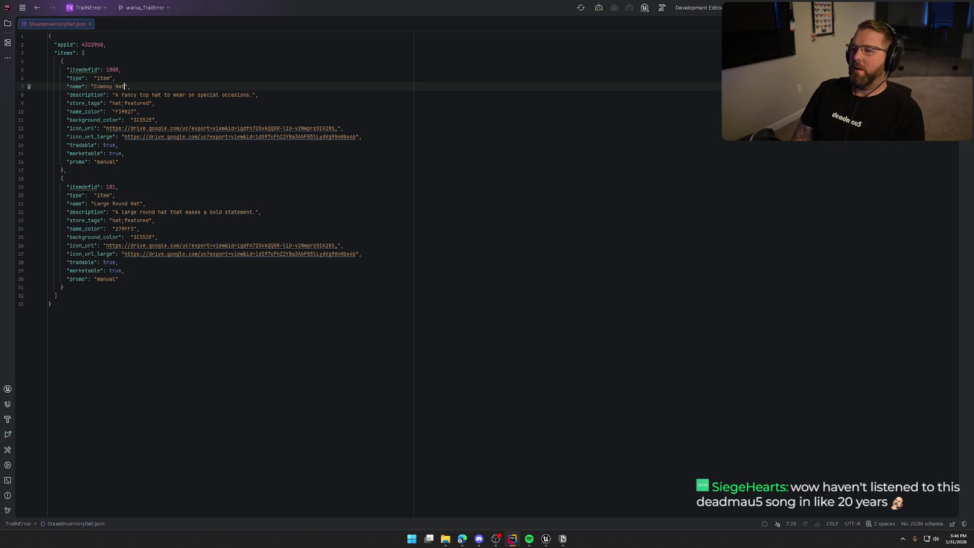
left_click(116, 96)
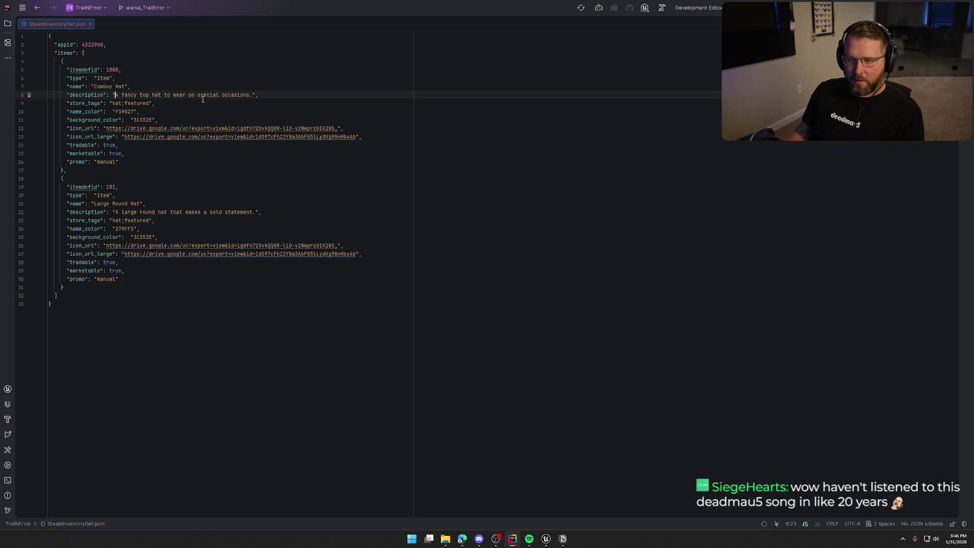
left_click(252, 95, "shift")
type("Just ")
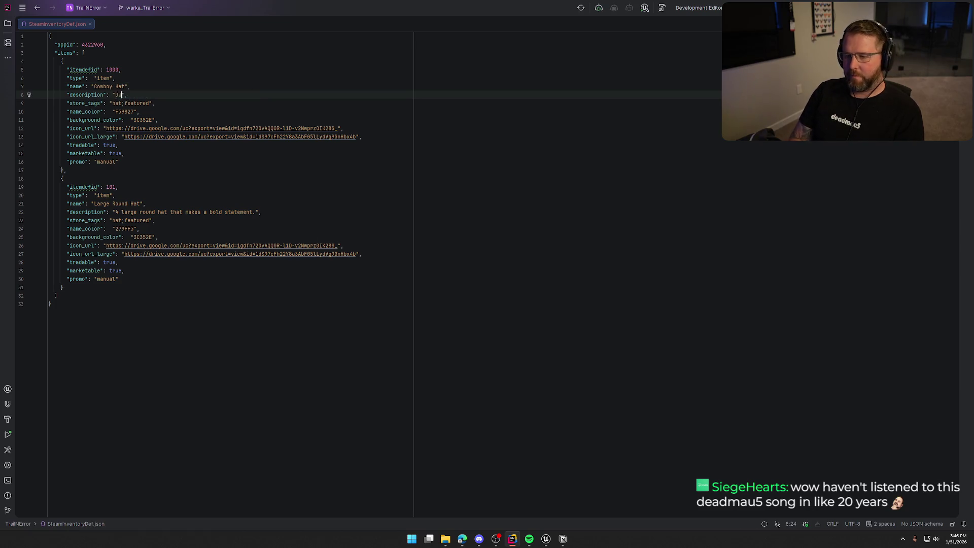
type("your")
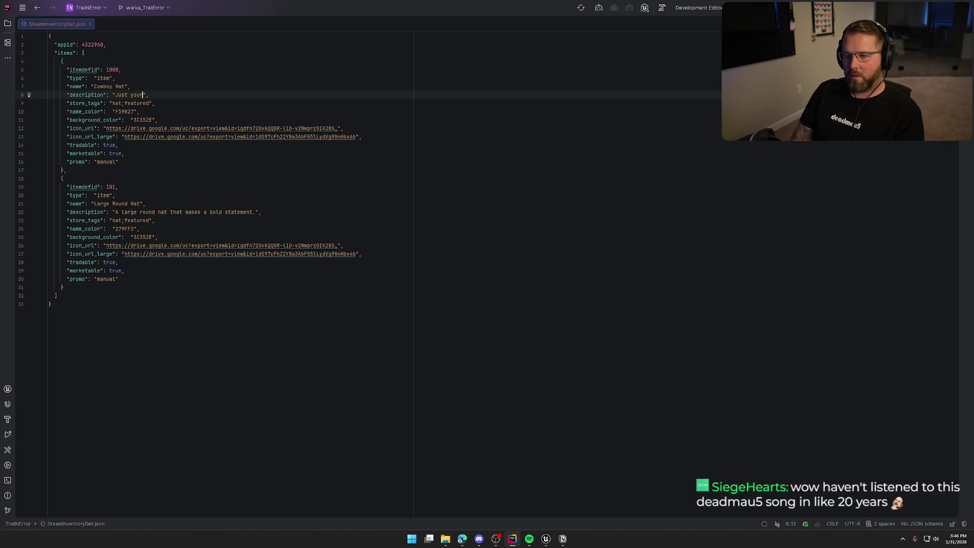
key("Tab")
Step: Change the second item's ID from 101 to 2000 and clear its 'Large Round Hat' name
left_click(140, 112)
left_click(158, 120)
left_click(206, 128)
key("Down")
left_click(118, 145)
key("Down")
key("Down")
key("Down")
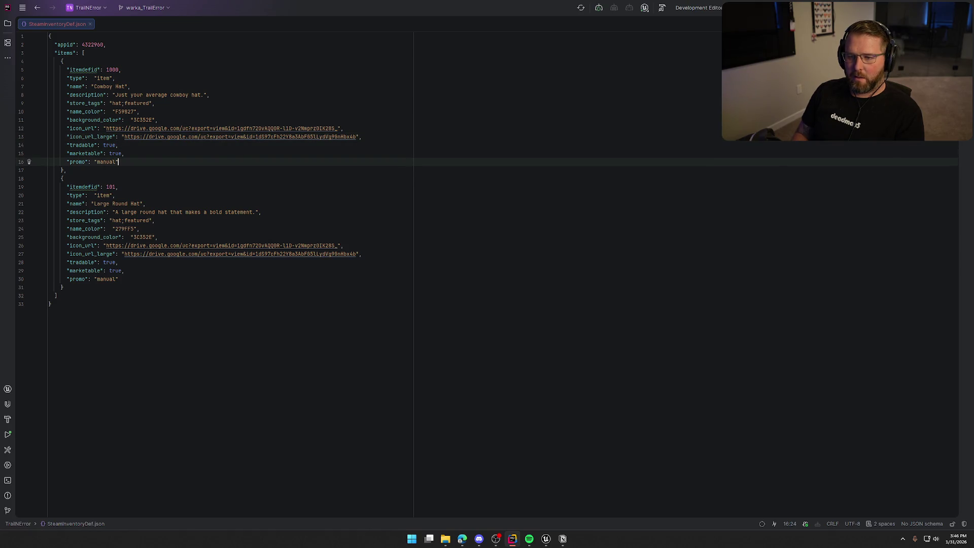
left_click(116, 186)
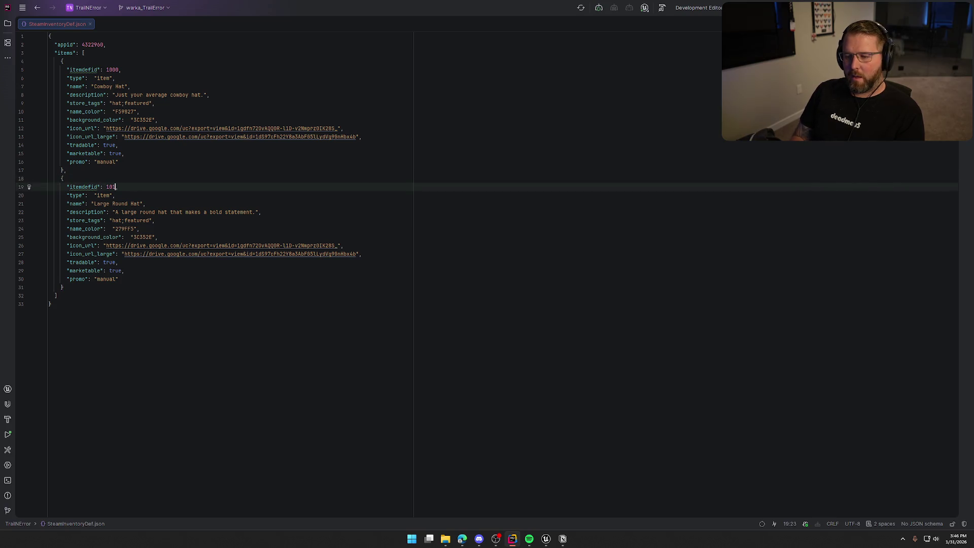
key("BackSpace")
key("BackSpace")
key("BackSpace")
type("2000")
key("Down")
key("Down")
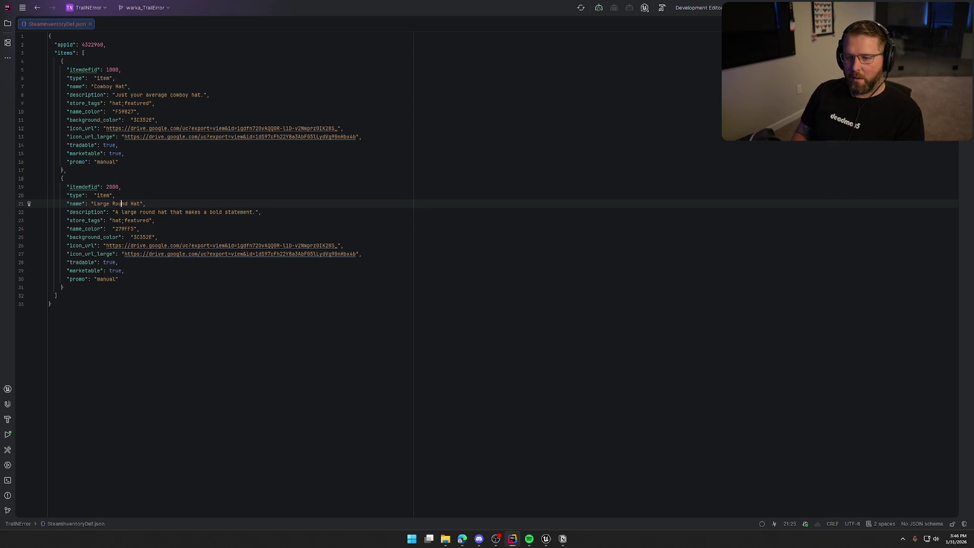
key("BackSpace")
key("BackSpace")
key("BackSpace")
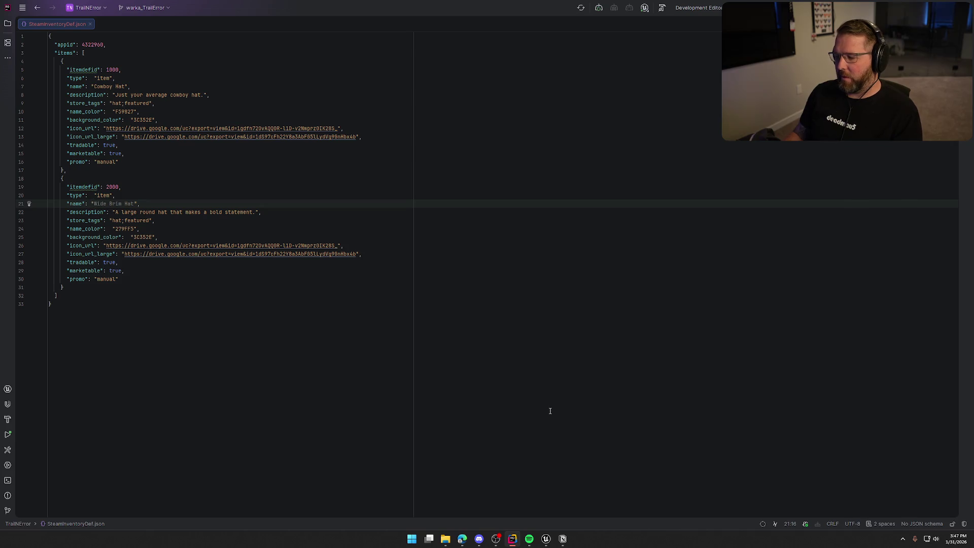
Step: Change SG_PlayerData's FacialHairID default from 2000 to 0, then return to the JSON in Rider
left_click(545, 539)
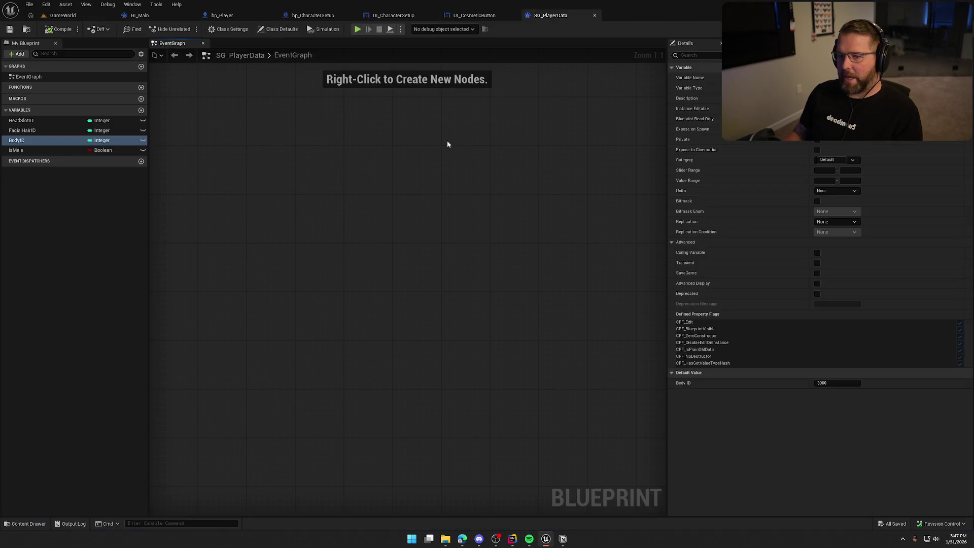
left_click(30, 130)
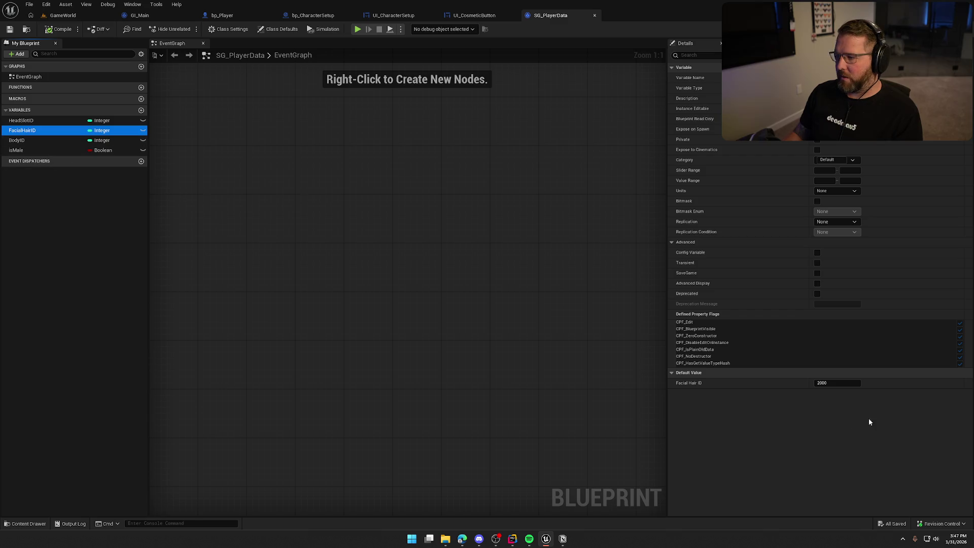
left_click(842, 383)
type("0")
key("Return")
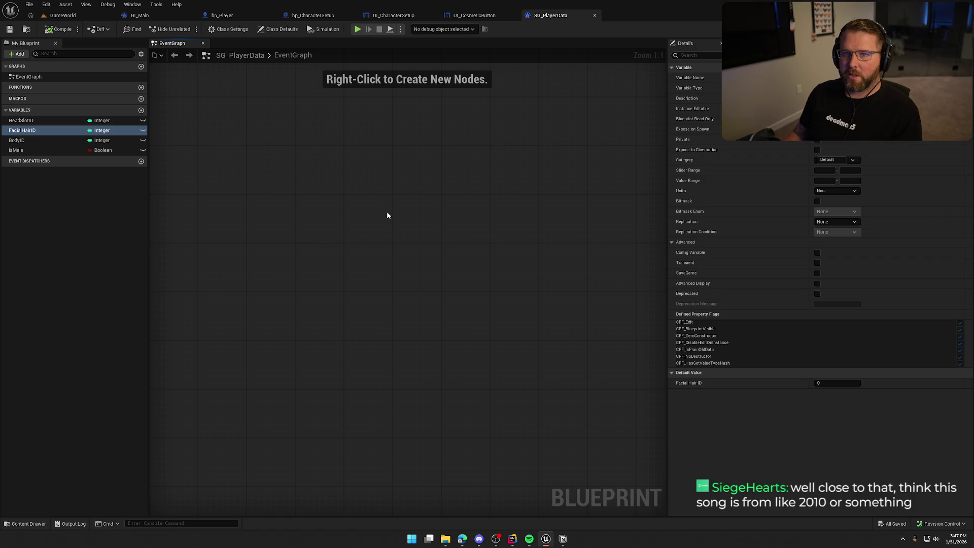
key("alt+Tab")
key("Up")
key("Up")
key("Up")
double_click(111, 187)
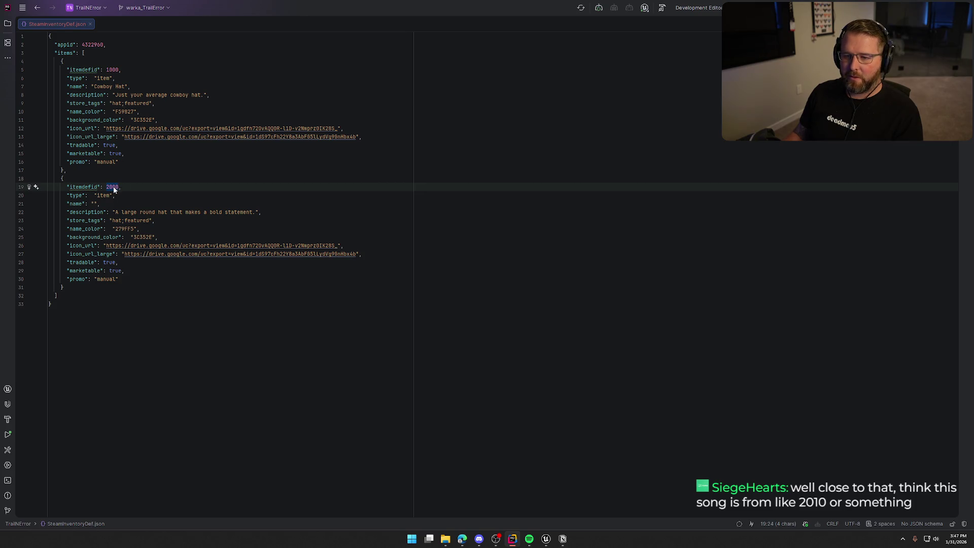
Step: Give the second item ID 3000 and the name 'Generic Male Clothes'
key("Left")
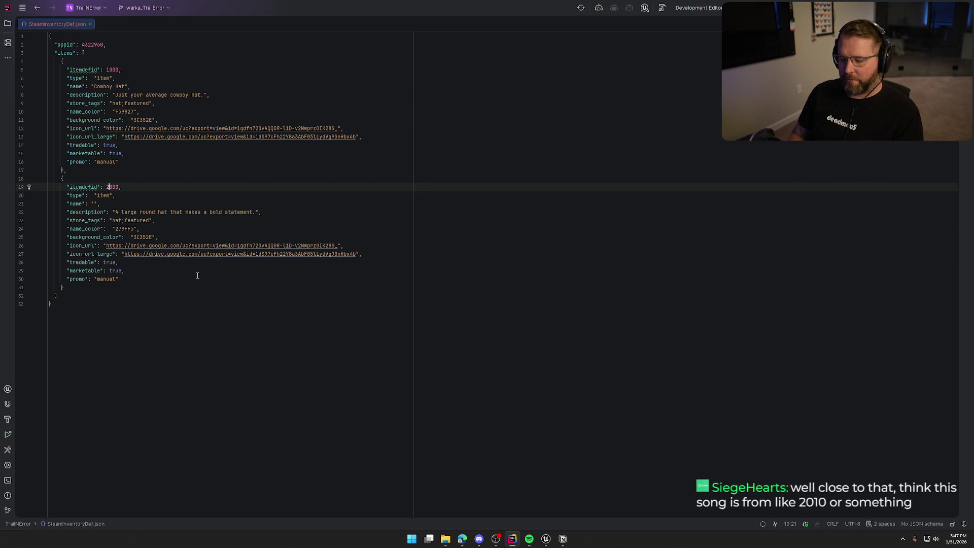
key("Right")
key("Down")
key("Down")
key("Left")
key("Left")
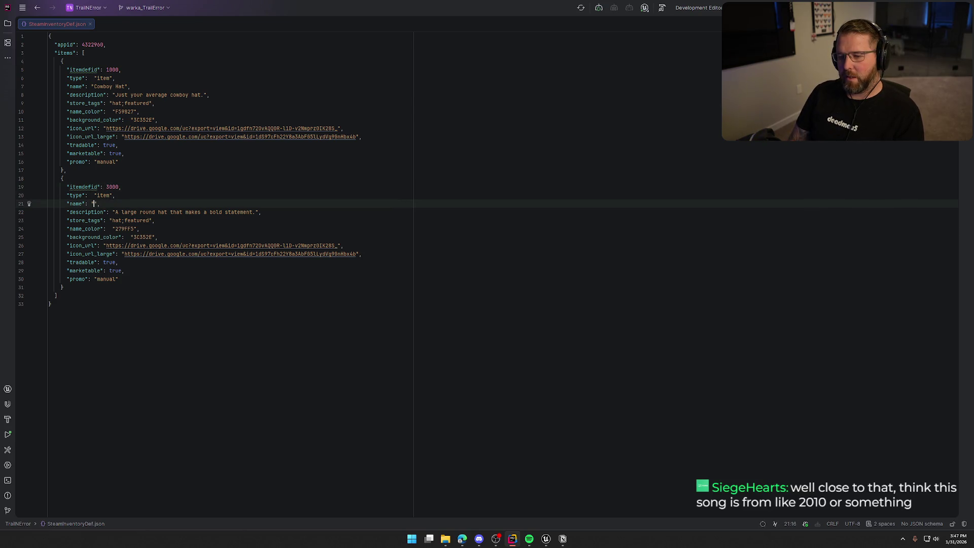
type("Generic ")
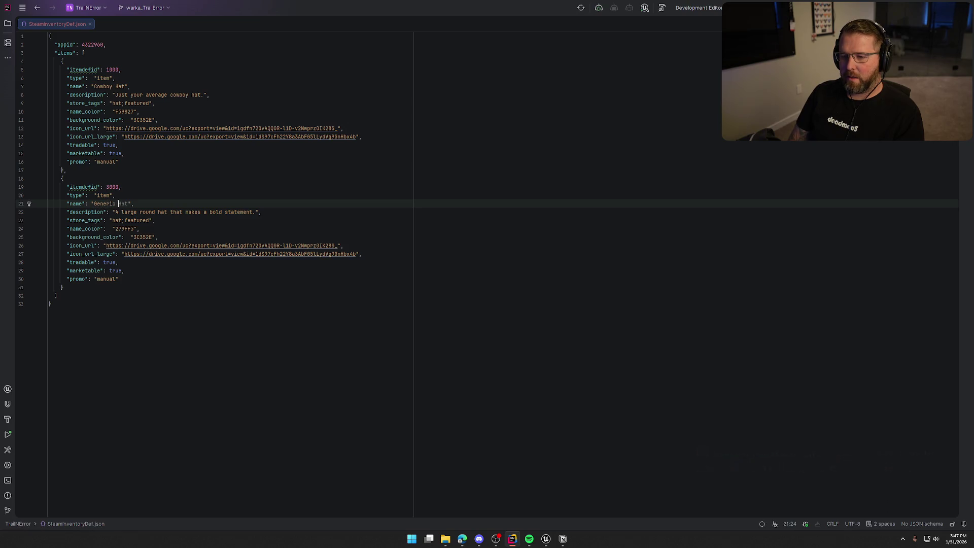
type("Male Clothes")
Step: Replace its description with 'Tried and true work… trail travels.'
key("Down")
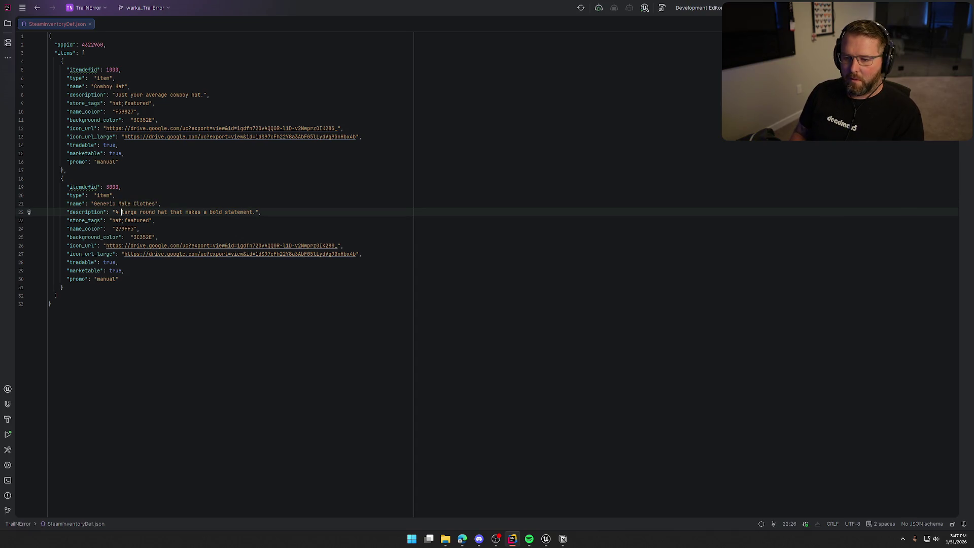
left_click_drag(115, 212, 255, 212)
key("BackSpace")
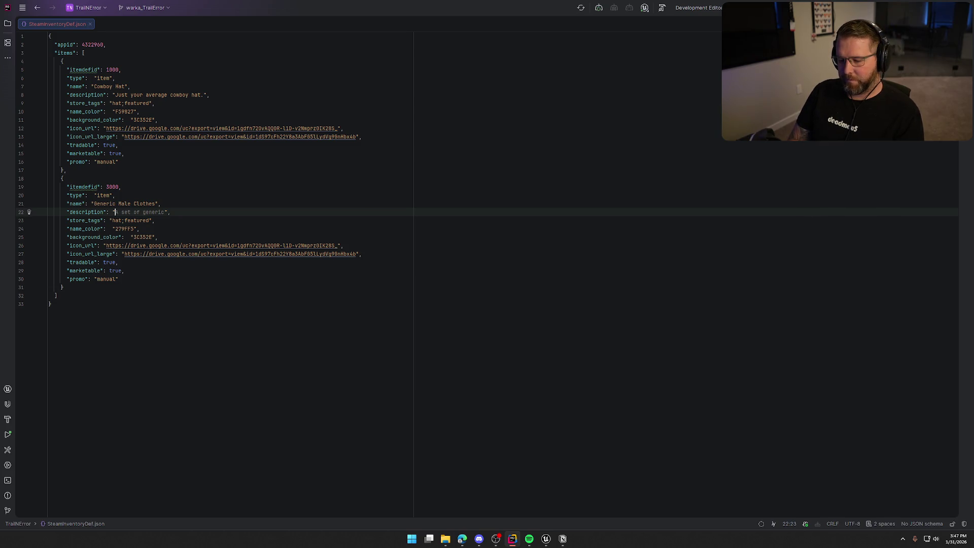
type("Tried a")
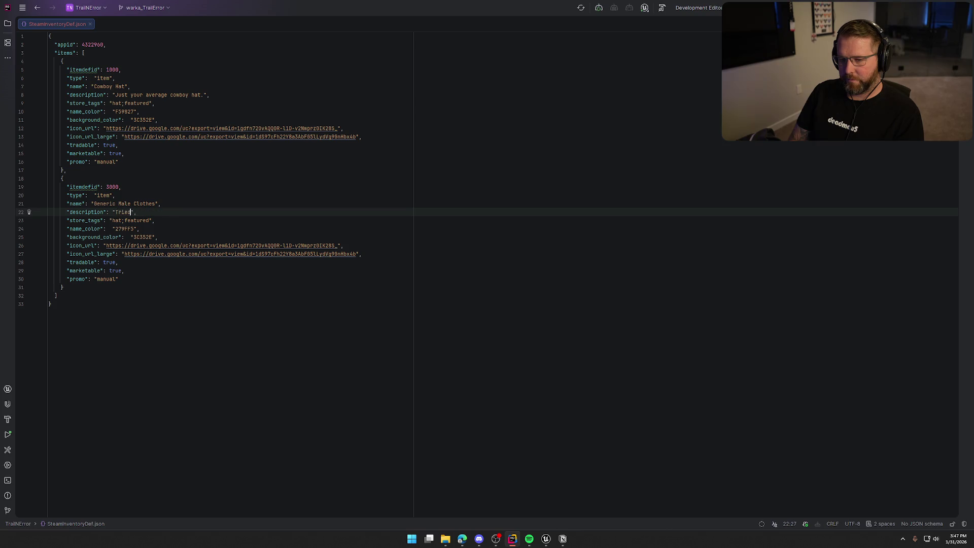
type("nd true w")
type("o")
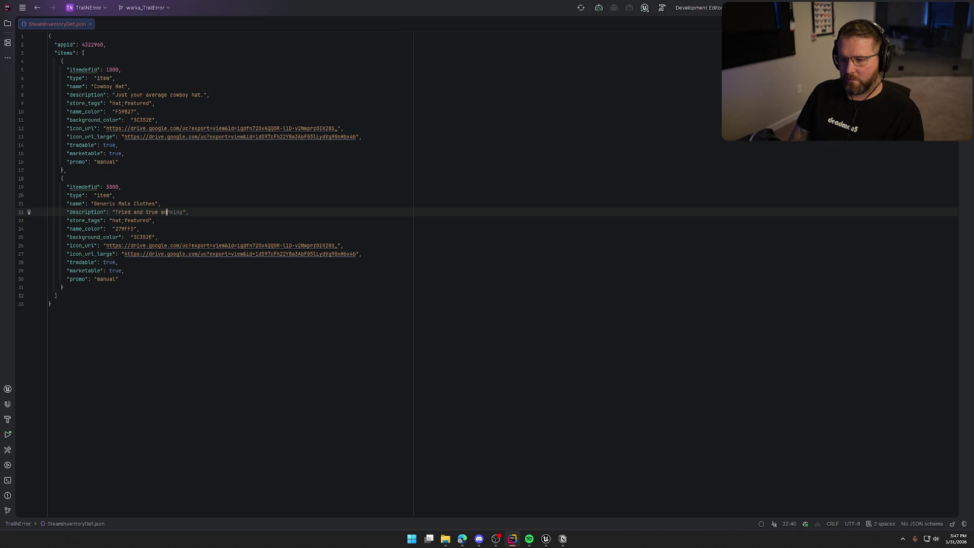
type("rk clothes for")
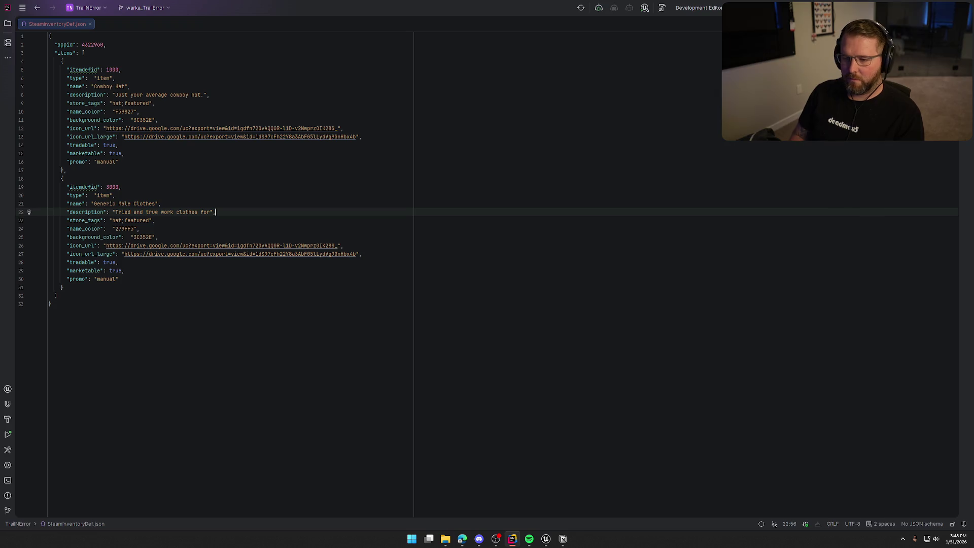
key("Left")
key("Left")
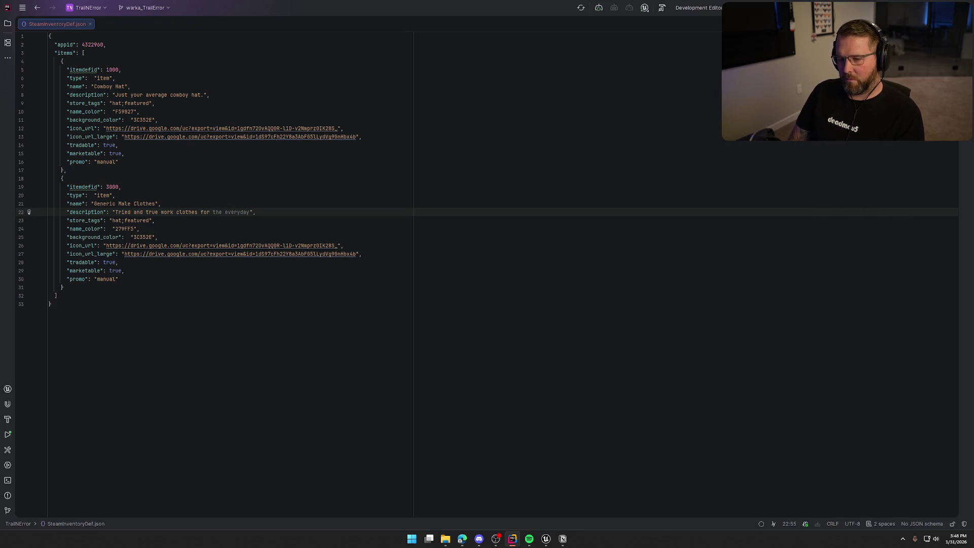
type("trail travels")
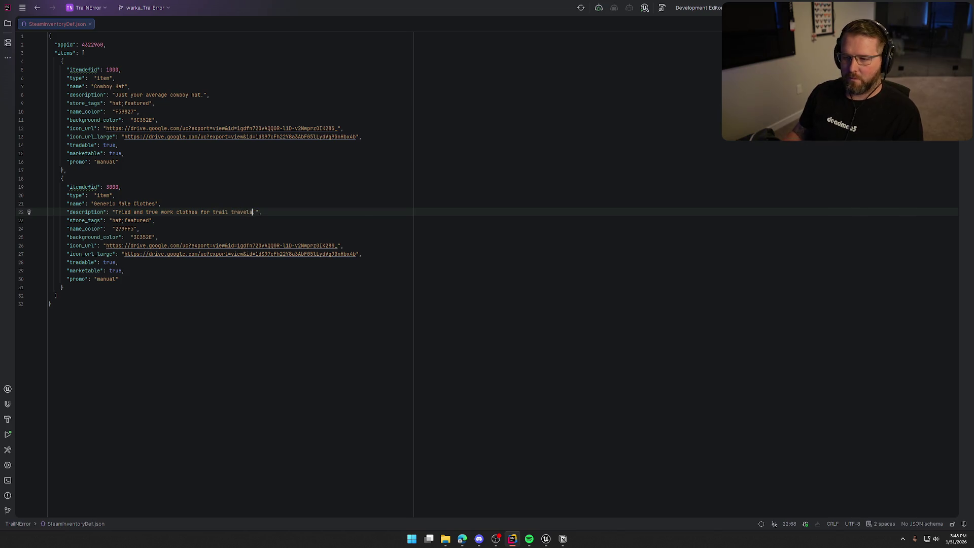
key("Tab")
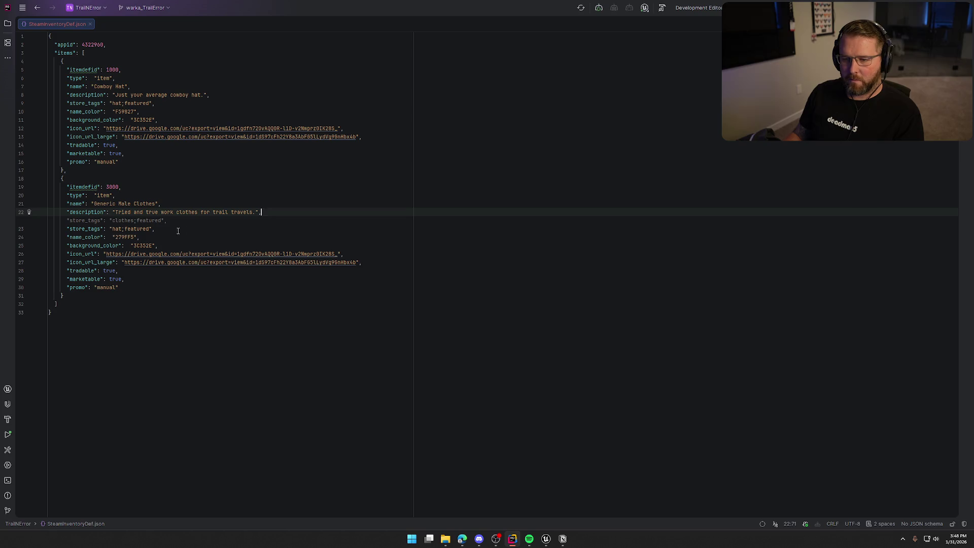
Step: Change the clothes item's store tag from hat to clothes, giving 'clothes;featured'
left_click(183, 232)
left_click_drag(125, 221, 121, 221)
key("BackSpace")
key("BackSpace")
type("lothes")
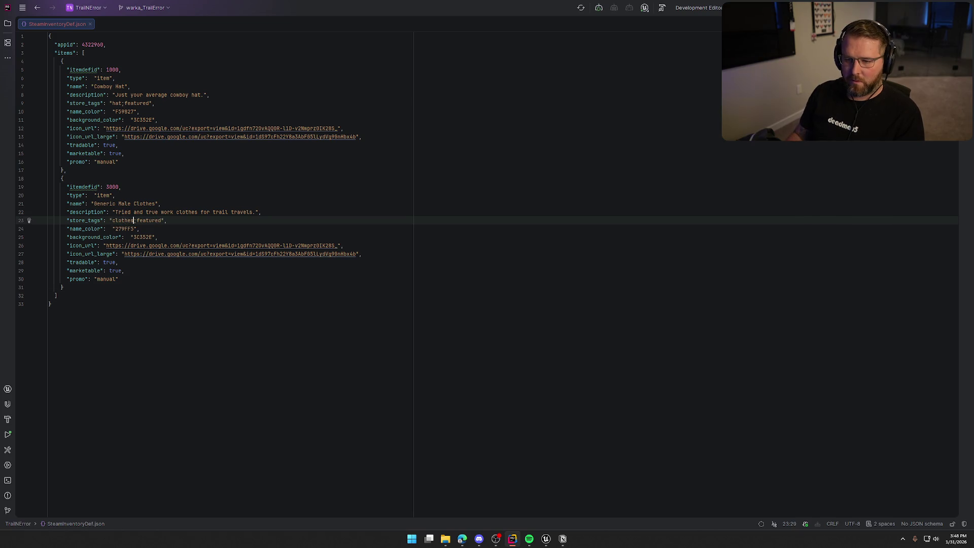
left_click(96, 307)
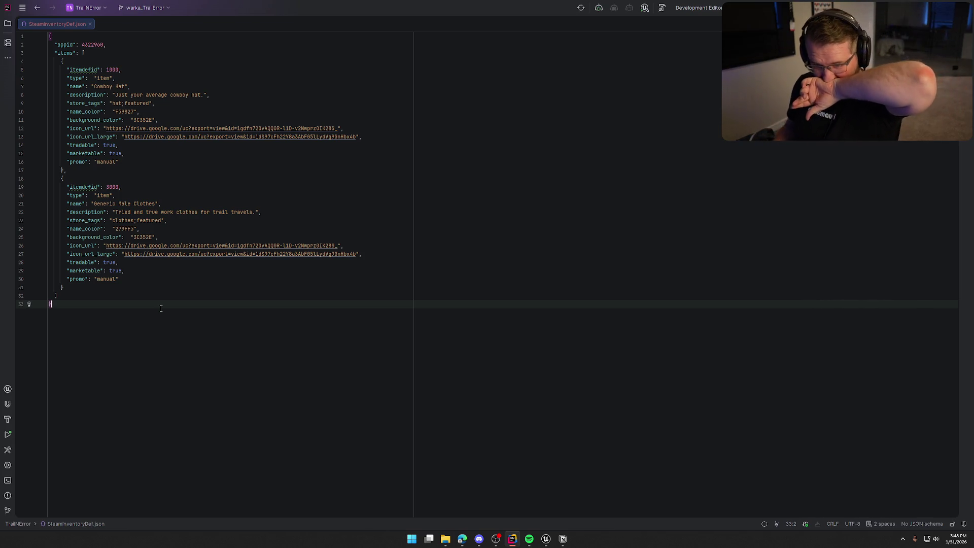
left_click(101, 171)
Step: Insert a new item block after the Cowboy Hat and set its ID to 1001
key("Return")
type("{")
key("Return")
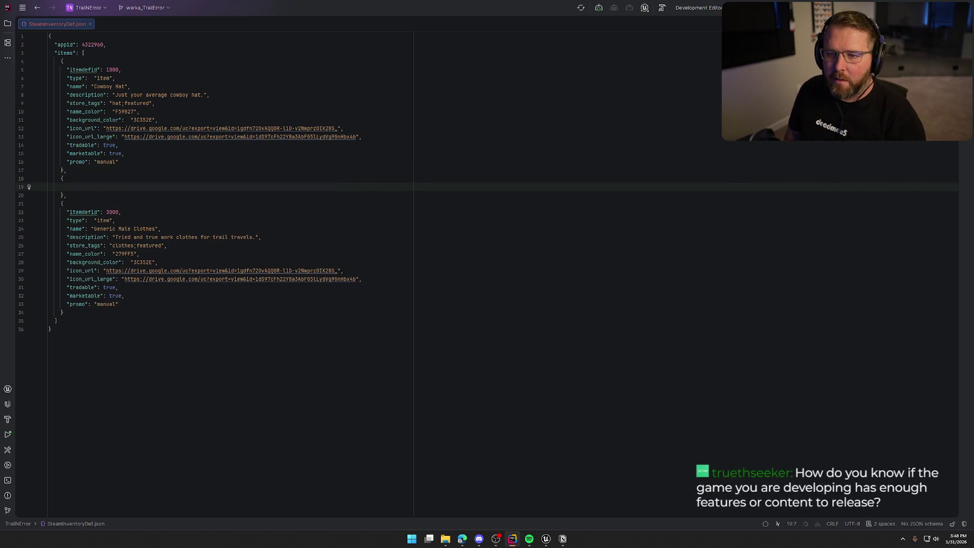
key("Tab")
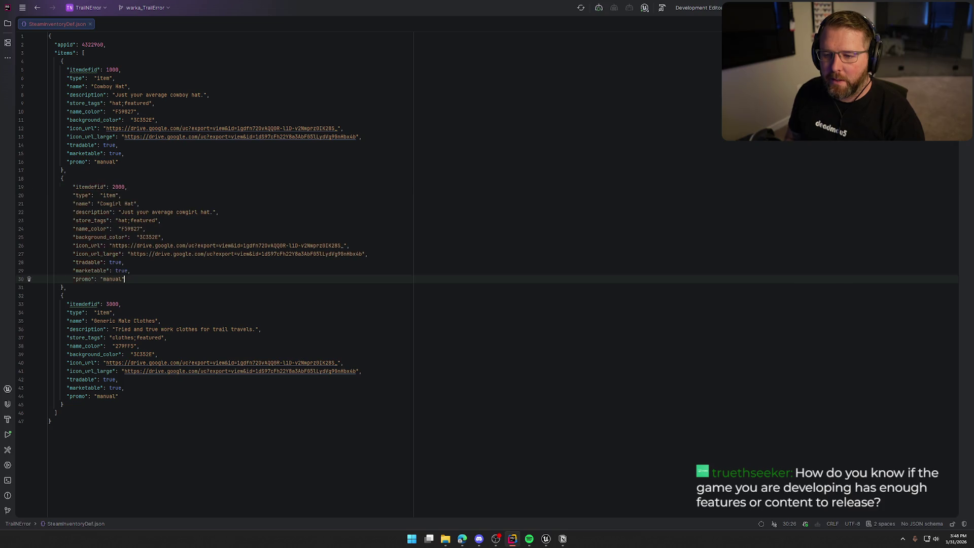
key("Up")
key("Up")
key("Up")
key("Up")
key("Up")
key("Up")
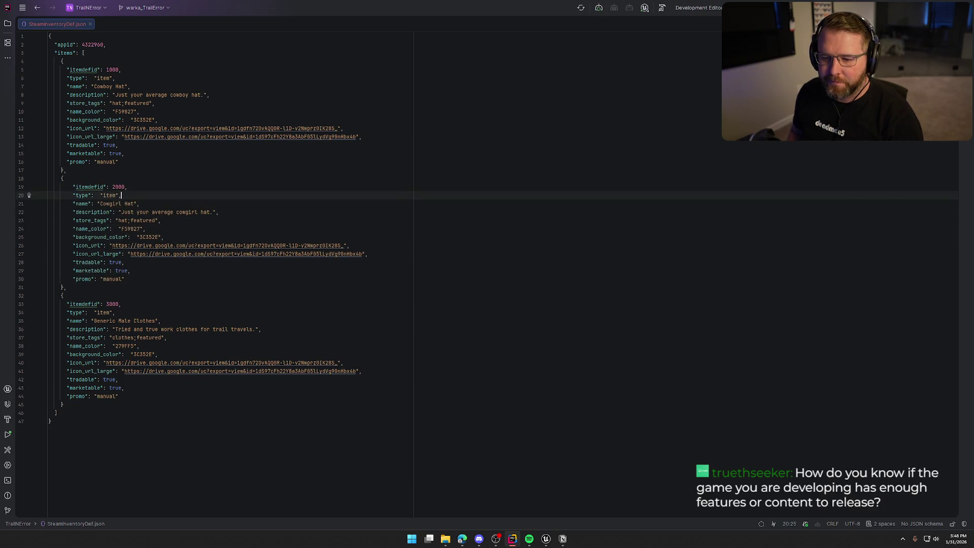
key("BackSpace")
key("BackSpace")
key("BackSpace")
type("1001")
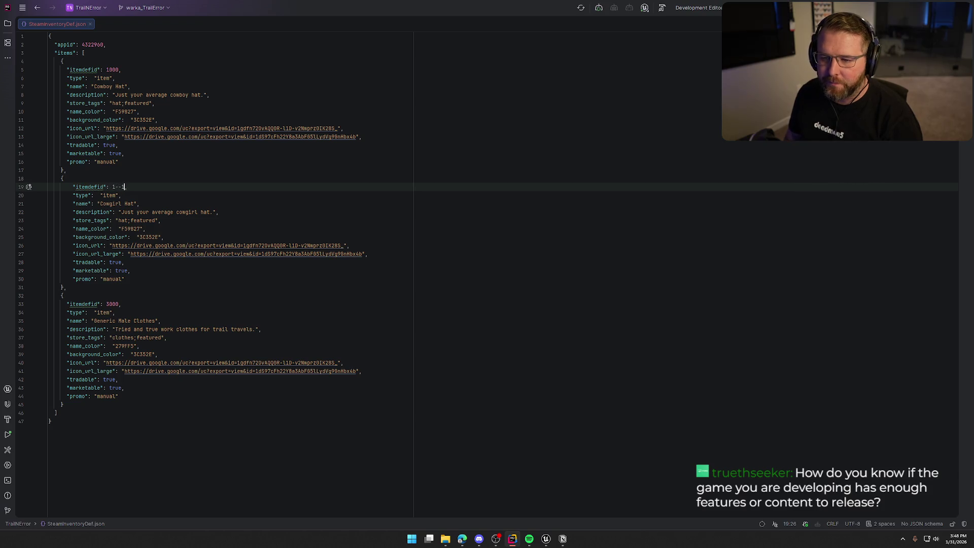
type("001")
Step: Rename the new item 'Bonnet' and replace its description with the suggested Bonnet text
left_click(121, 195)
left_click(124, 203)
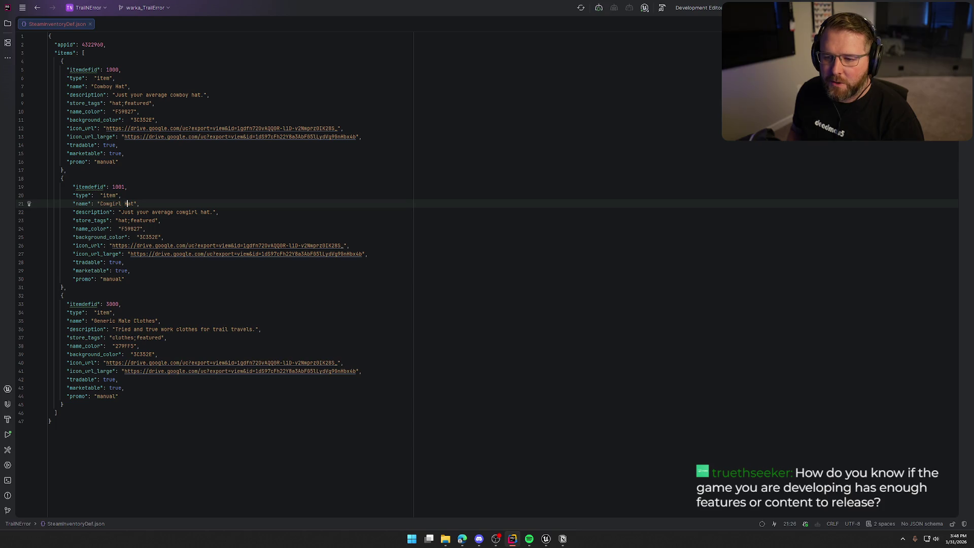
key("BackSpace")
key("BackSpace")
key("BackSpace")
type("Bonnet")
left_click_drag(120, 212, 213, 212)
key("BackSpace")
key("Tab")
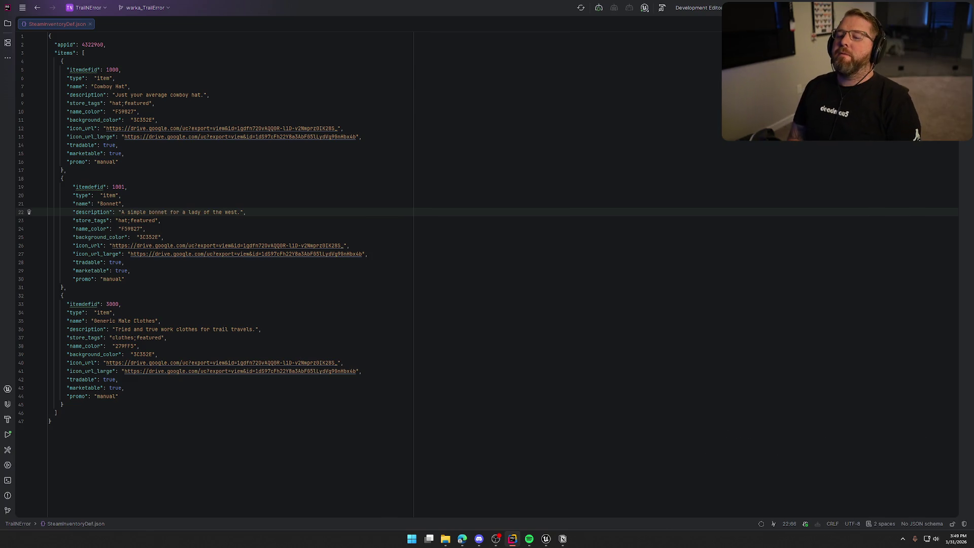
key("Down")
key("Down")
key("Down")
key("Down")
key("Down")
key("Down")
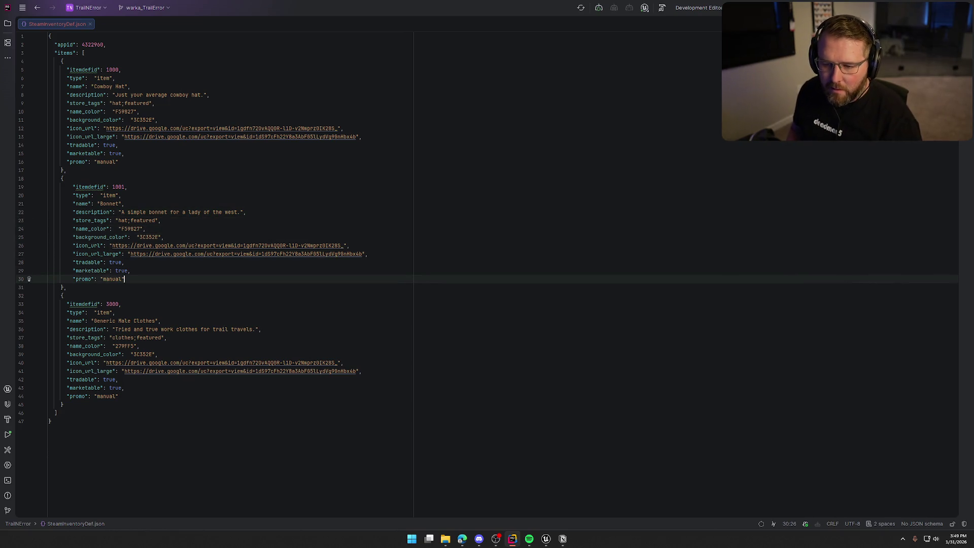
Step: Start a new item with ID 3001 and type 'item' after Generic Male Clothes
key("Up")
key("Up")
key("End")
type(",")
key("Return")
key("Tab")
key("Return")
key("Tab")
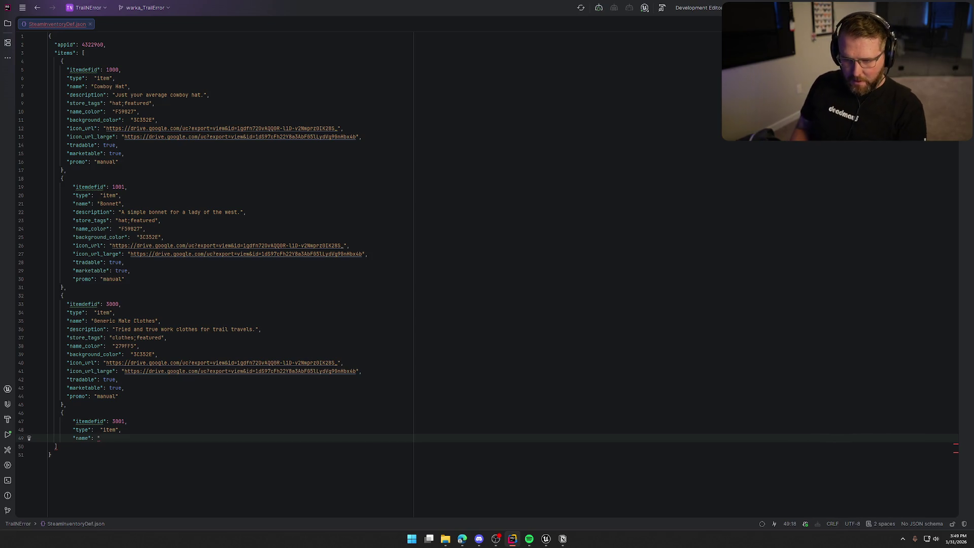
Step: Name item 3001 'Generic Female Clothes' and give it the lady-on-the-move description
left_click(92, 79)
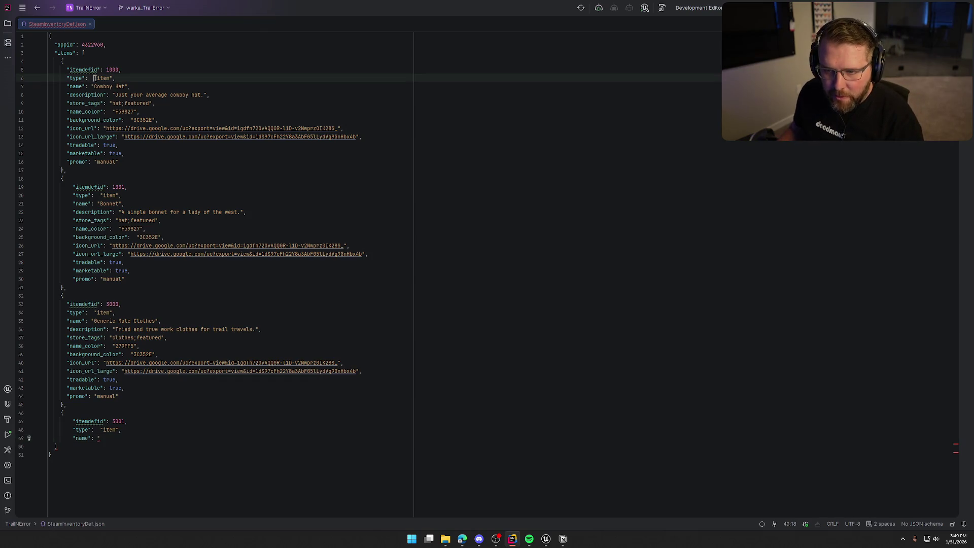
left_click(99, 195)
left_click(101, 430)
key("BackSpace")
left_click(132, 438)
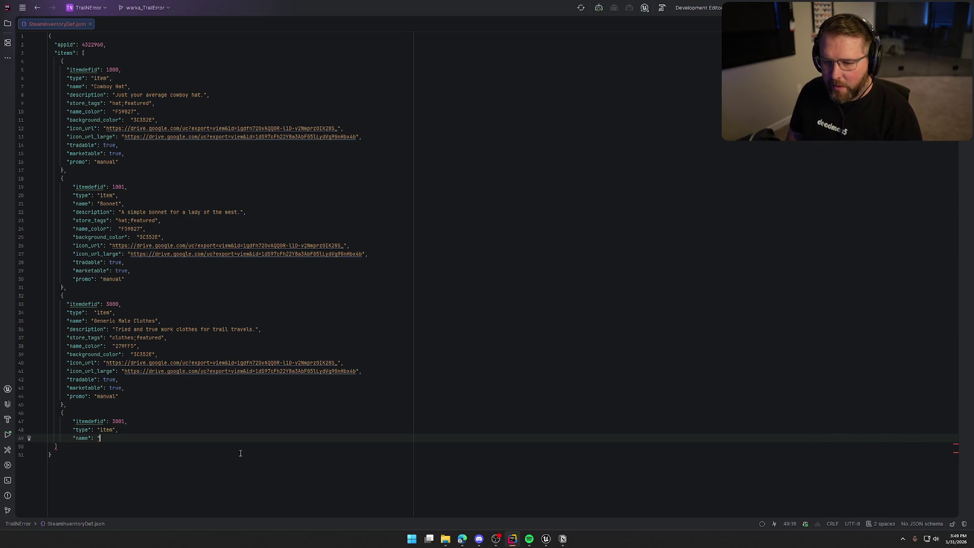
type("Generic")
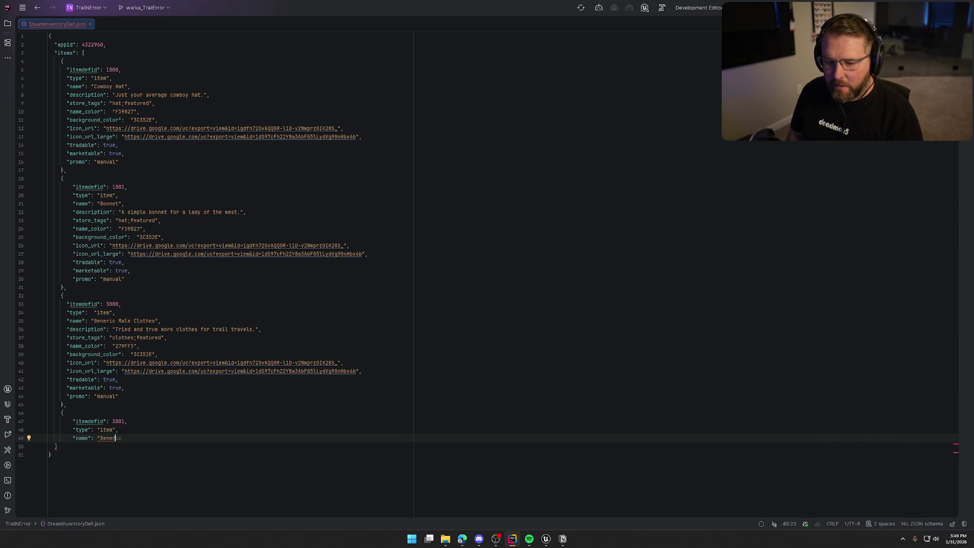
key("Tab")
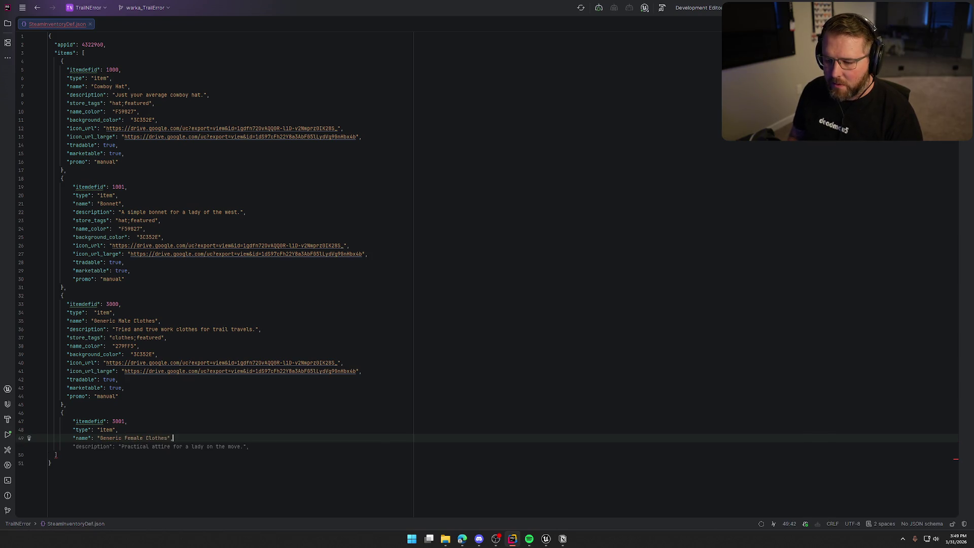
key("Tab")
key("Tab")
key("Tab")
key("Tab")
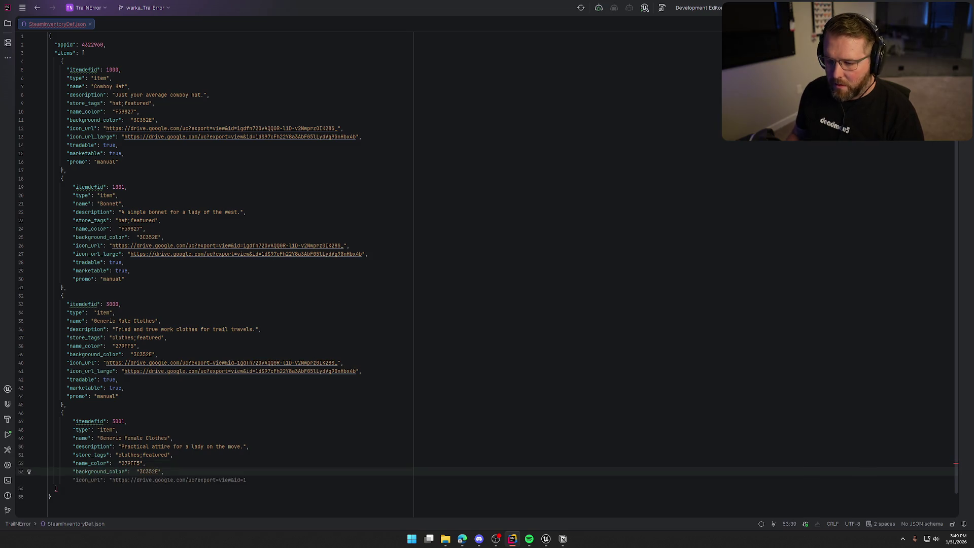
Step: Copy item 3000's icon URL through promo lines into item 3001 and fix their indentation
left_click(67, 363)
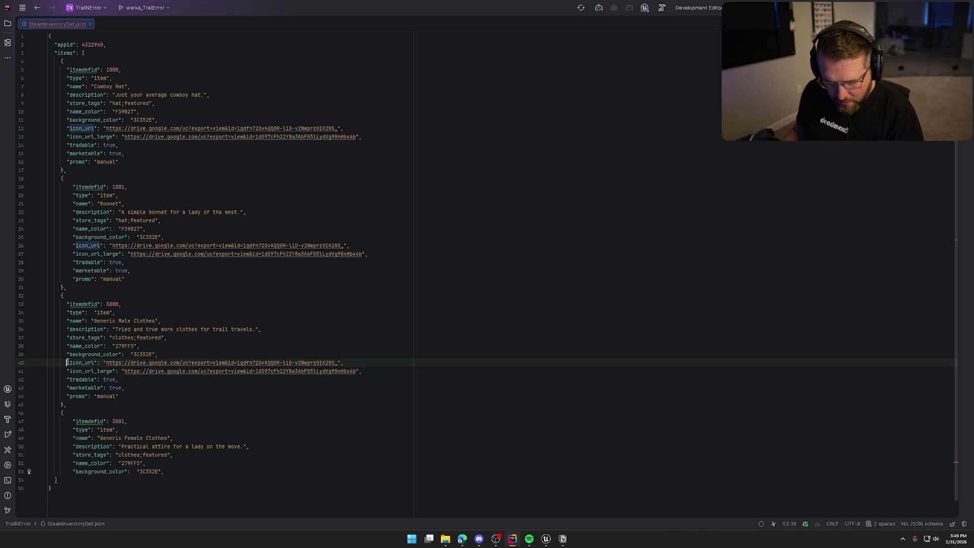
left_click(125, 396, "shift")
key("ctrl+c")
left_click(167, 471)
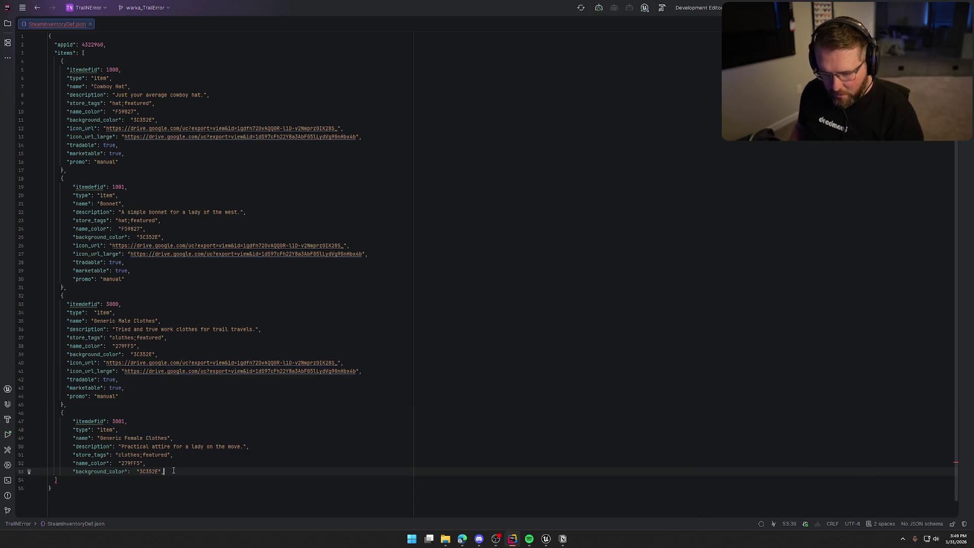
key("Return")
key("ctrl+v")
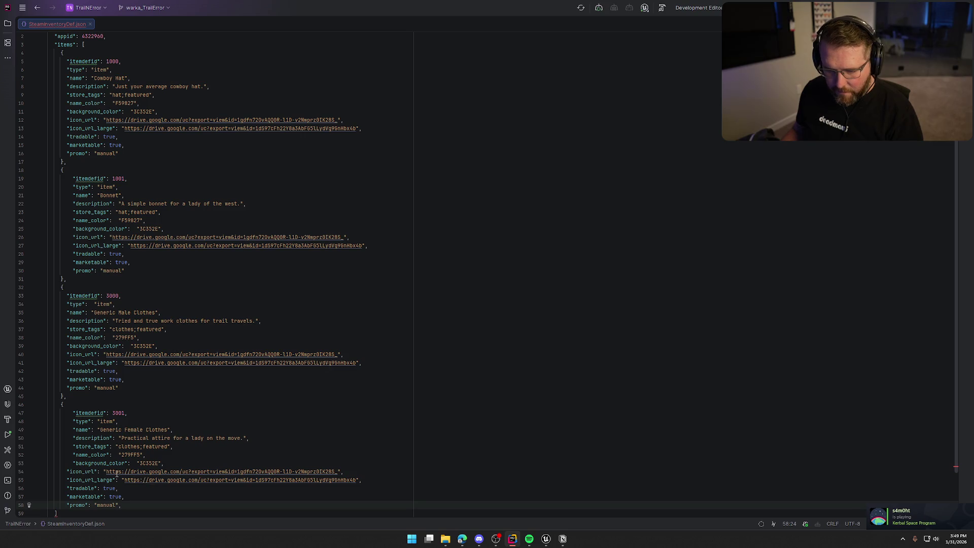
left_click_drag(158, 463, 73, 413)
key("shift+Tab")
Step: Close item 3001 with a brace and remove the trailing comma after its promo line
scroll(162, 456, "down", 2)
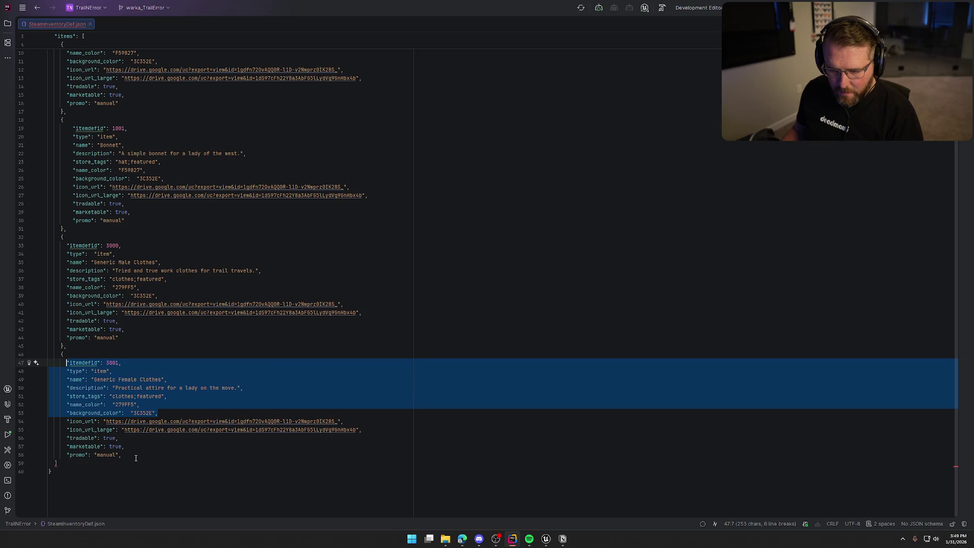
left_click(136, 456)
key("Return")
type("}")
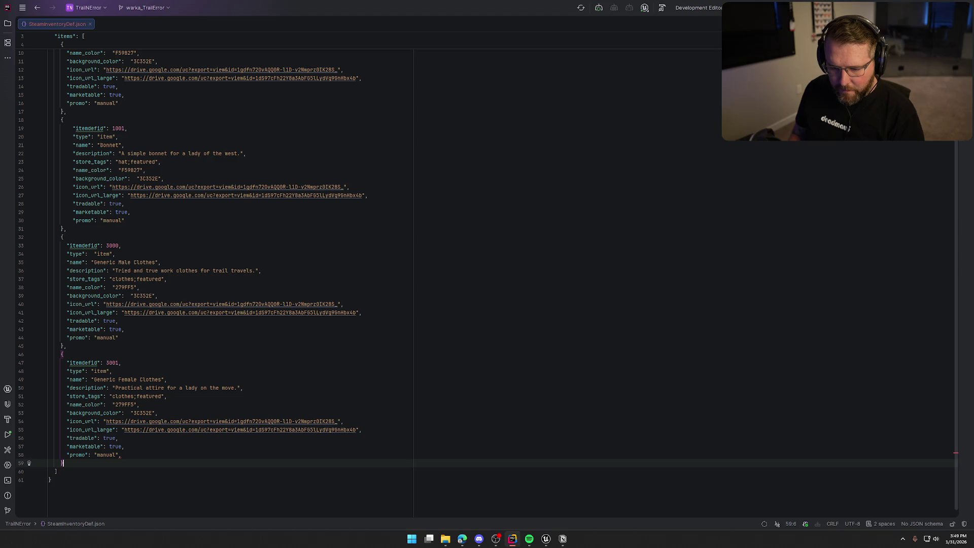
left_click(63, 455)
key("BackSpace")
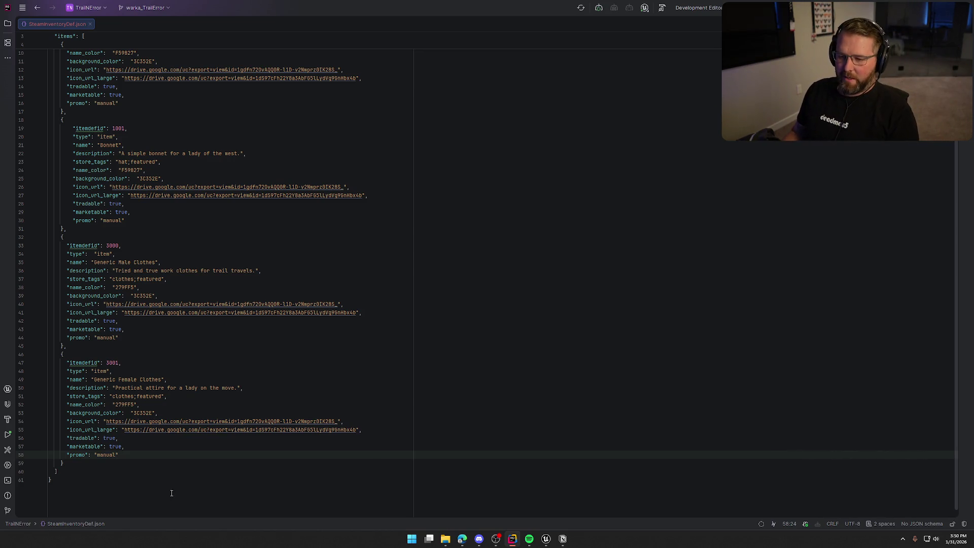
Step: Un-indent the Bonnet item's lines to match the other items, then switch to Unreal
scroll(215, 471, "up", 3)
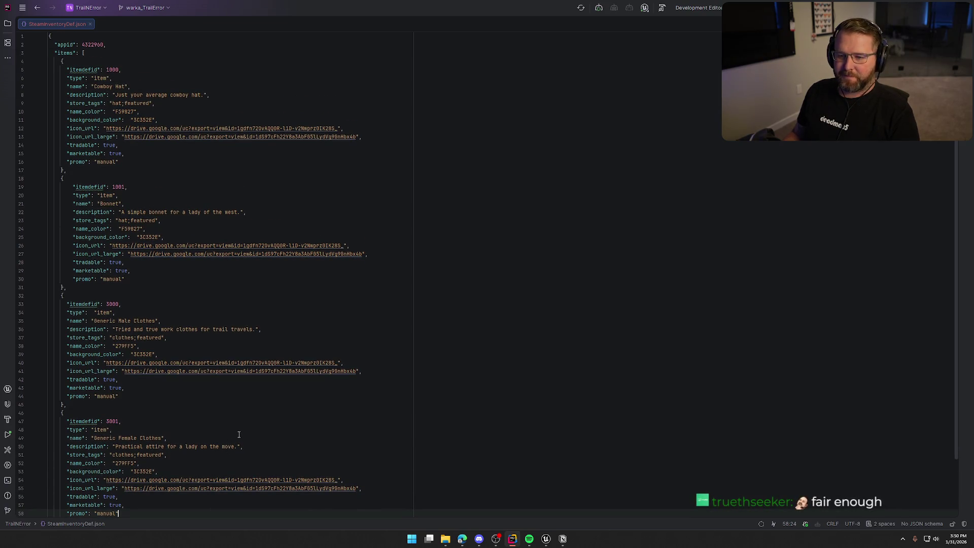
scroll(168, 383, "down", 2)
scroll(168, 383, "up", 2)
left_click(125, 279)
left_click(73, 186, "shift")
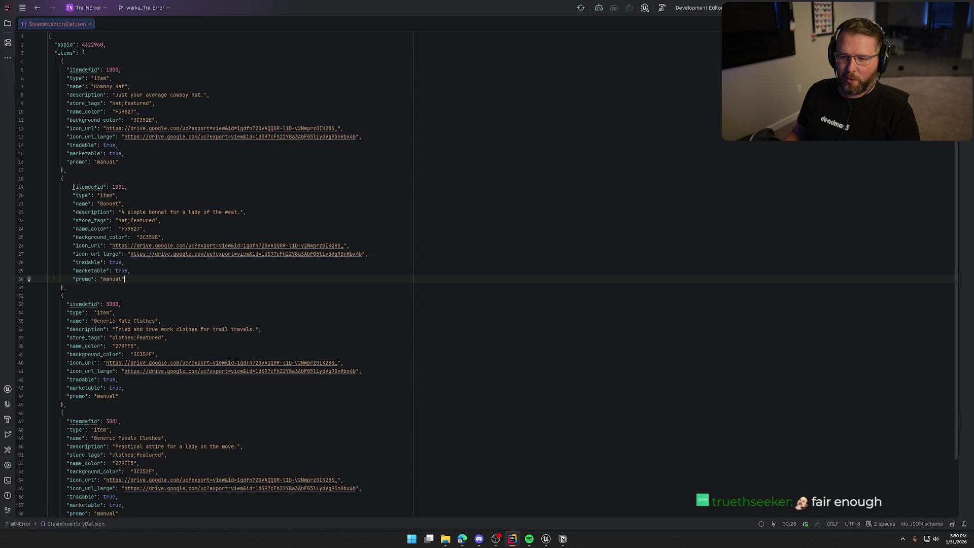
key("shift+Tab")
left_click(161, 278)
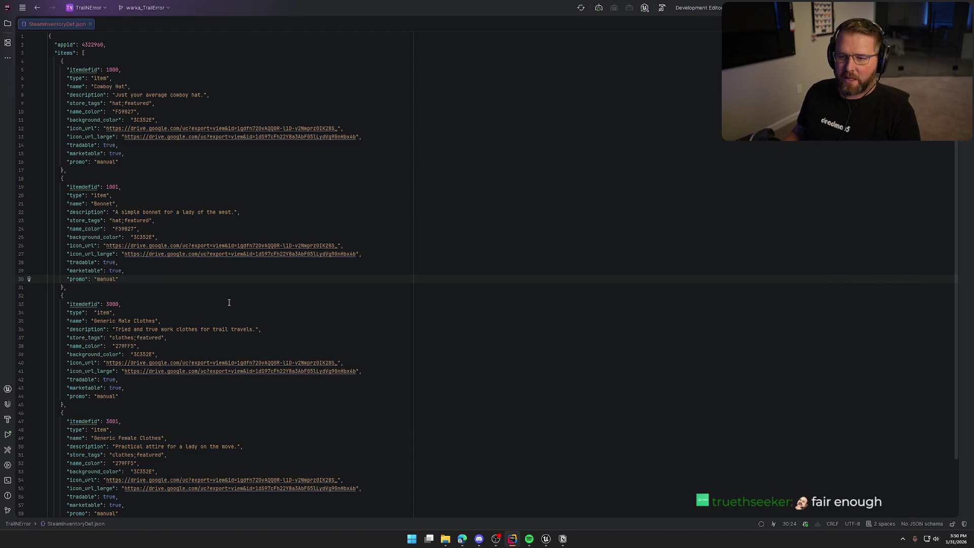
scroll(224, 286, "down", 3)
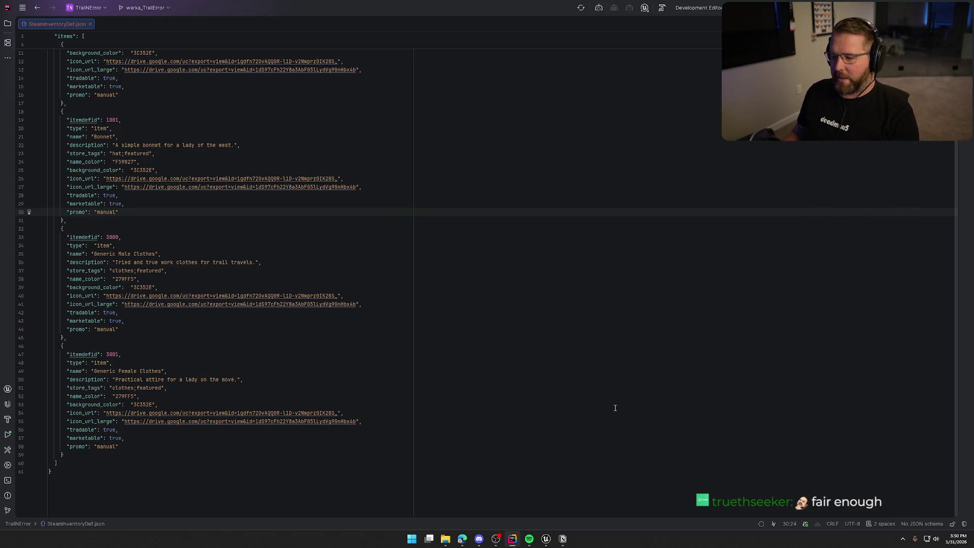
left_click(546, 538)
right_click(444, 254)
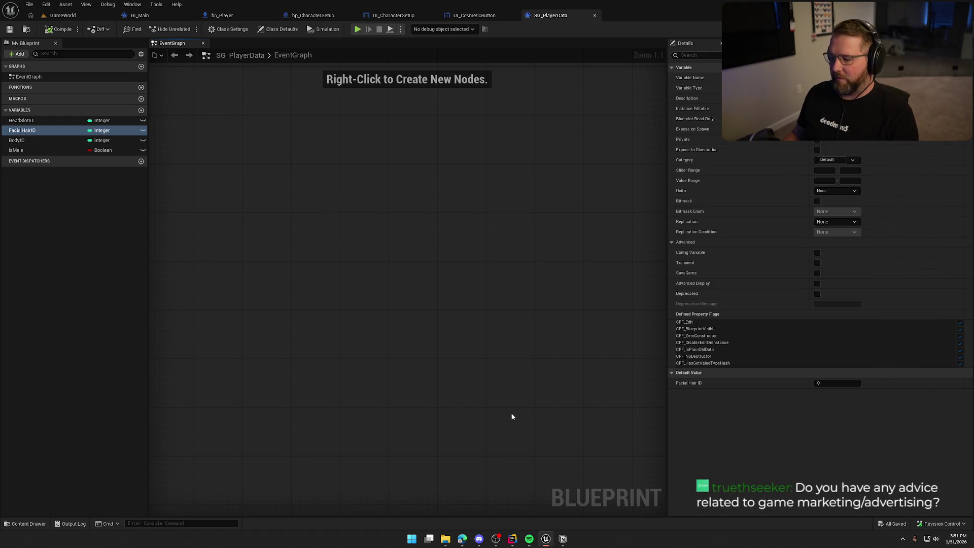
Step: Bring Rider forward and show the TrailNError solution tree next to SteamInventoryDef.json
left_click(515, 539)
left_click(8, 23)
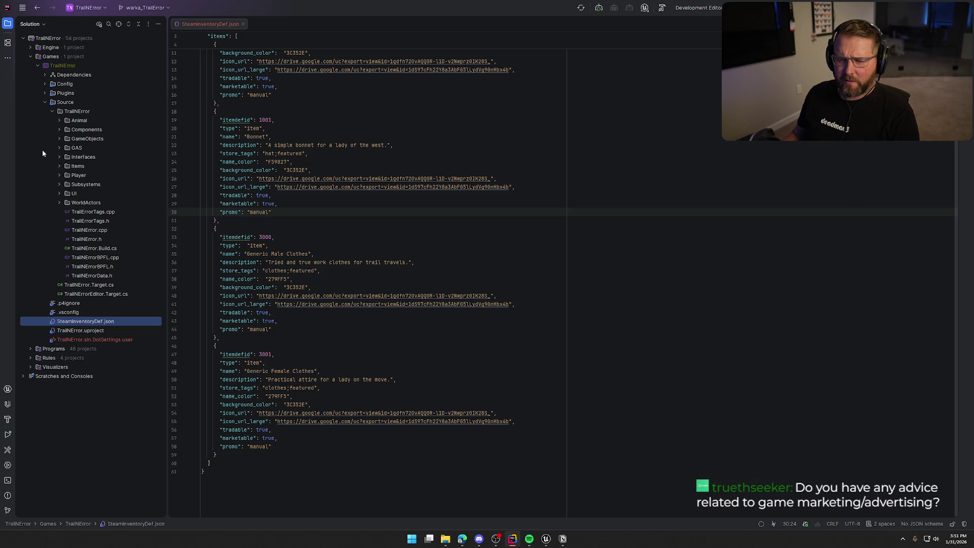
Step: Open ItemDefinition.h from Source > TrailNError > Items in the Solution tree for reference
left_click(60, 167)
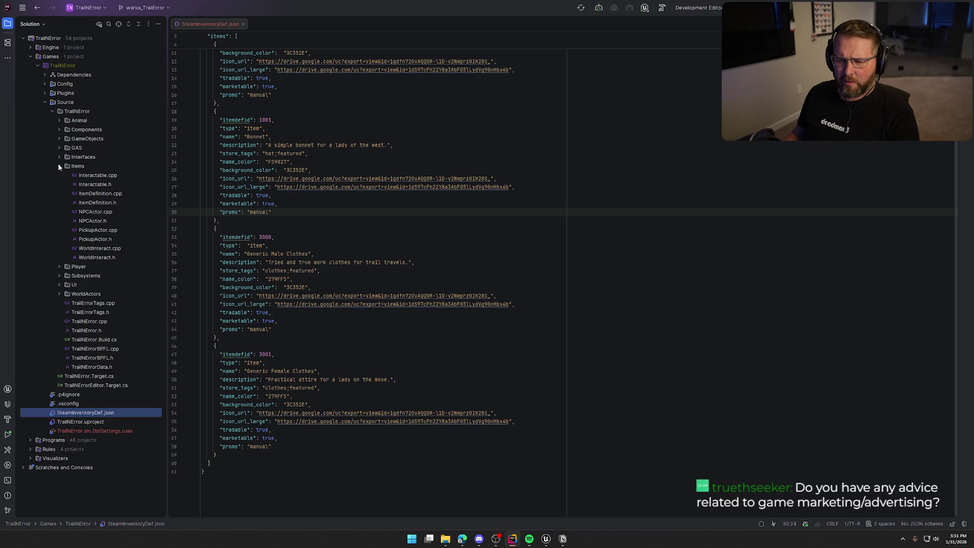
double_click(100, 203)
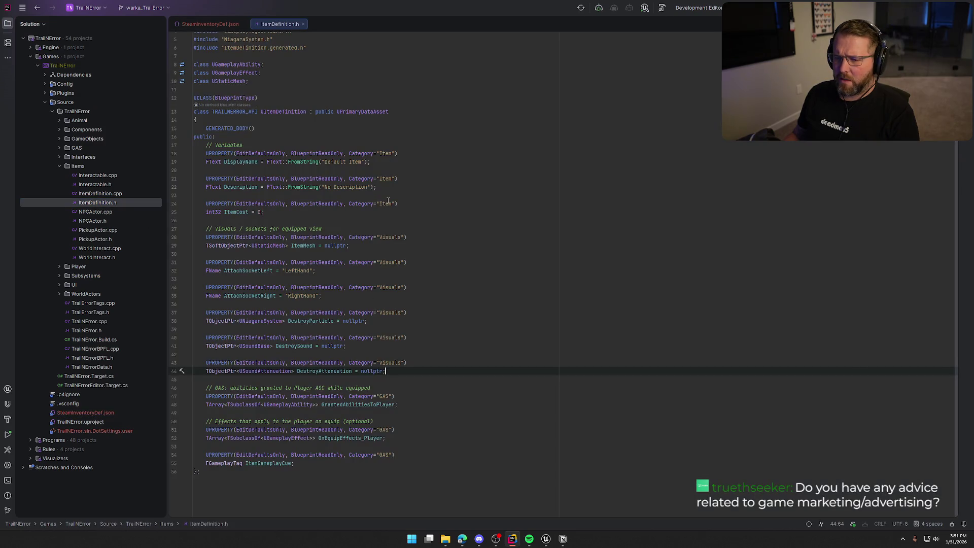
left_click(58, 167)
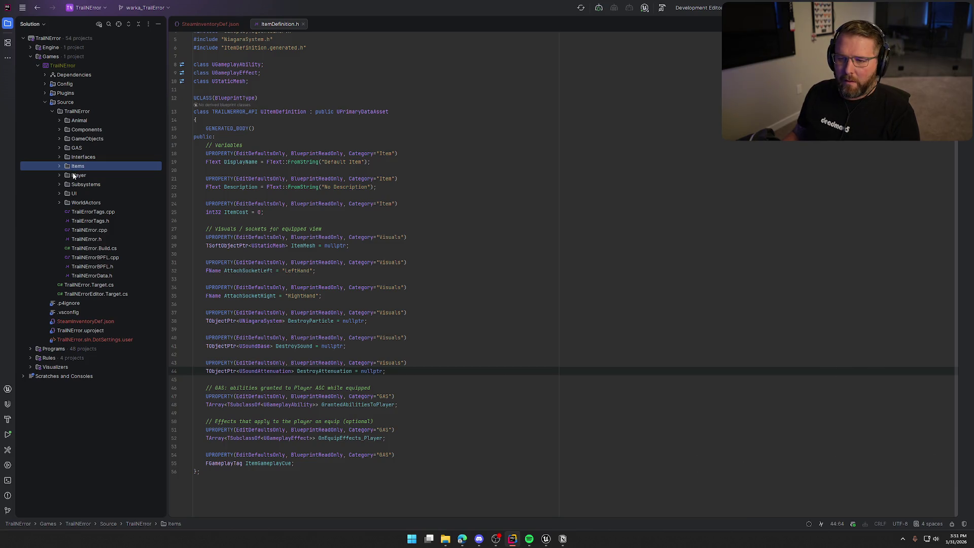
left_click(60, 167)
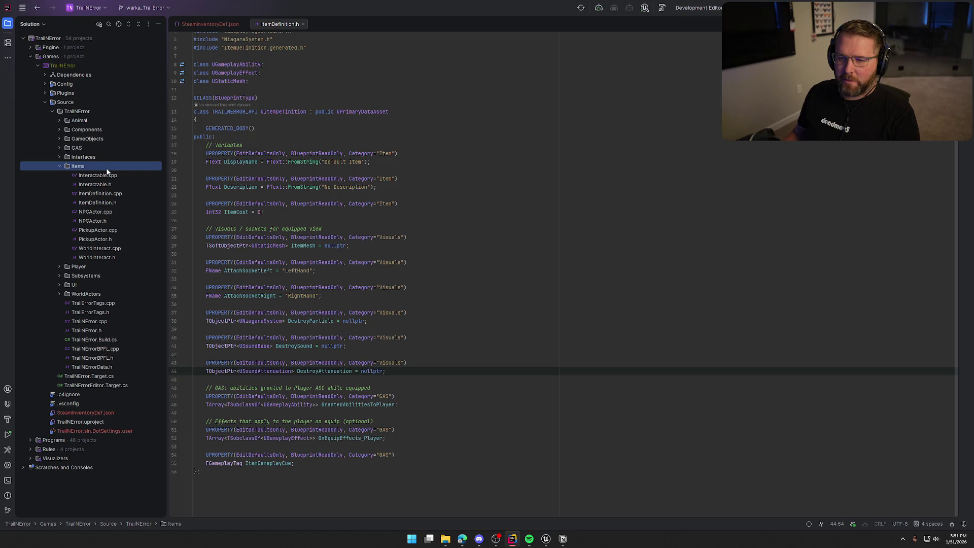
Step: Start a new Unreal class in Items, searching all classes for UPrimaryDataAsset and clearing the default name
right_click(71, 167)
mouse_move(151, 174)
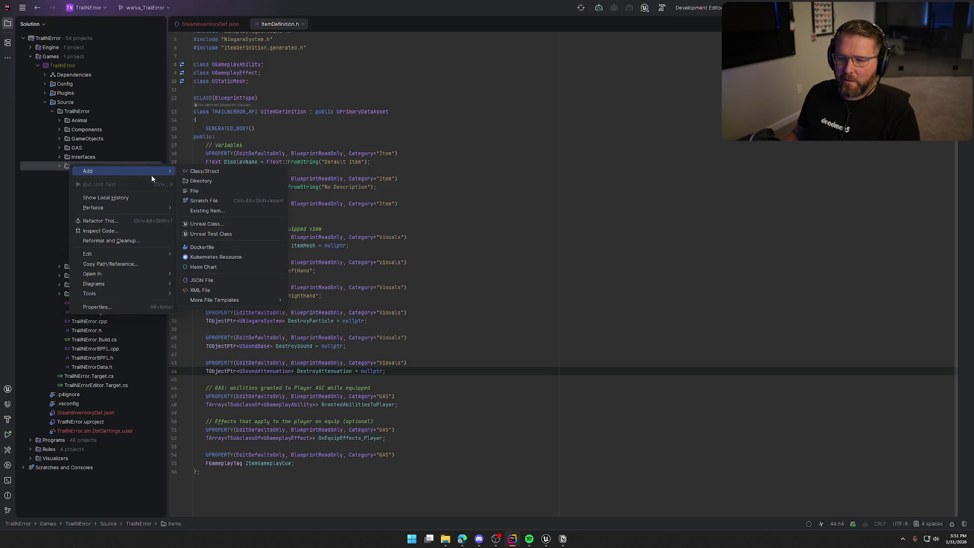
left_click(213, 224)
left_click(468, 212)
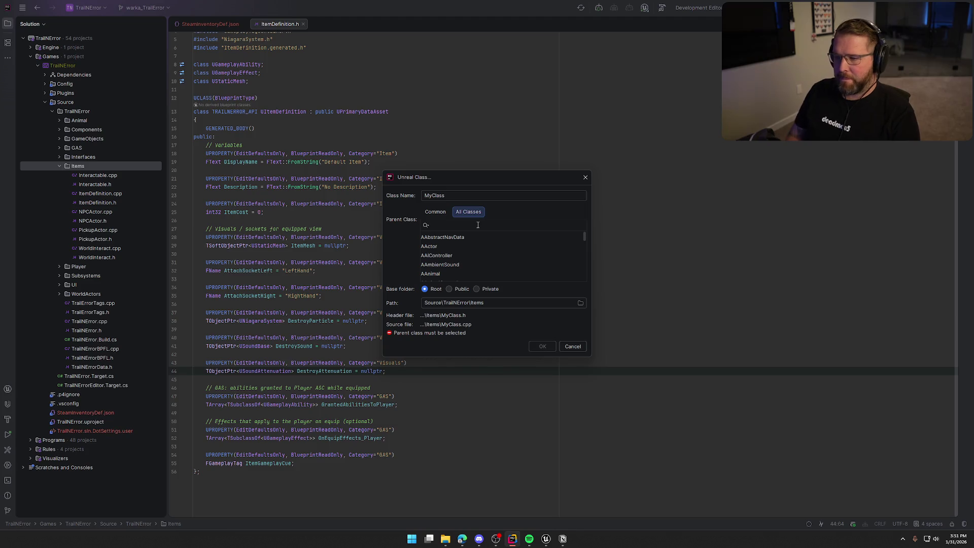
type("primarydata")
double_click(451, 198)
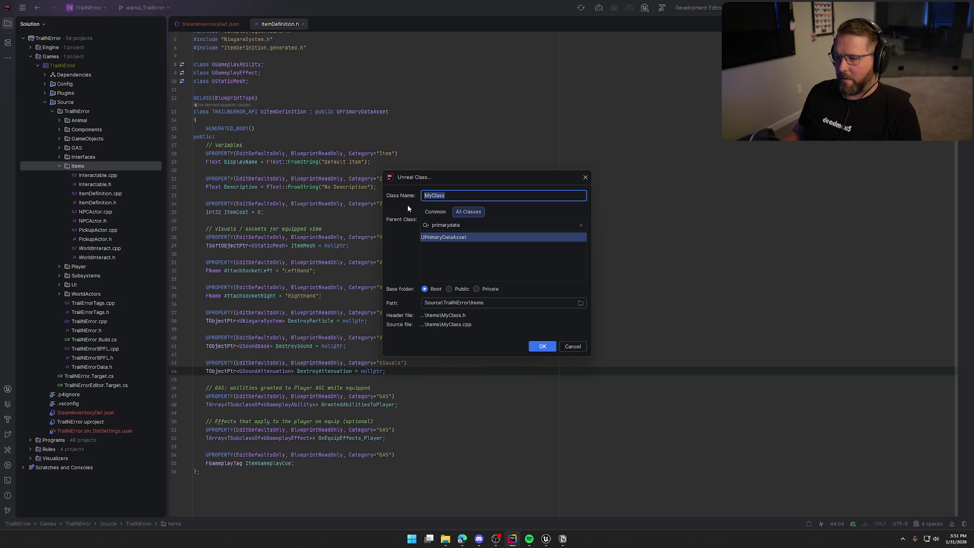
key("BackSpace")
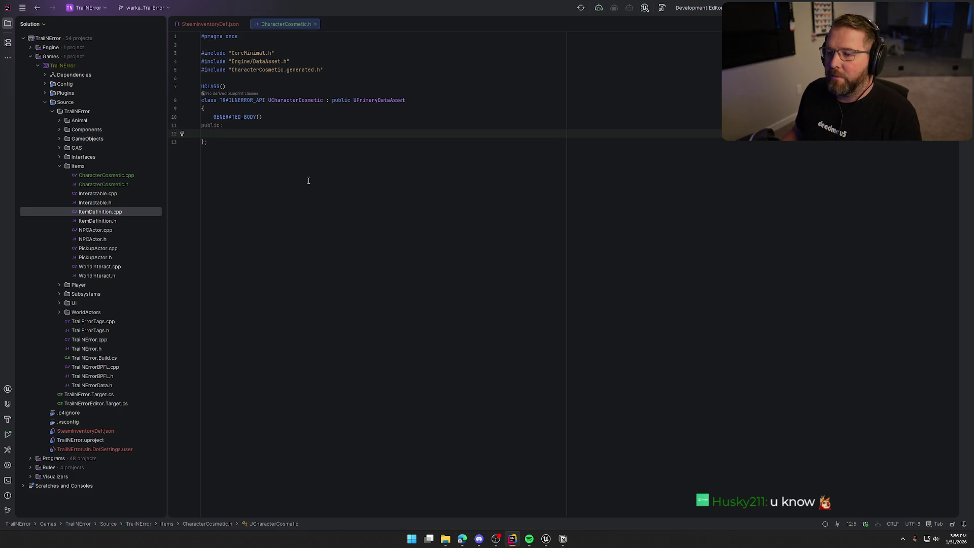
Step: Show ItemDefinition.h in a right-hand split pane beside CharacterCosmetic.h, with the file tree hidden
double_click(113, 221)
left_click(12, 28)
left_click_drag(172, 26, 522, 137)
left_click(277, 265)
Step: Add a '// Variables' comment and a Cosmetic-category FText DisplayName UPROPERTY
type("// Variables")
key("Return")
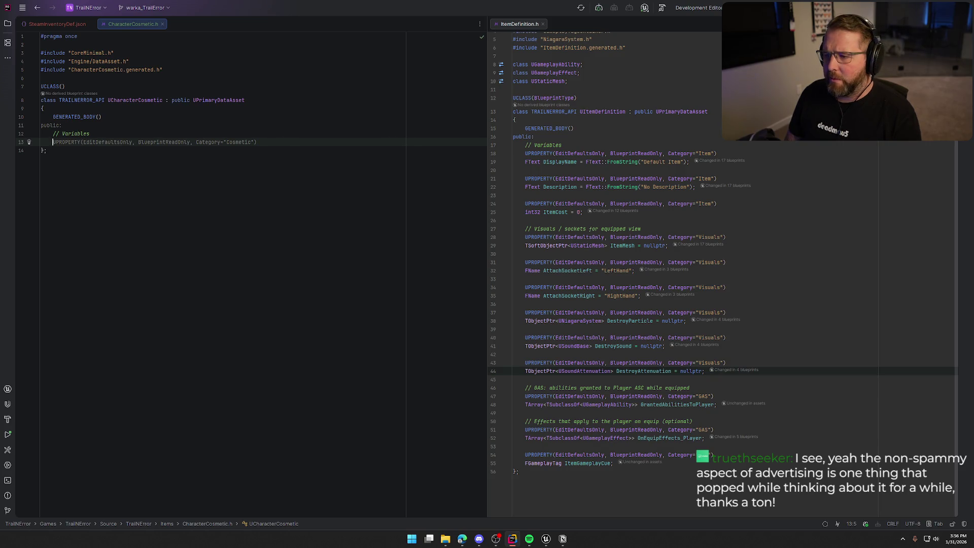
key("Tab")
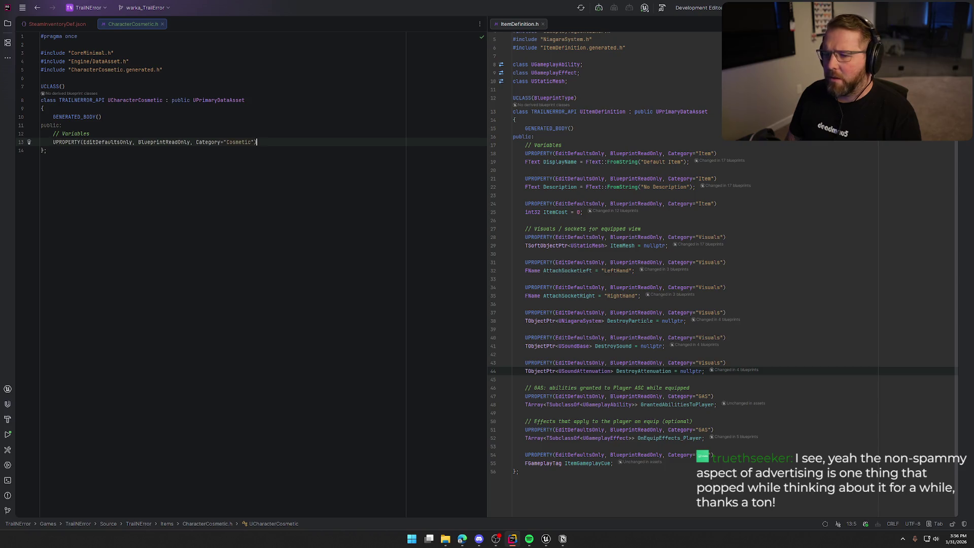
key("Return")
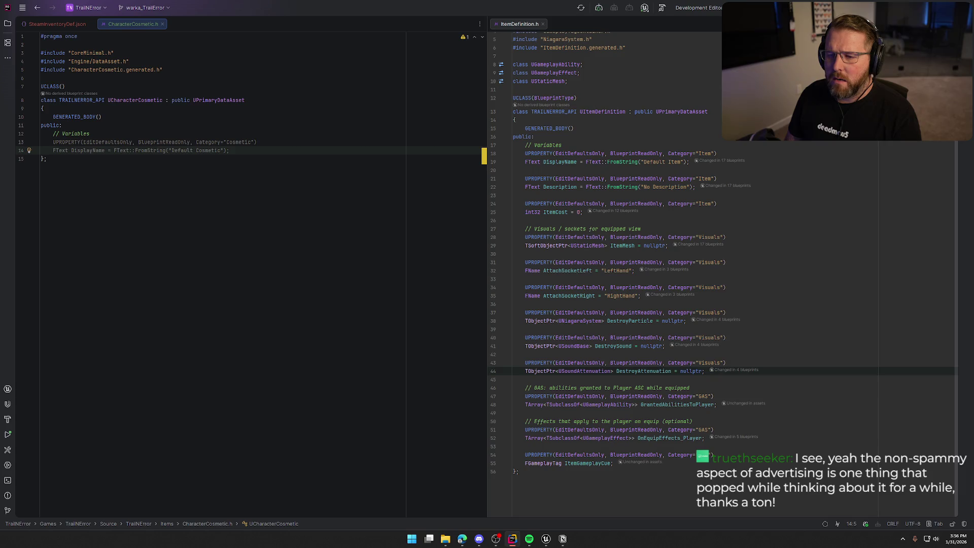
key("Tab")
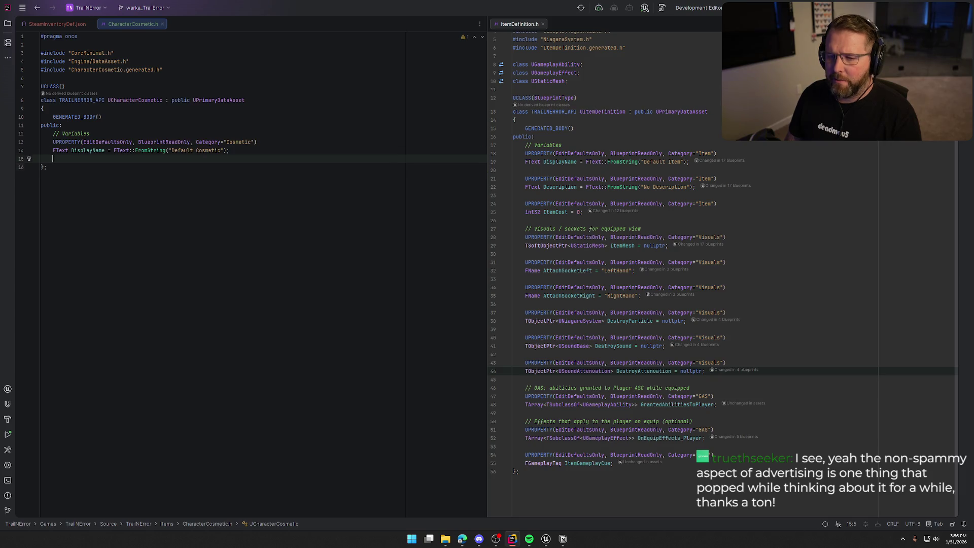
key("Return")
key("Return")
Step: Declare a UPROPERTY int32 SteamInventoryID defaulting to 0
type("UPRO")
key("Return")
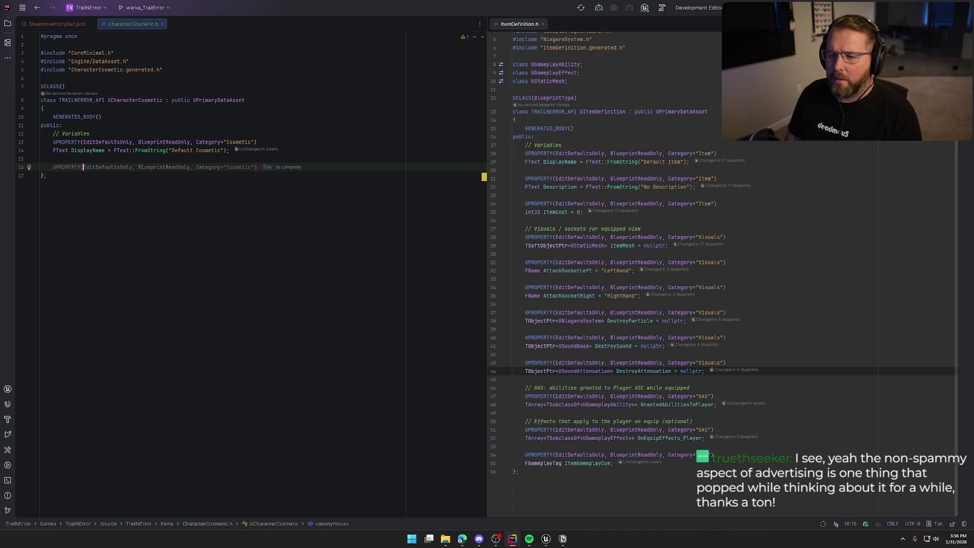
key("Return")
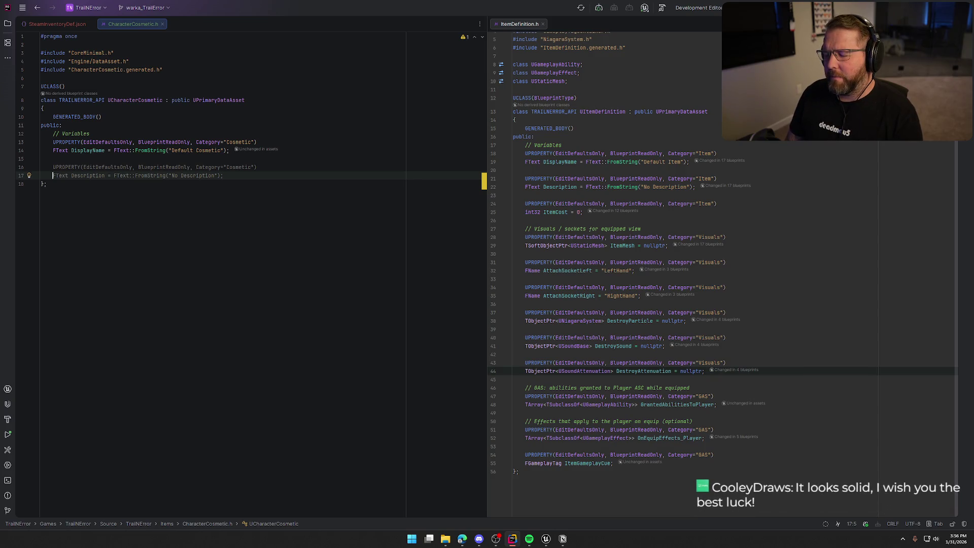
type("int32 ")
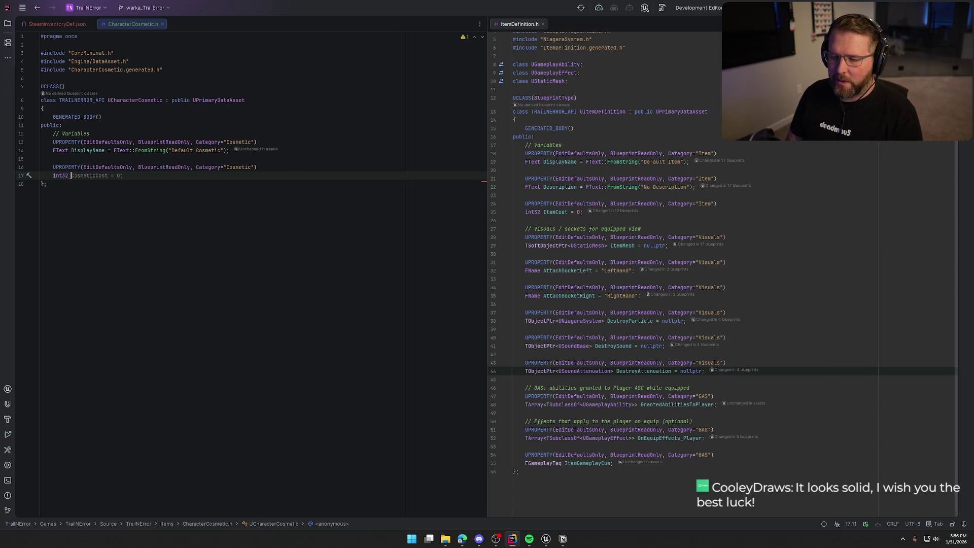
type("SteamINn")
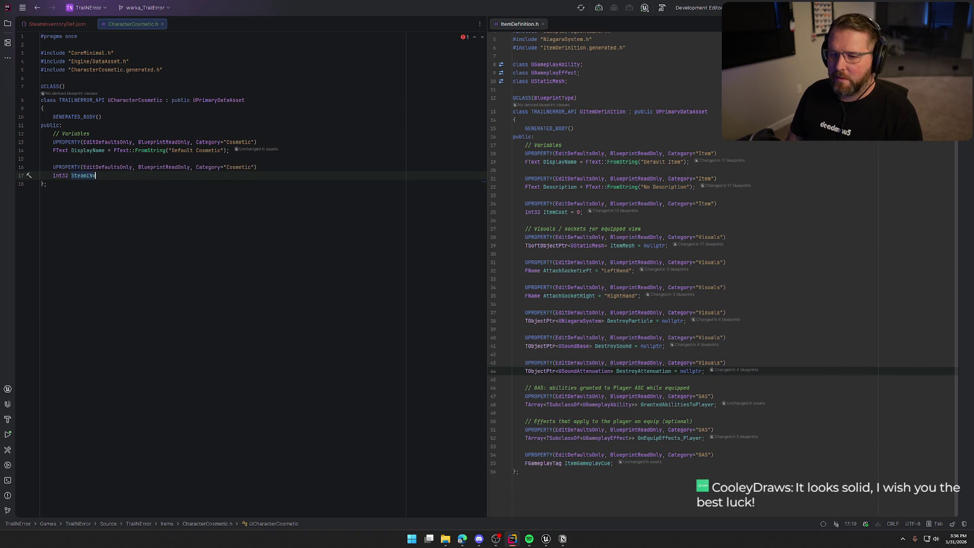
key("BackSpace")
key("BackSpace")
key("BackSpace")
type("InventoryId")
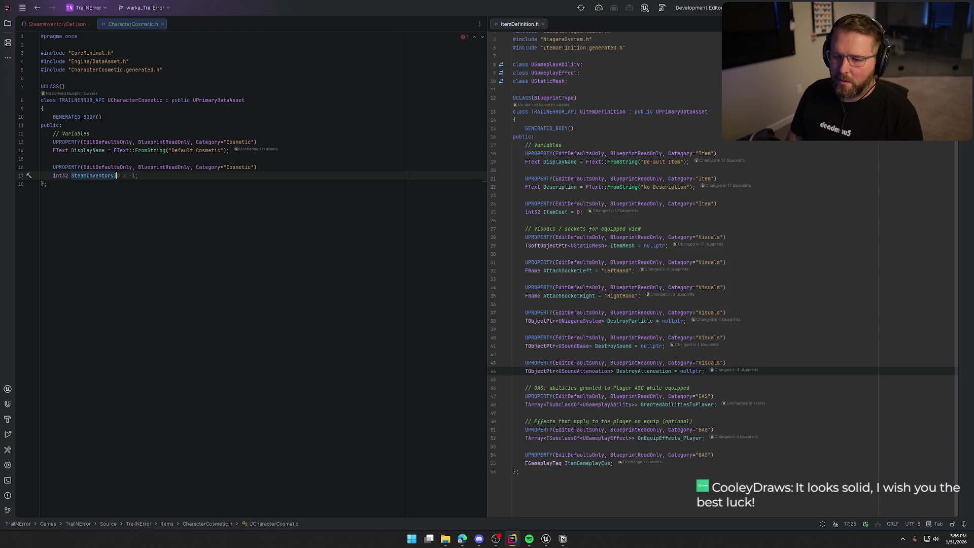
key("BackSpace")
type("D = -1")
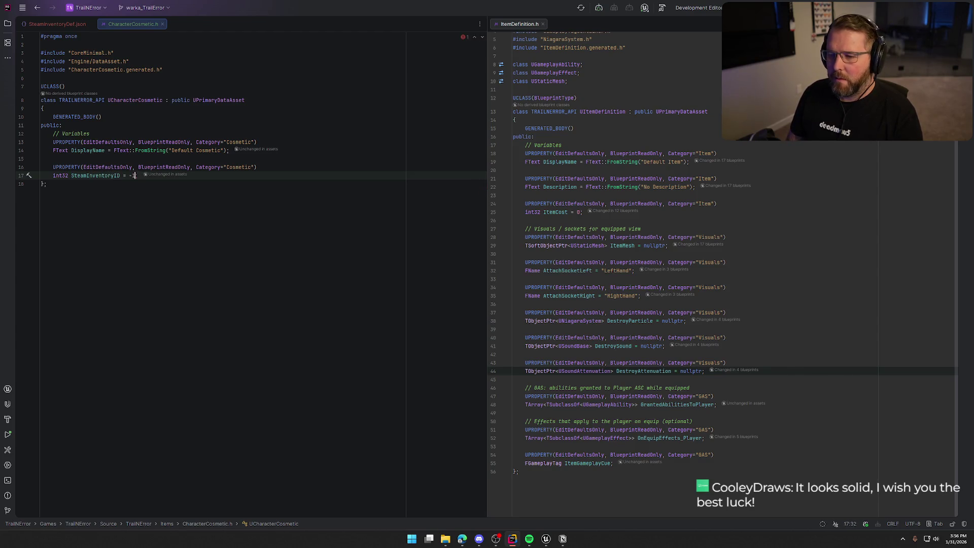
key("BackSpace")
key("BackSpace")
type("0")
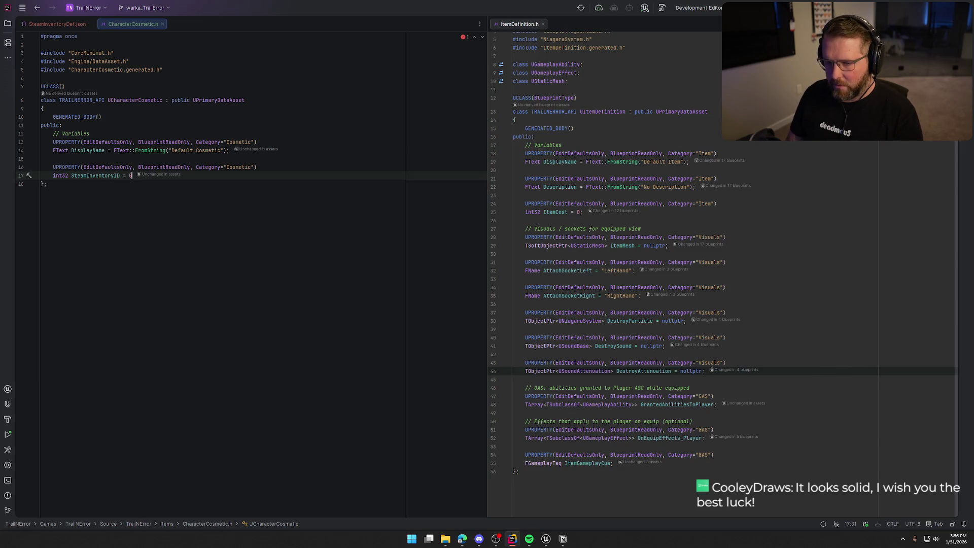
type(";")
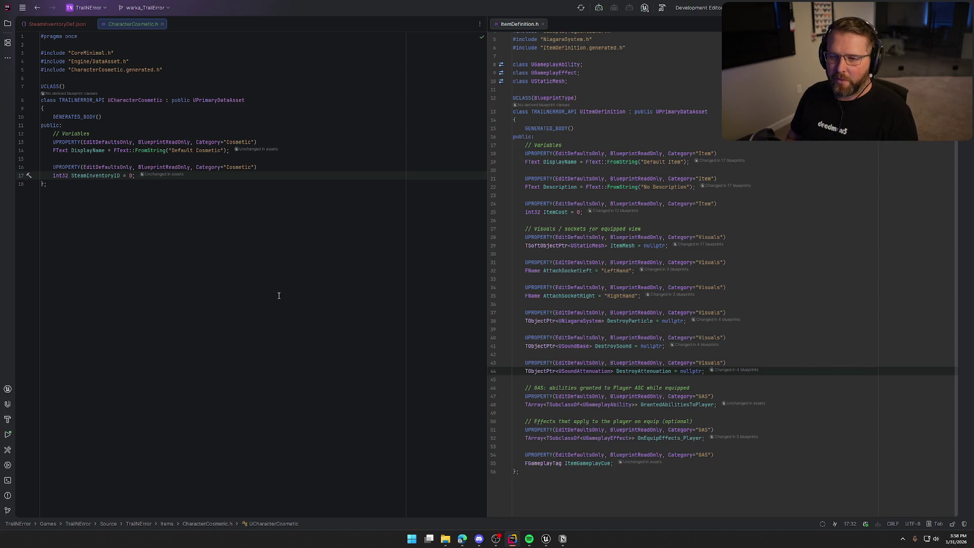
Step: Add a UPROPERTY declaring TObjectPtr<UTexture2D> CosmeticIcon below SteamInventoryID
key("Return")
key("Return")
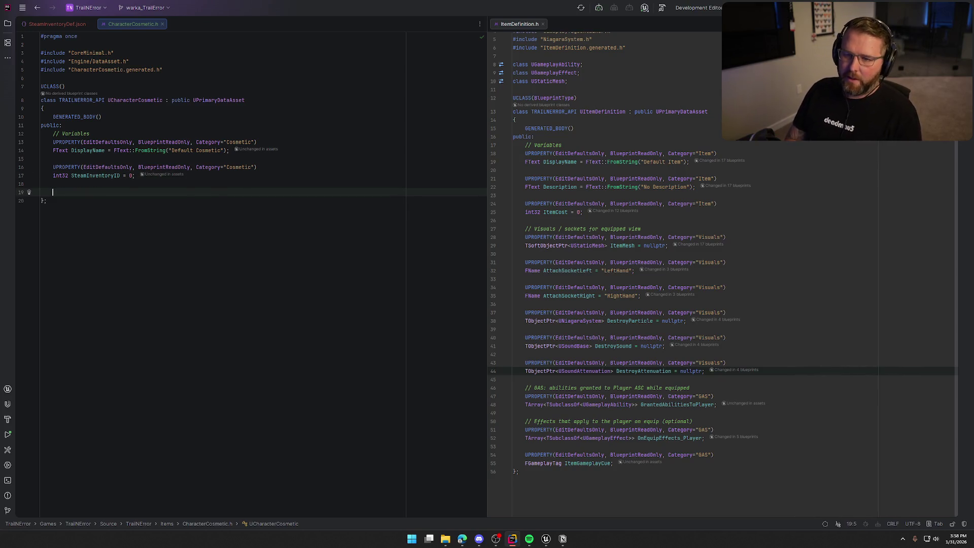
key("Tab")
key("Return")
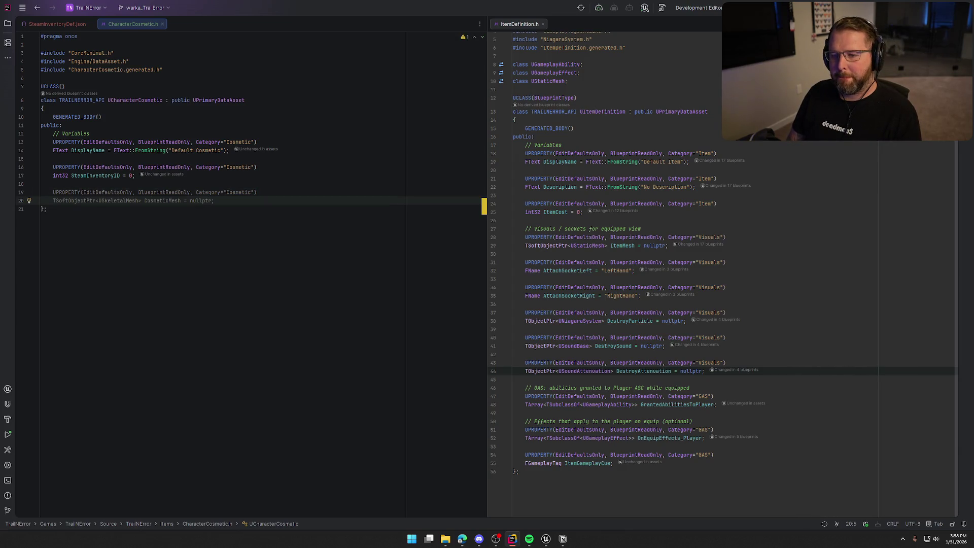
type("T")
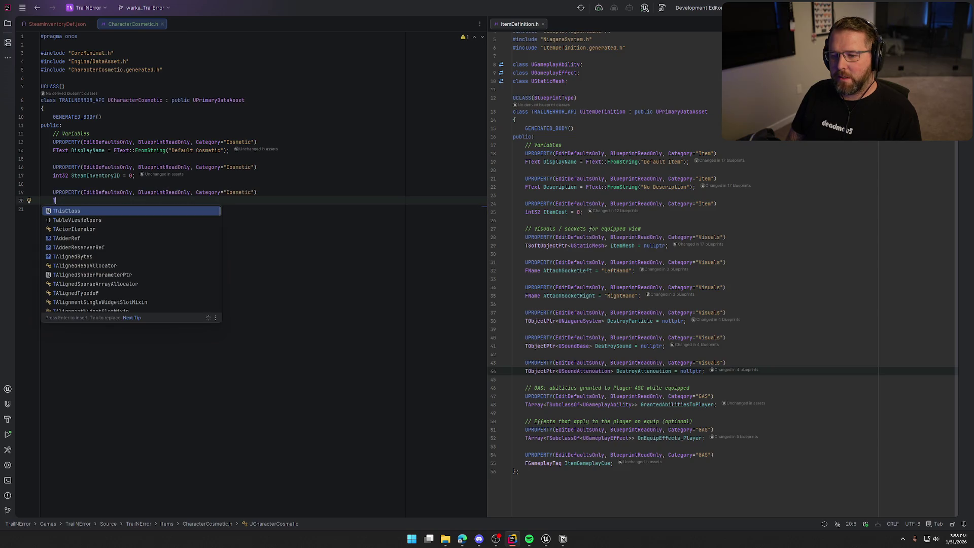
type("Objec")
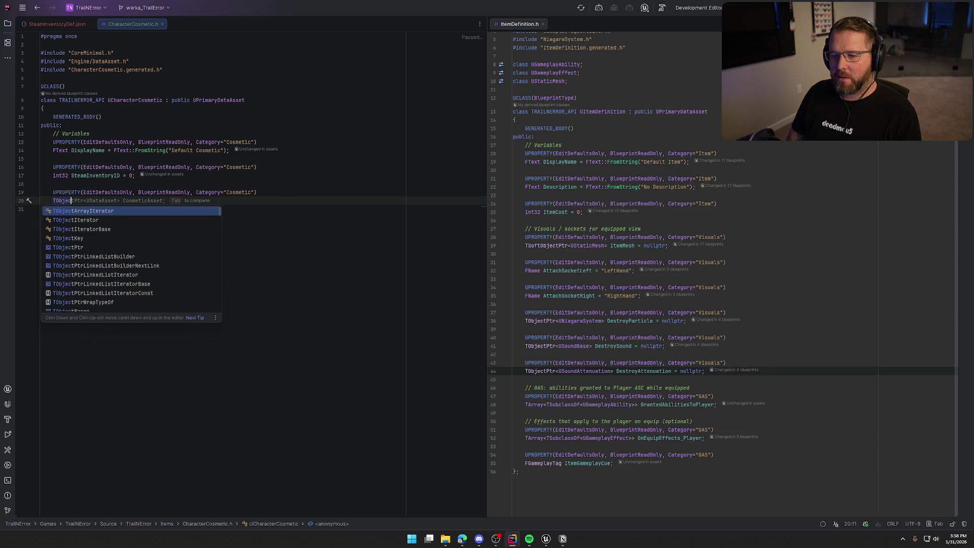
type("ttPtr")
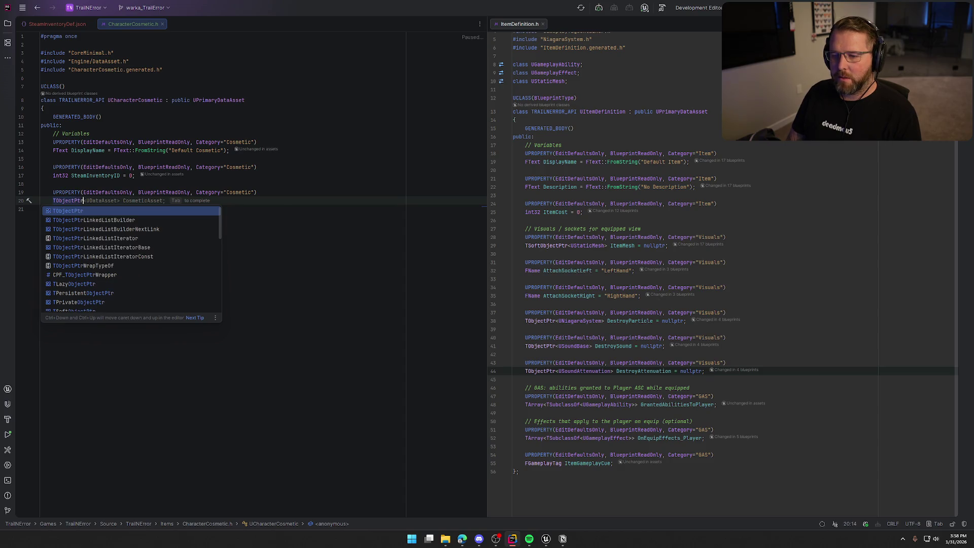
type("<")
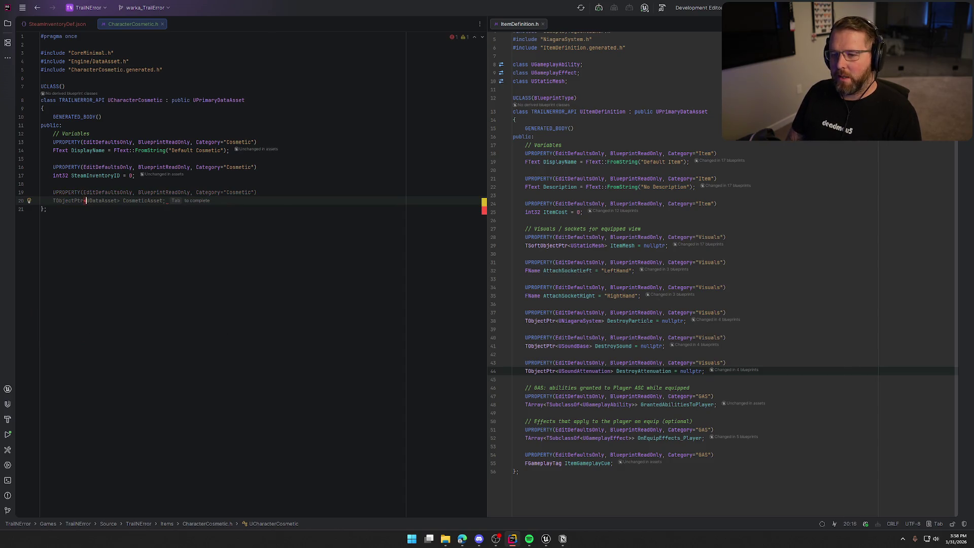
type("UTexture")
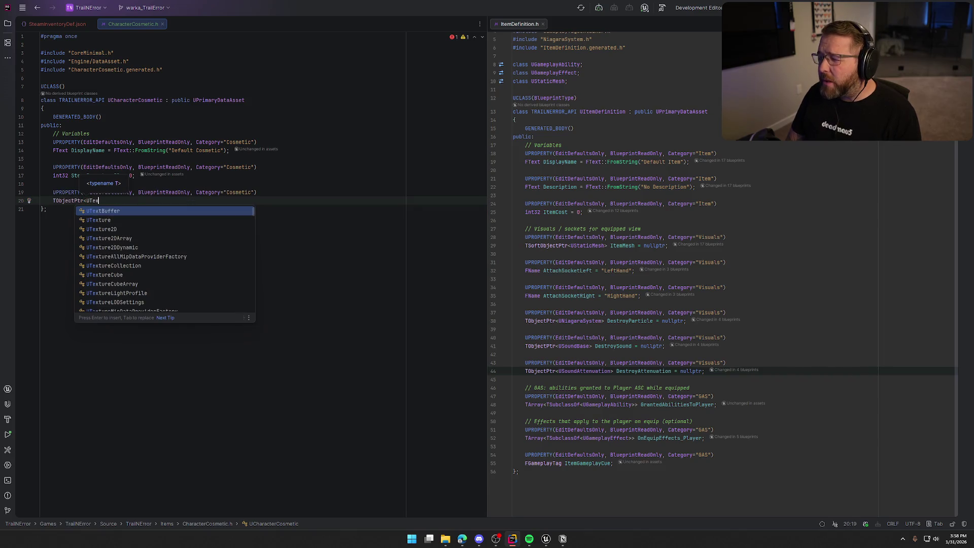
key("Tab")
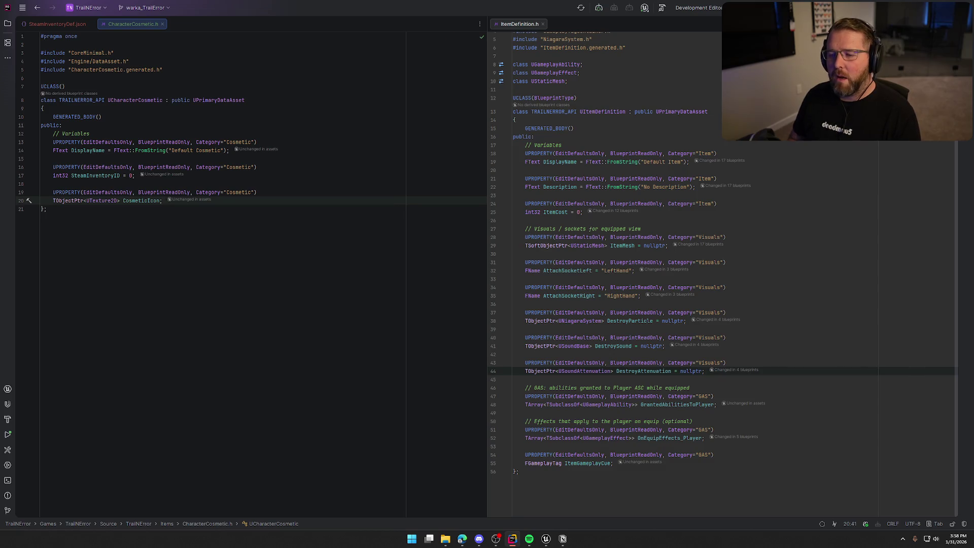
Step: Start another Cosmetic-category UPROPERTY with its specifiers below the icon property
key("Return")
key("Return")
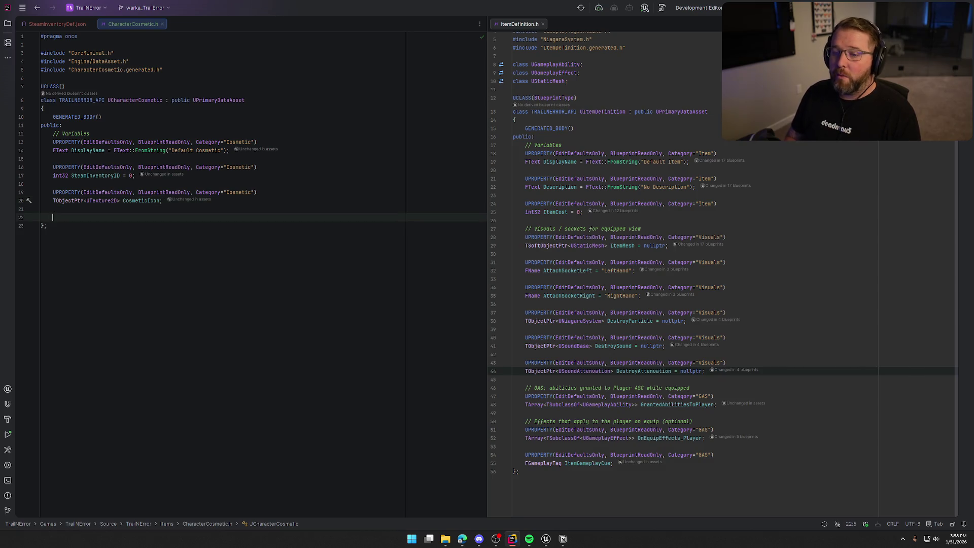
type("UPRO")
key("Escape")
key("Tab")
key("Return")
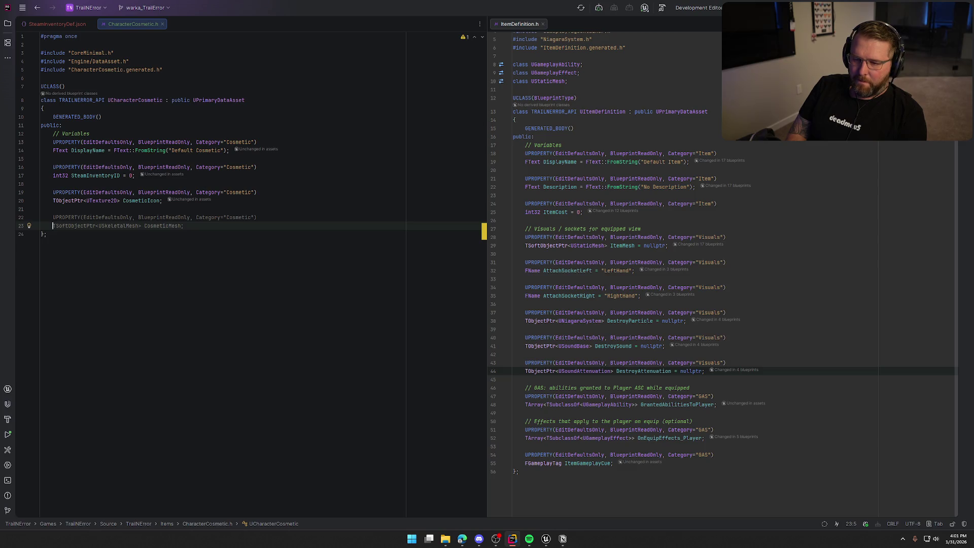
Step: Add TSoftObjectPtr<USkeletalMesh> CosmeticMesh and default both CosmeticIcon and CosmeticMesh to nullptr
key("Tab")
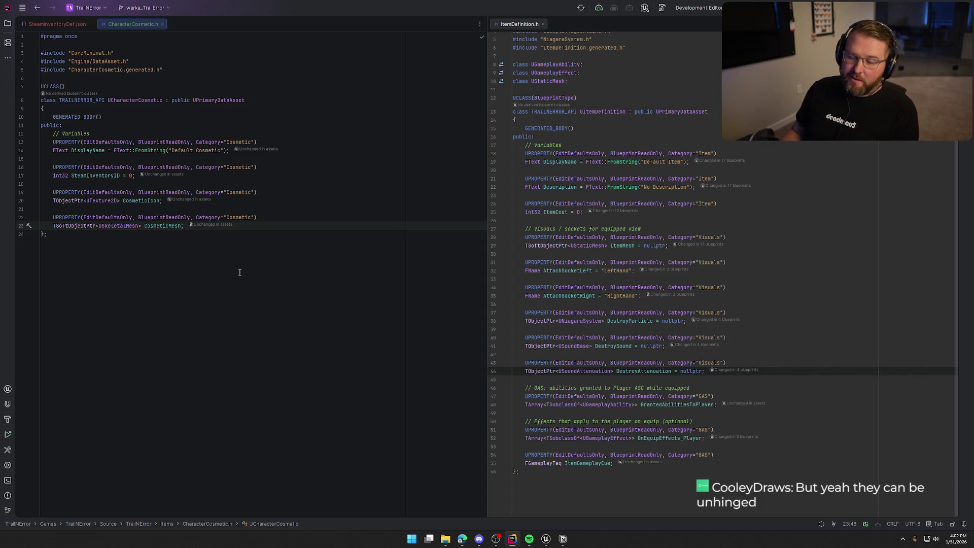
left_click(162, 201)
type("= nullptr;")
left_click(182, 225)
type("= nullptr")
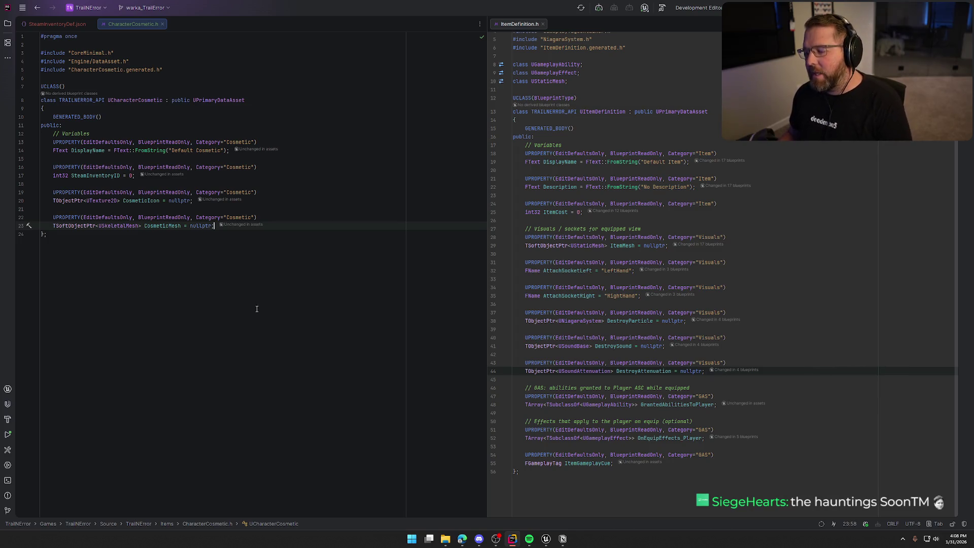
Step: Compare the finished CharacterCosmetic class with ItemDefinition.h, then return to SteamInventoryDef.json
left_click(156, 289)
left_click(561, 492)
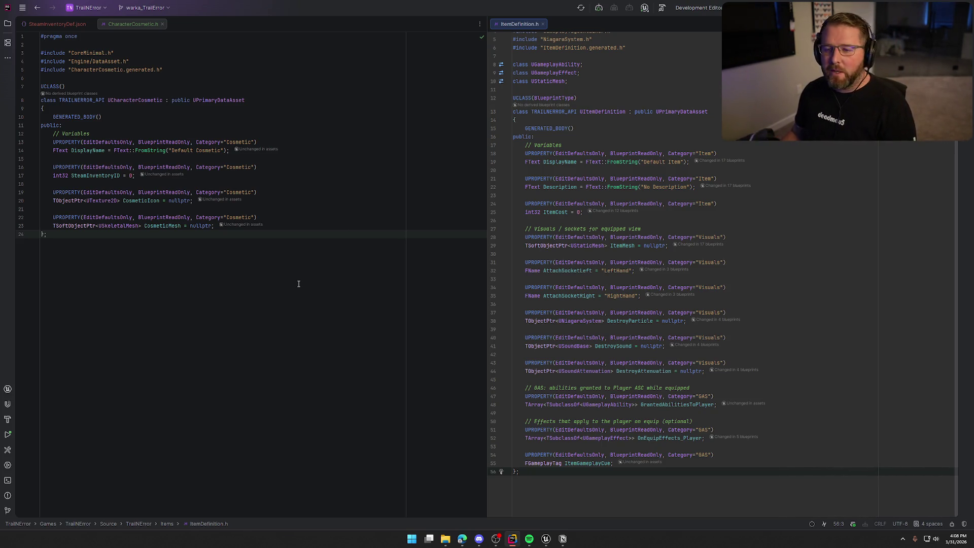
left_click(81, 239)
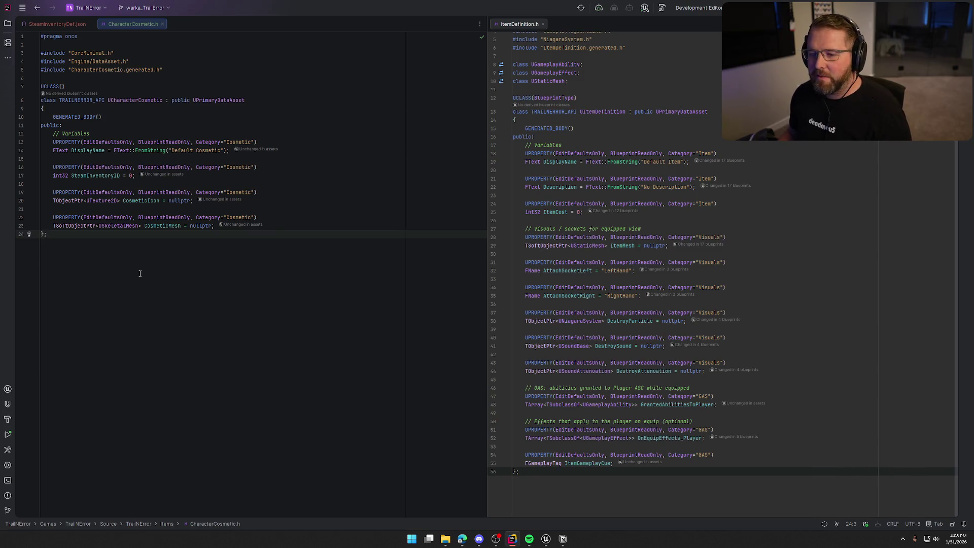
left_click(79, 25)
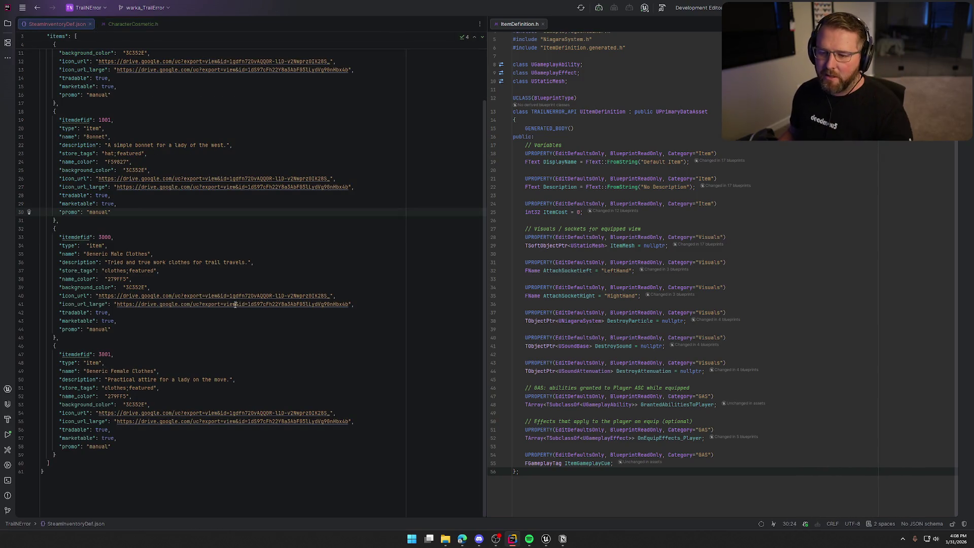
Step: Duplicate the Bonnet item block directly below itself in SteamInventoryDef.json
scroll(202, 203, "up", 2)
scroll(242, 330, "down", 2)
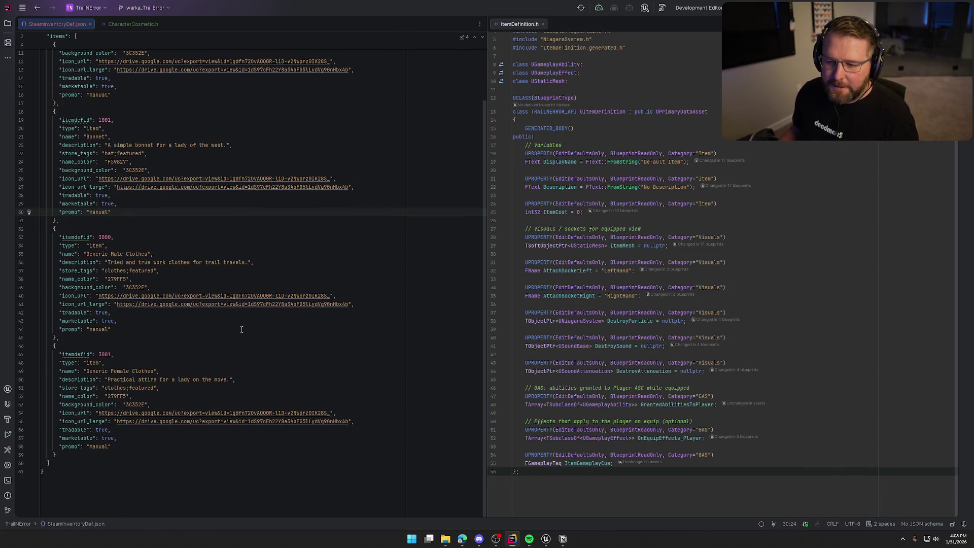
scroll(241, 330, "up", 3)
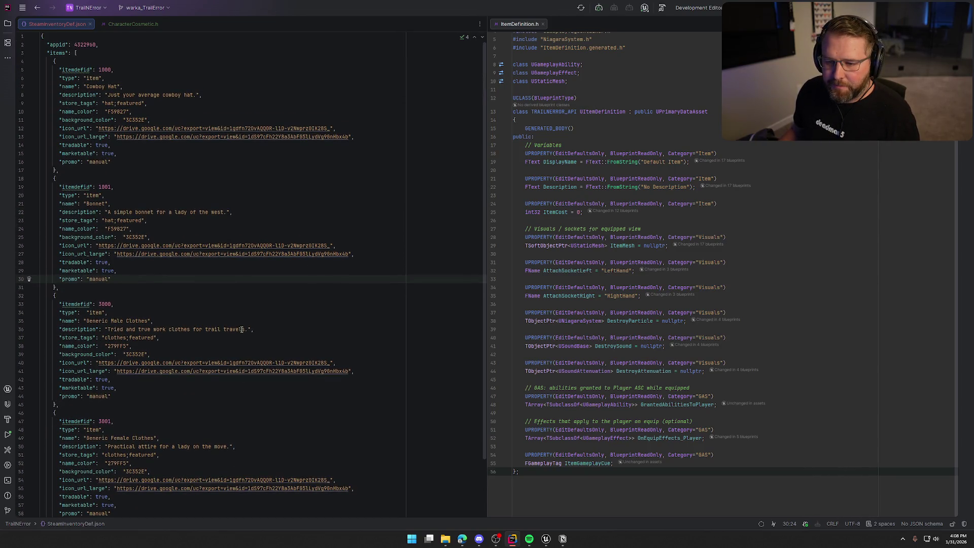
left_click(62, 287)
key("Return")
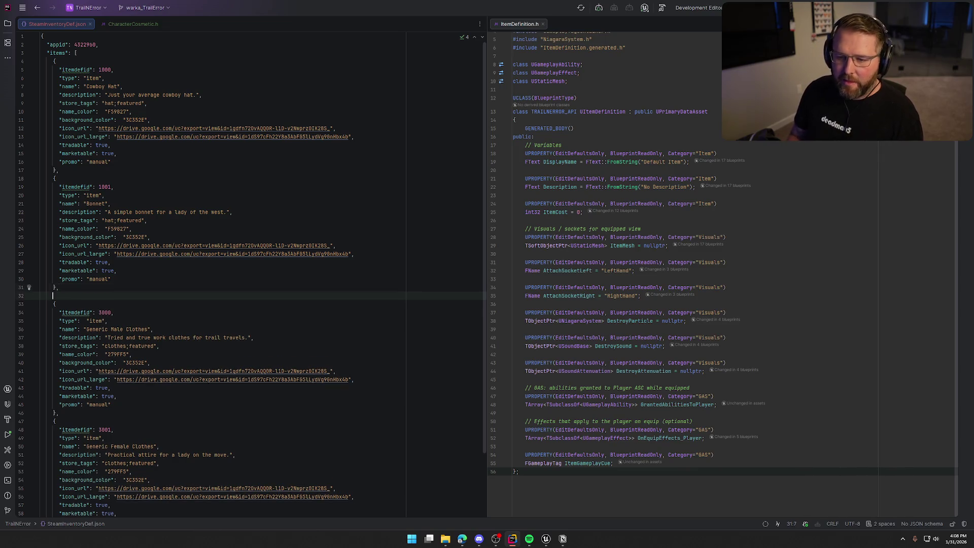
key("BackSpace")
key("shift+Up")
key("shift+Up")
key("shift+Up")
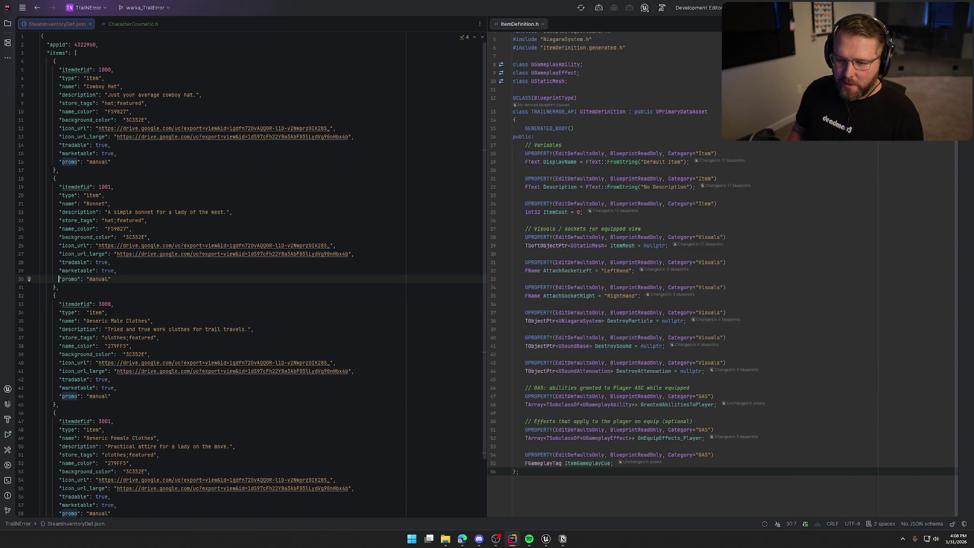
key("shift+Up")
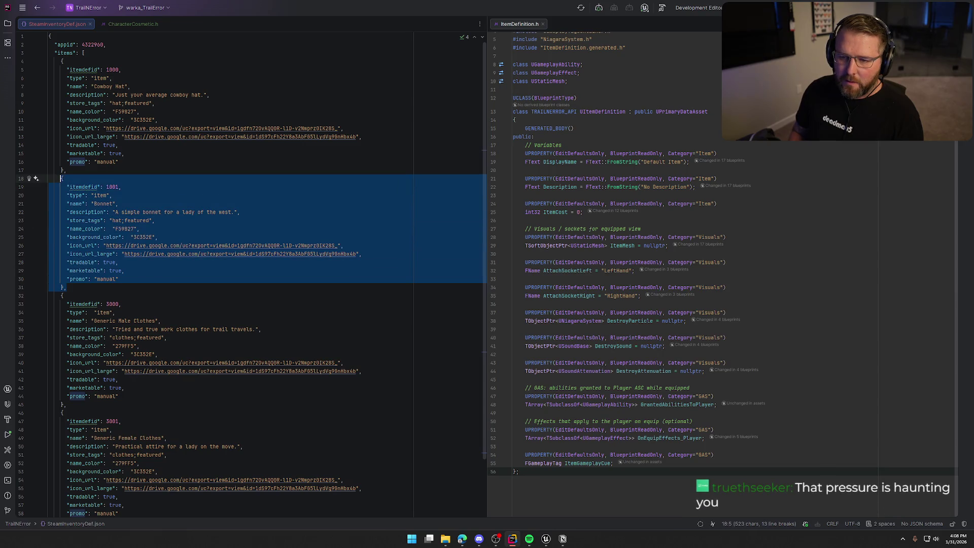
key("ctrl+v")
key("BackSpace")
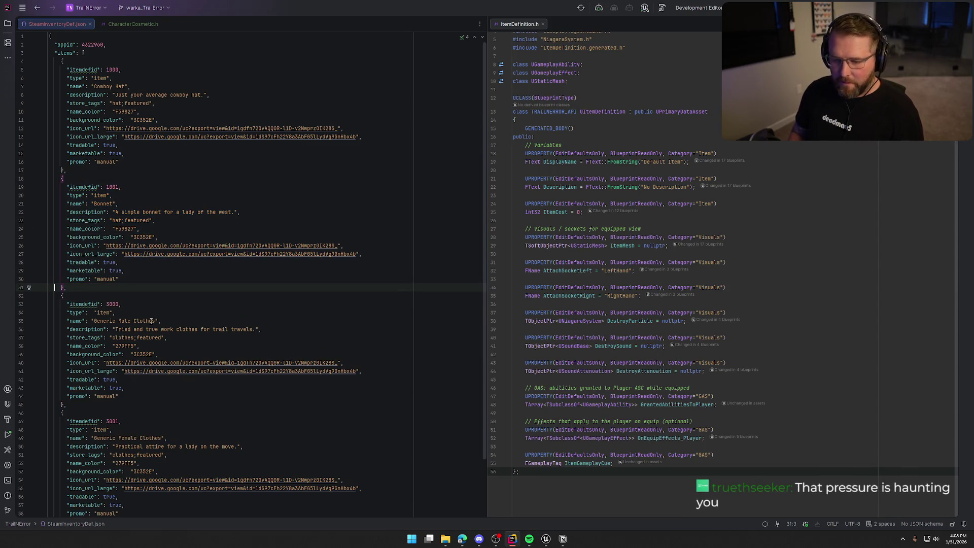
key("Return")
key("ctrl+v")
Step: Give the copied item itemdefid 2000, the name Mustache and a mustache description
key("Up")
key("Up")
key("Up")
key("ctrl+Right")
key("ctrl+Right")
key("ctrl+Right")
key("BackSpace")
key("BackSpace")
key("BackSpace")
type("2000")
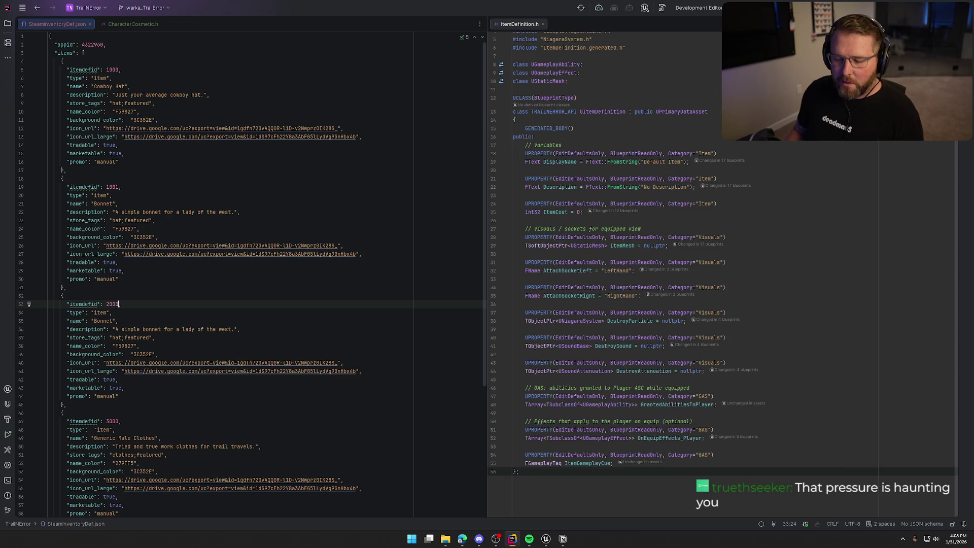
scroll(101, 270, "down", 2)
left_click(101, 270)
double_click(101, 270)
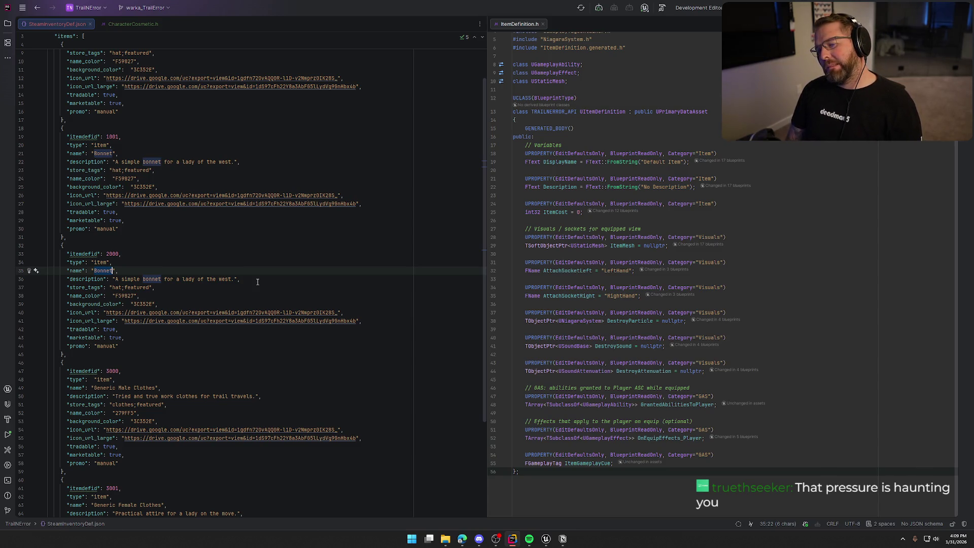
type("Mus")
type("tach")
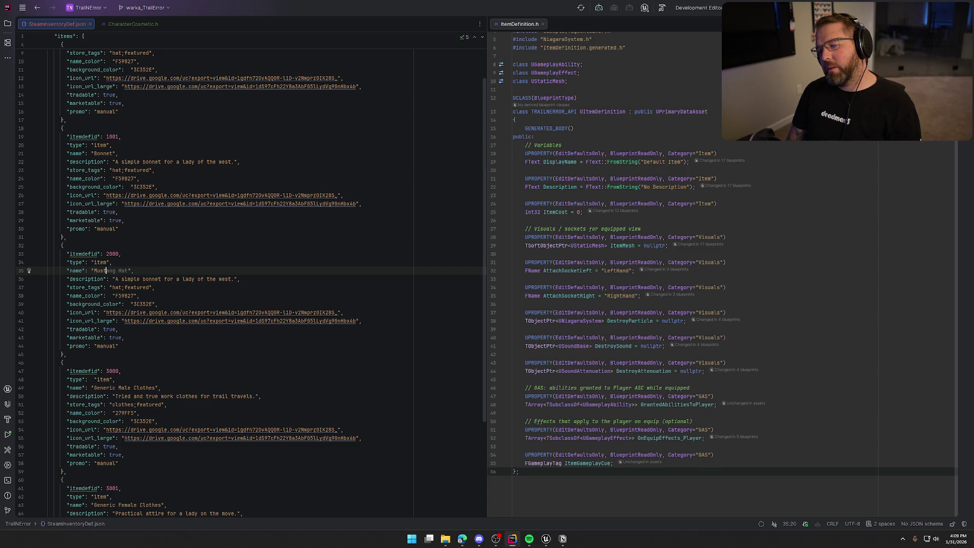
key("End")
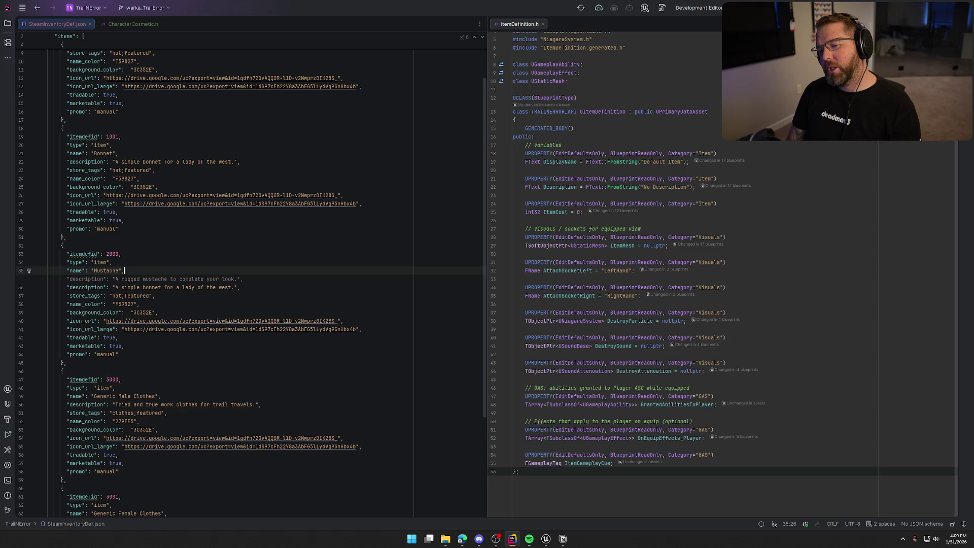
key("Tab")
Step: Remove the leftover Bonnet description and change the store tag from hat to facialhair
key("shift+Home")
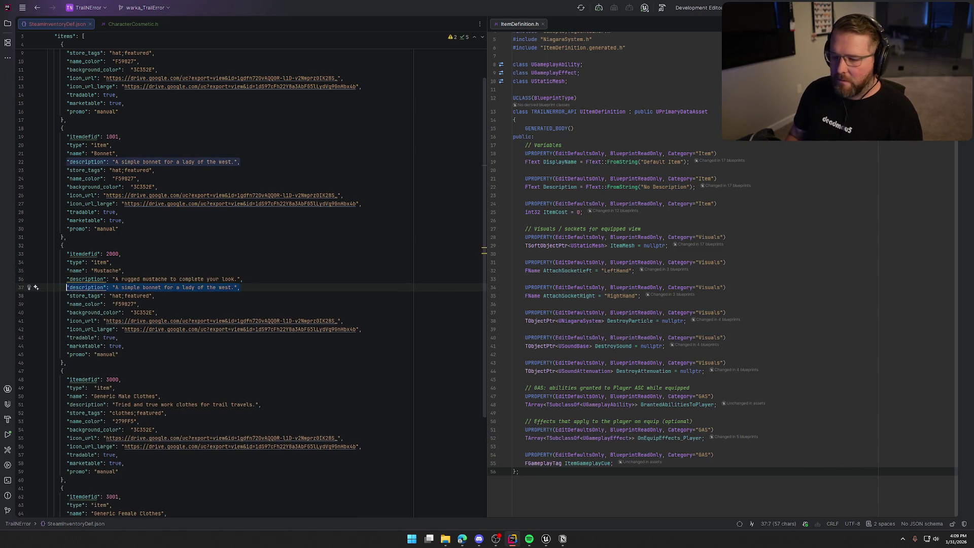
key("ctrl+y")
key("Left")
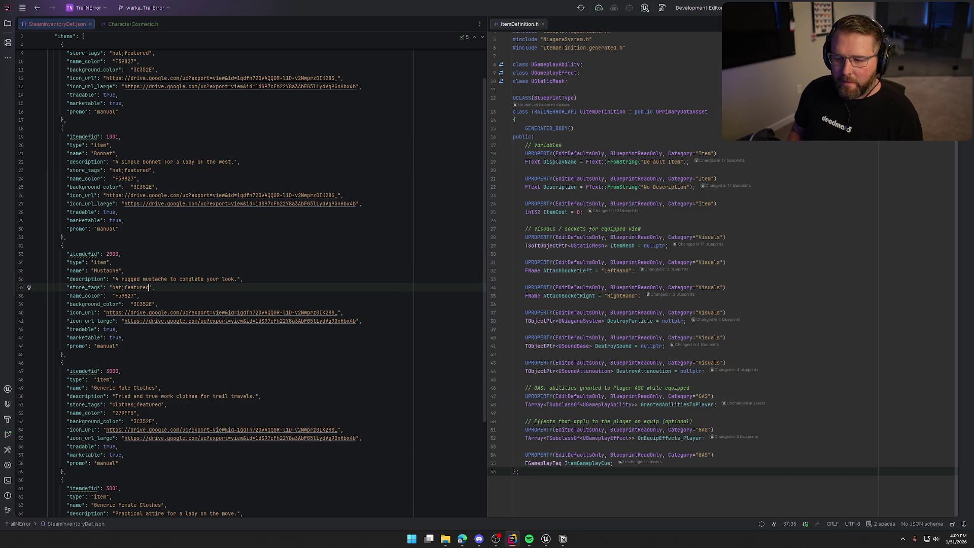
key("BackSpace")
key("BackSpace")
key("BackSpace")
type("facial")
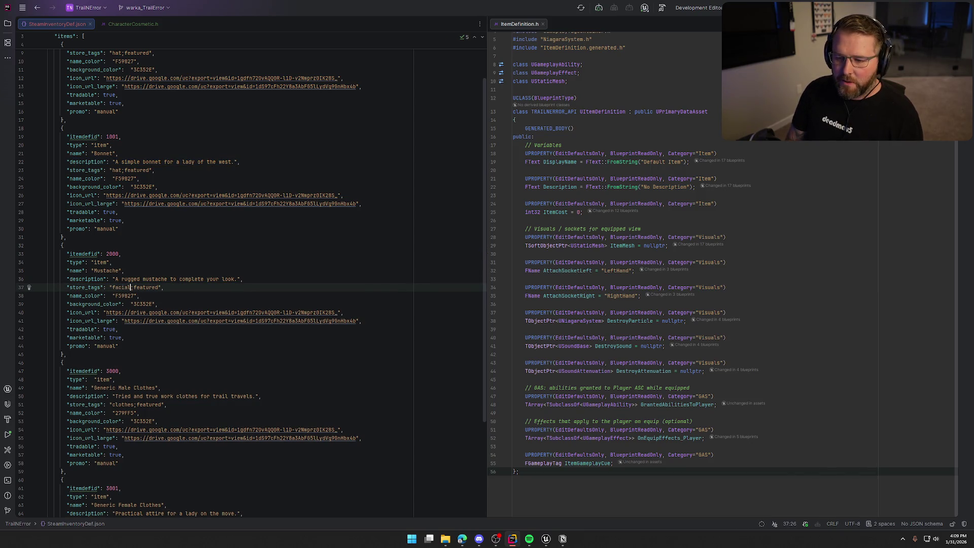
type("hair")
key("Left")
key("Left")
key("Left")
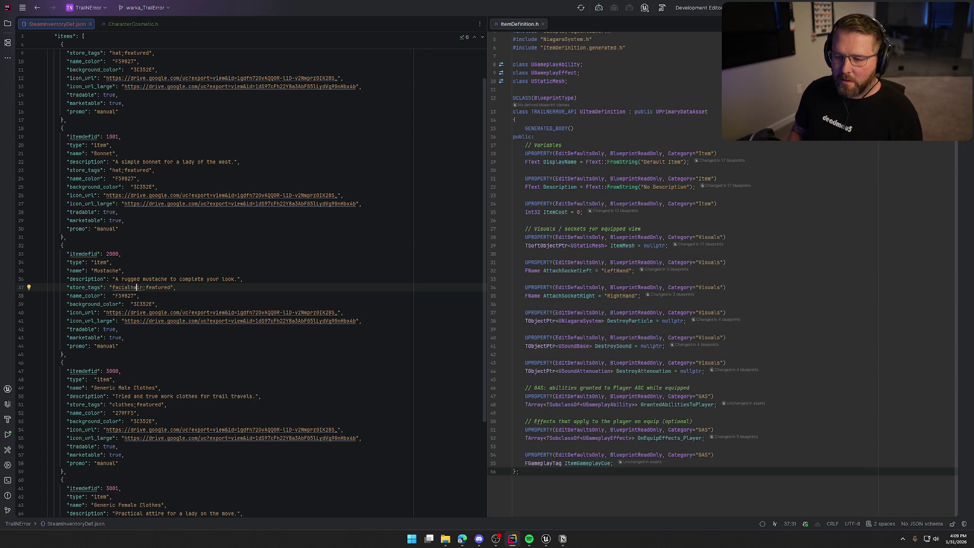
left_click(145, 287)
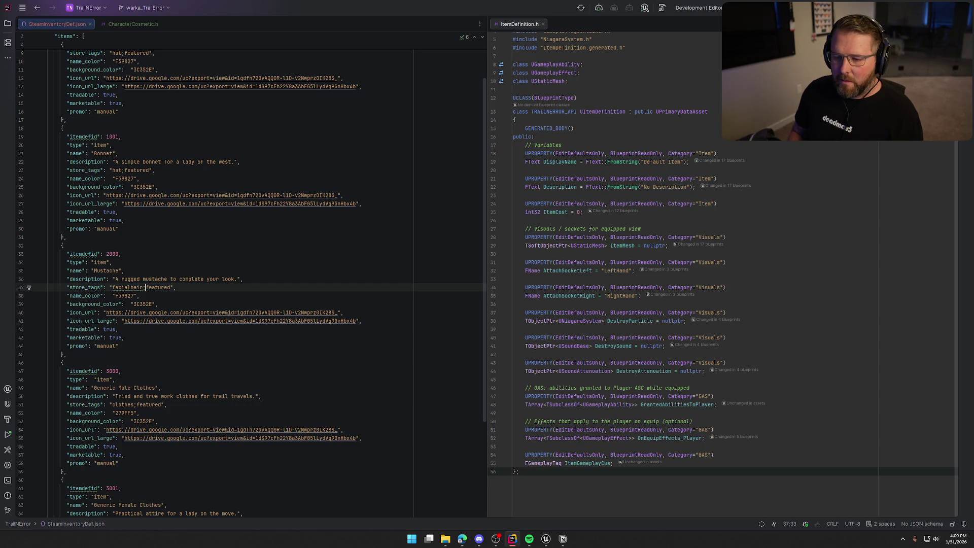
Step: Review the Mustache item's lower fields, including marketable
left_click(52, 320)
key("Down")
key("Down")
key("Home")
scroll(199, 246, "up", 2)
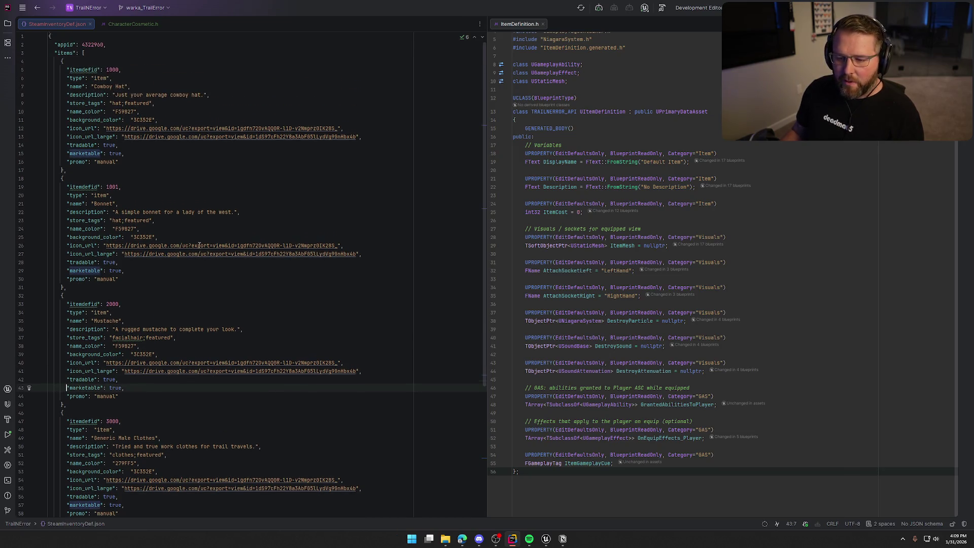
scroll(159, 331, "down", 7)
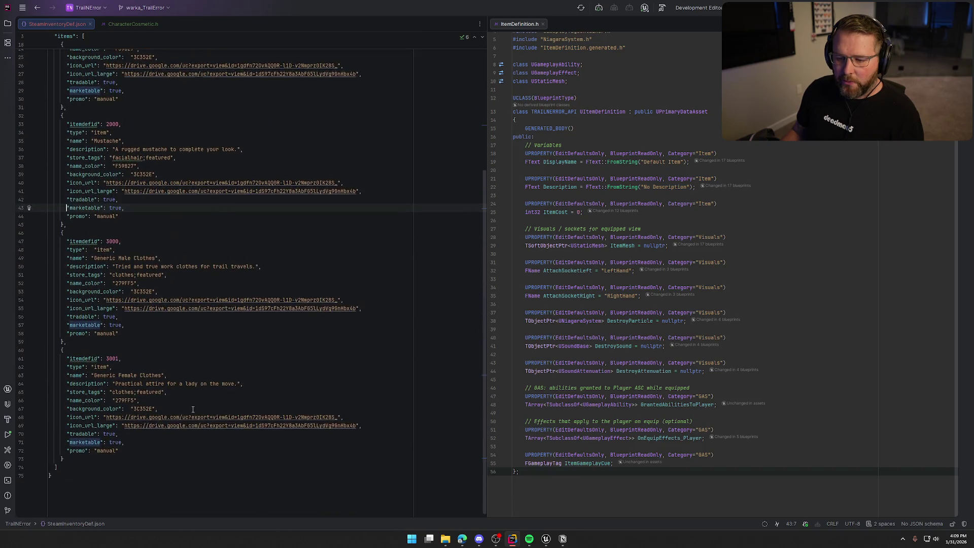
scroll(159, 347, "up", 8)
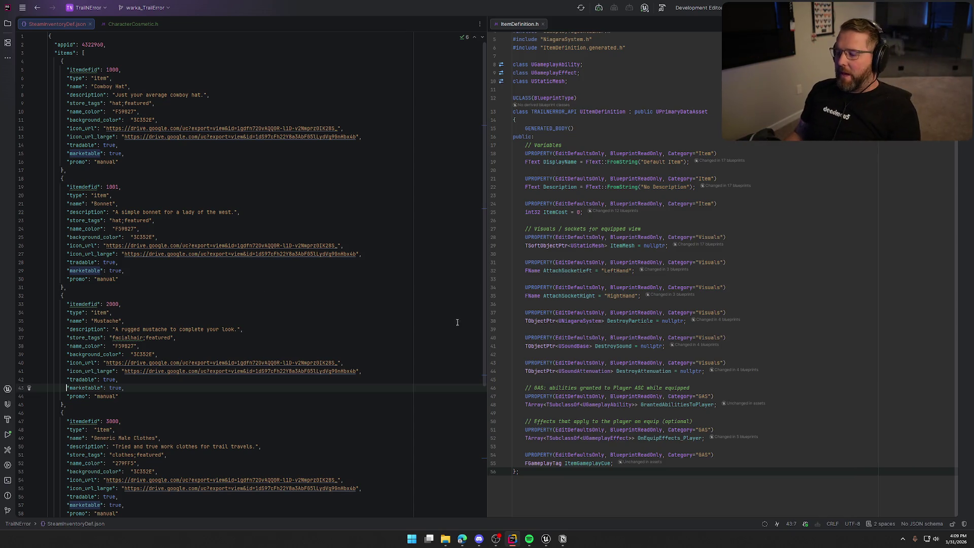
left_click(546, 538)
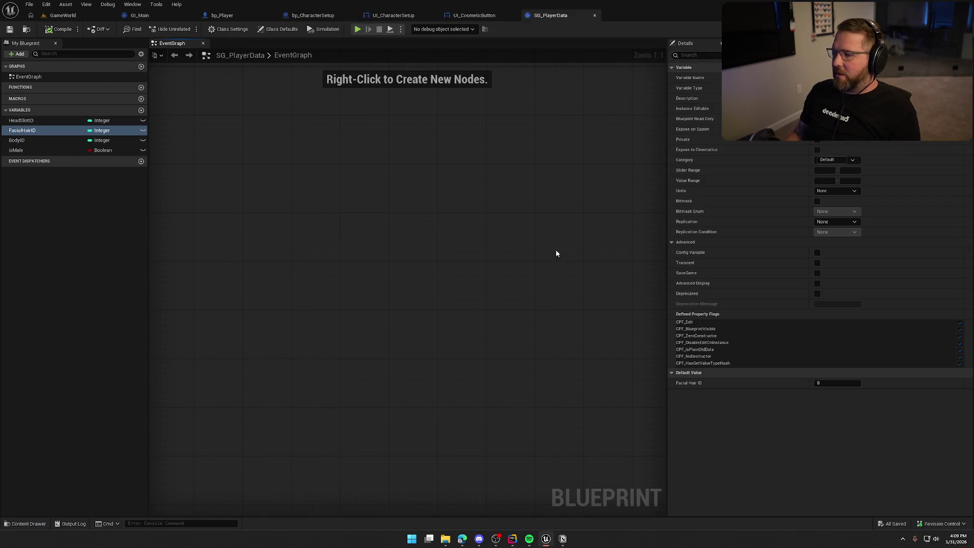
Step: Close the Unreal editor, build the game project in Rider until it succeeds, and hide the build log
key("alt+F4")
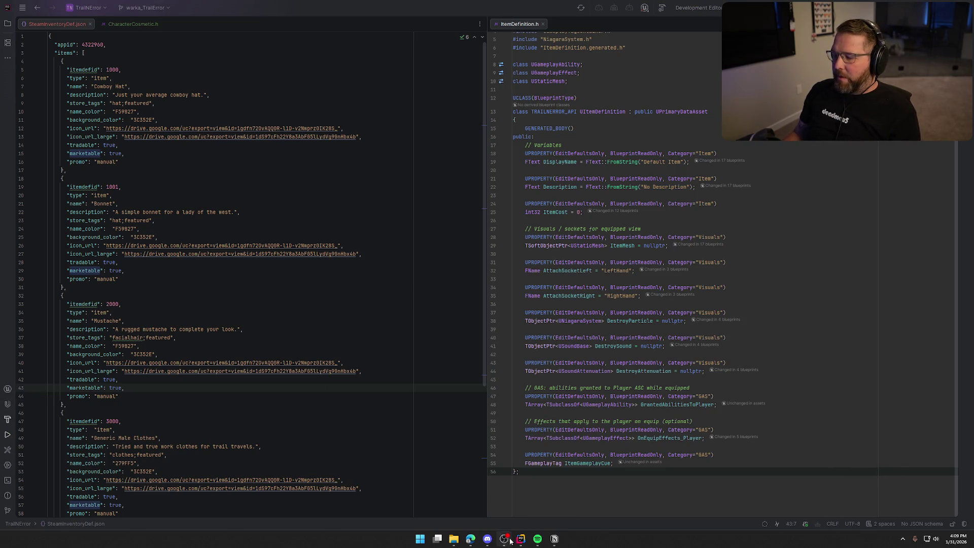
mouse_move(522, 541)
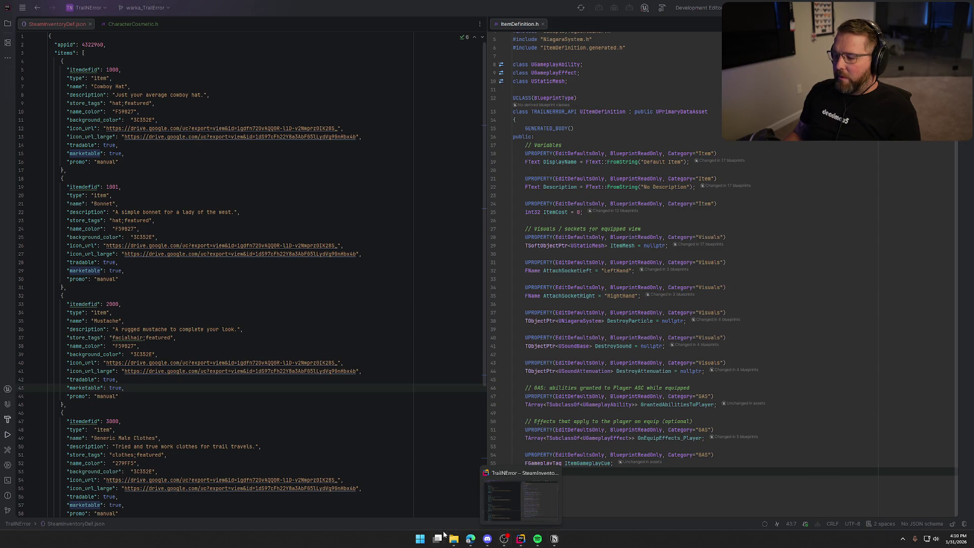
left_click(661, 7)
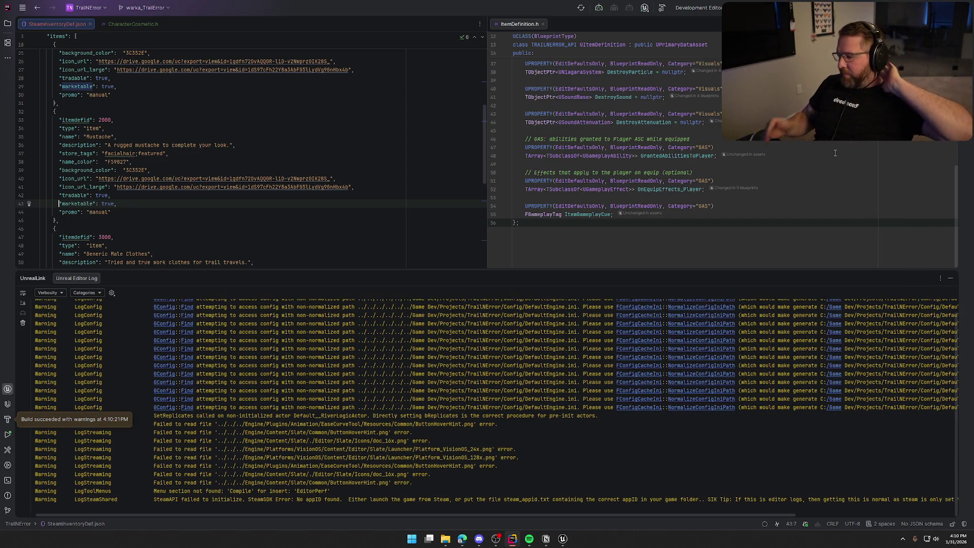
left_click(949, 277)
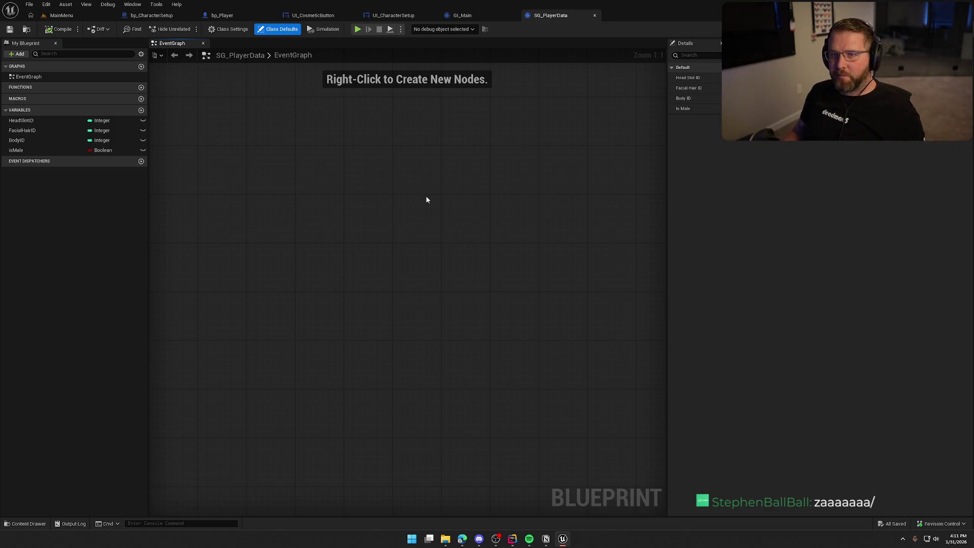
Step: Look through the GI_Main and bp_CharacterSetup blueprint tabs in Unreal
left_click(462, 15)
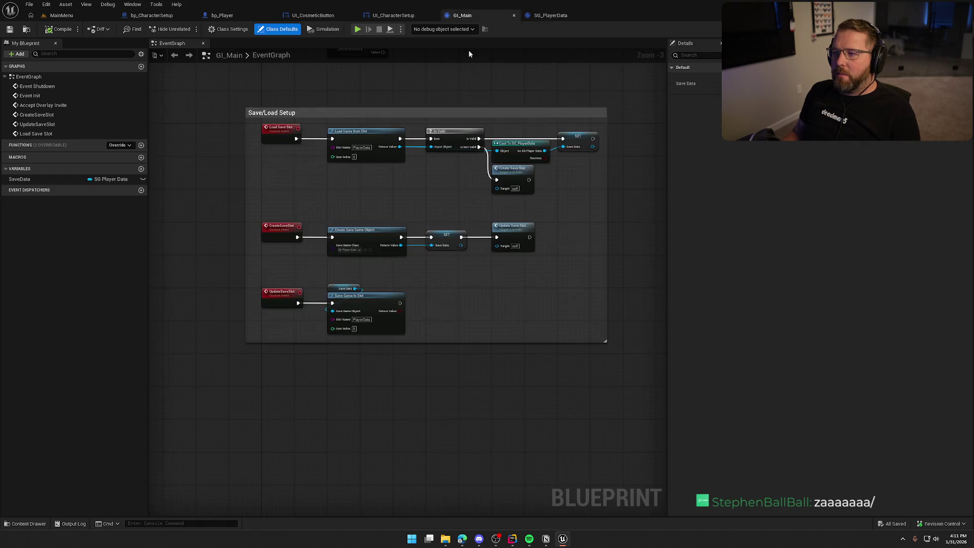
left_click(147, 16)
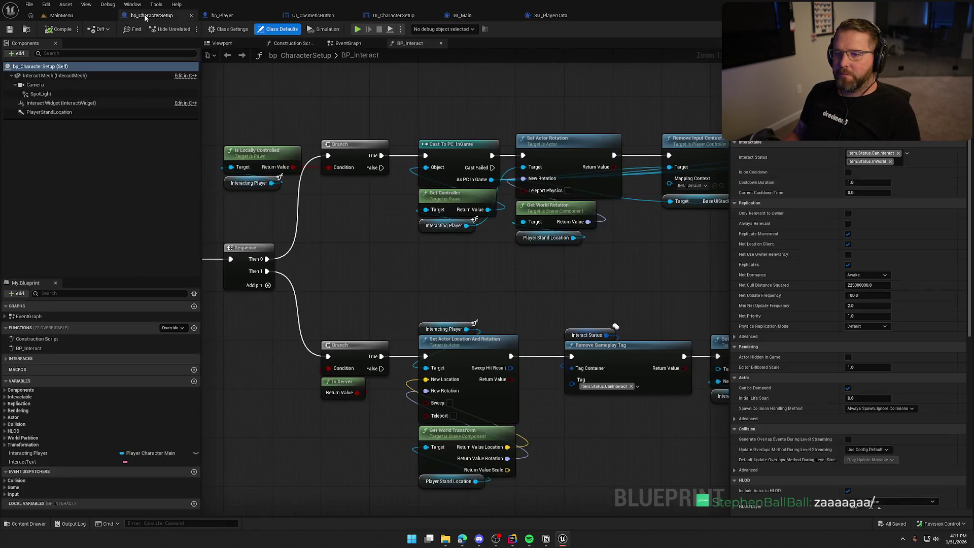
scroll(406, 273, "down", 2)
left_click_drag(406, 274, 397, 228)
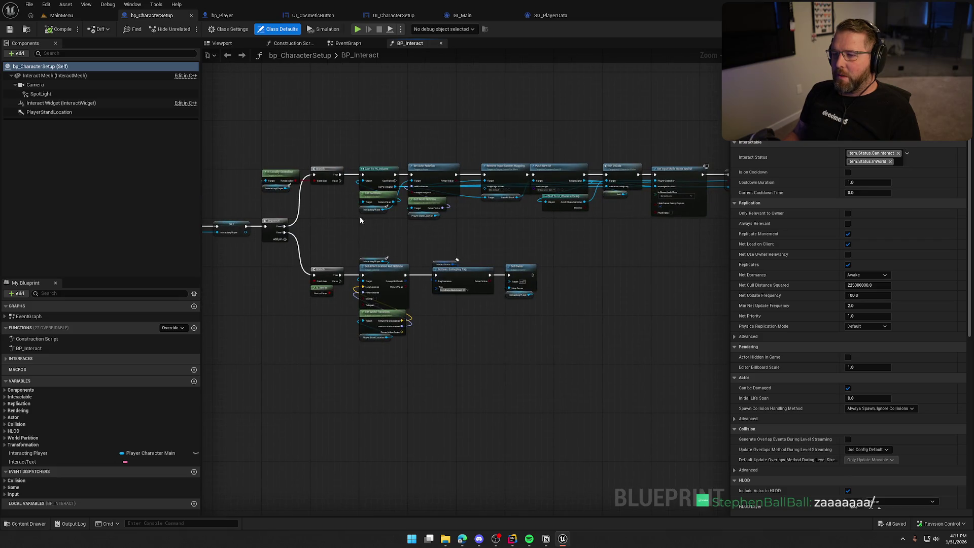
Step: Create a Cosmetics folder inside Logic/Data in the content browser
key("ctrl+space")
left_click(31, 395)
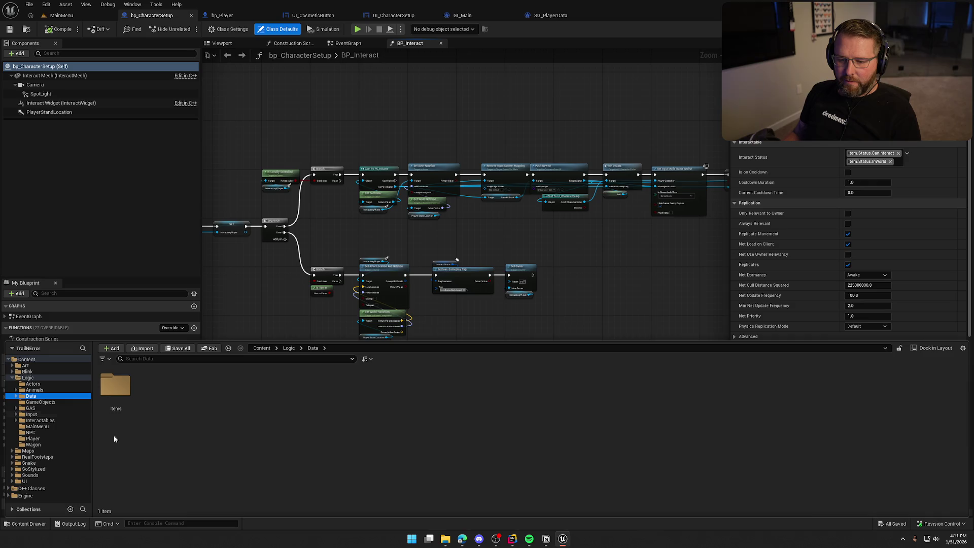
right_click(163, 396)
left_click(203, 127)
type("Cosmetics")
key("Return")
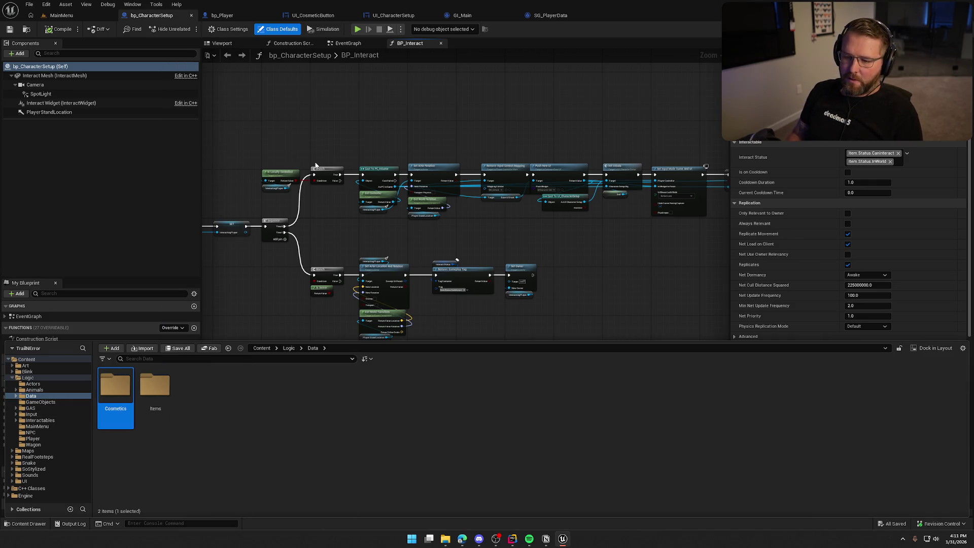
Step: In Cosmetics, create a Character Cosmetic data asset named DA_CowboyHat, save it and open it
double_click(119, 390)
right_click(120, 390)
mouse_move(170, 220)
mouse_move(165, 318)
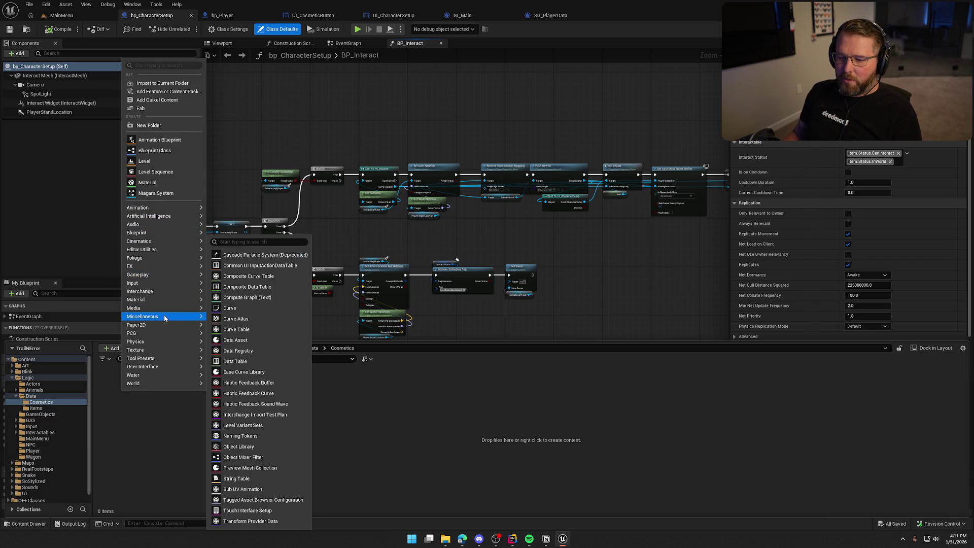
left_click(238, 340)
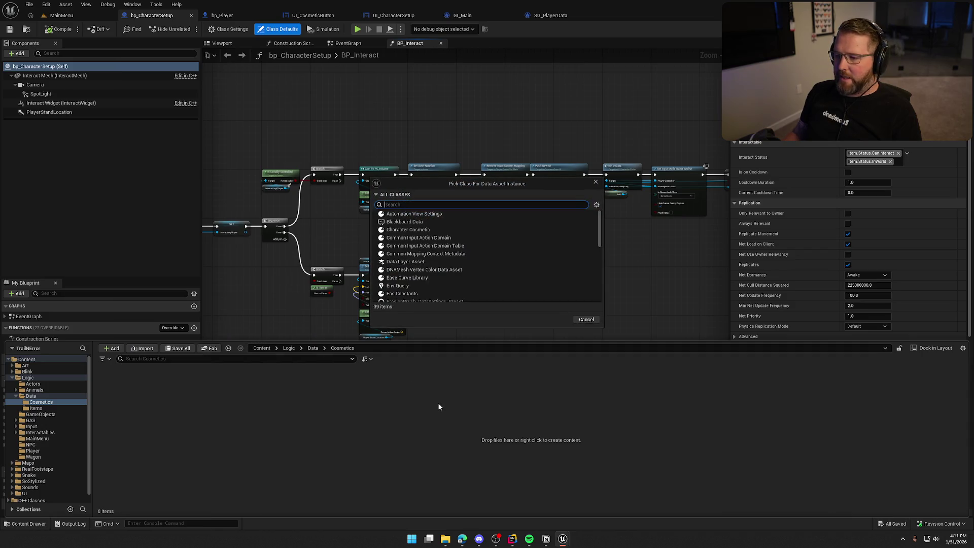
type("cos")
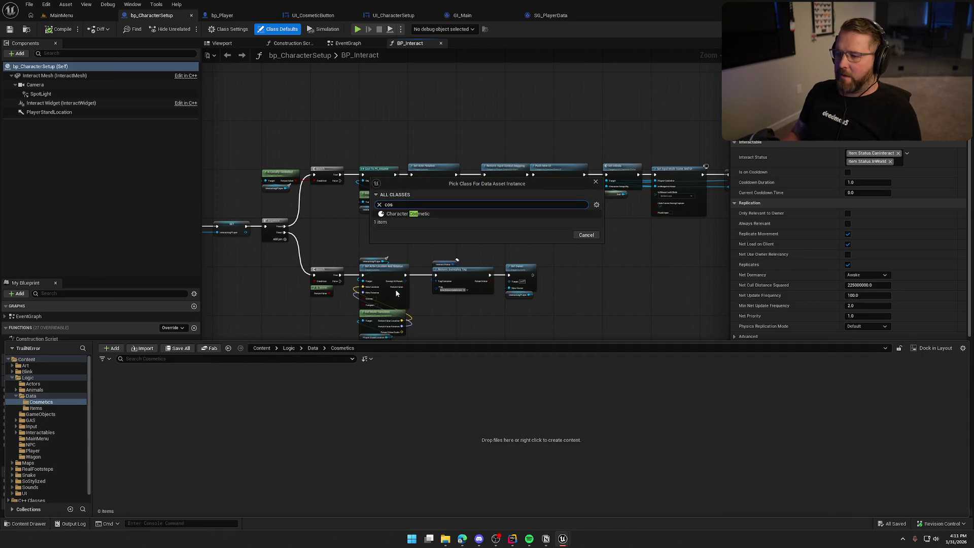
left_click(414, 214)
left_click(557, 235)
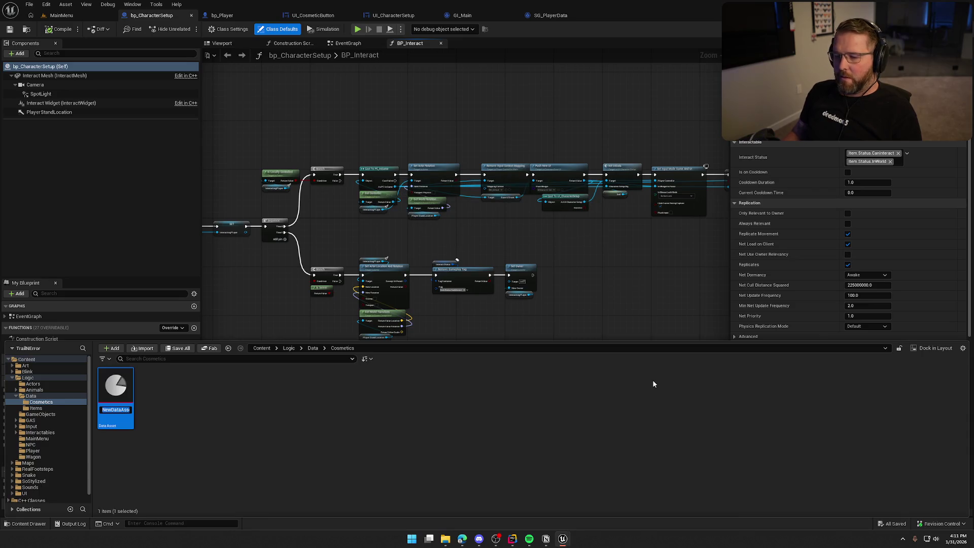
type("DA_")
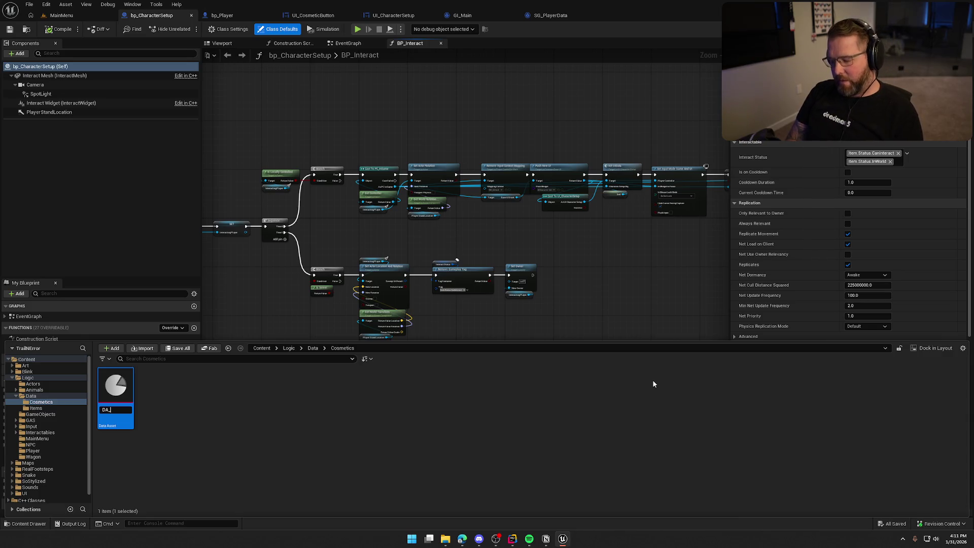
type("Hat")
key("Return")
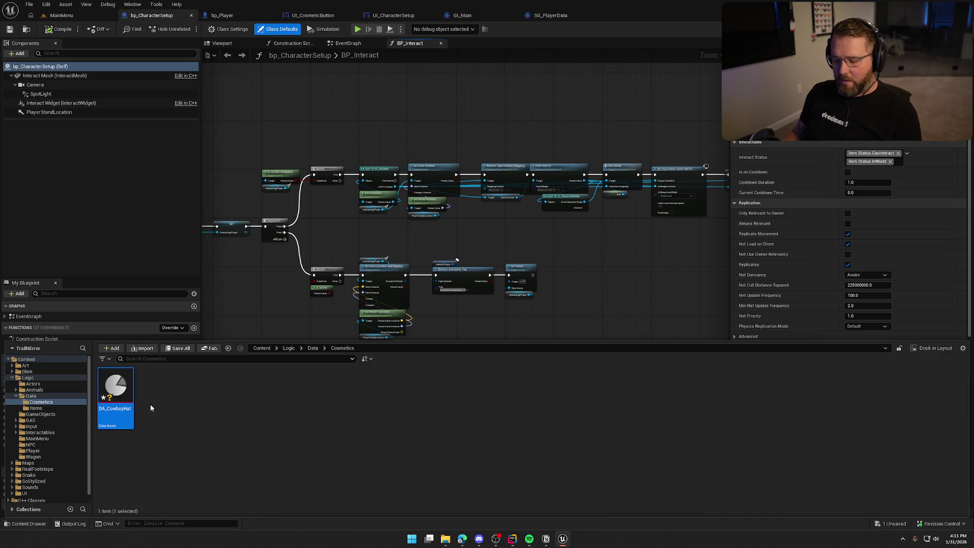
key("ctrl+s")
double_click(131, 387)
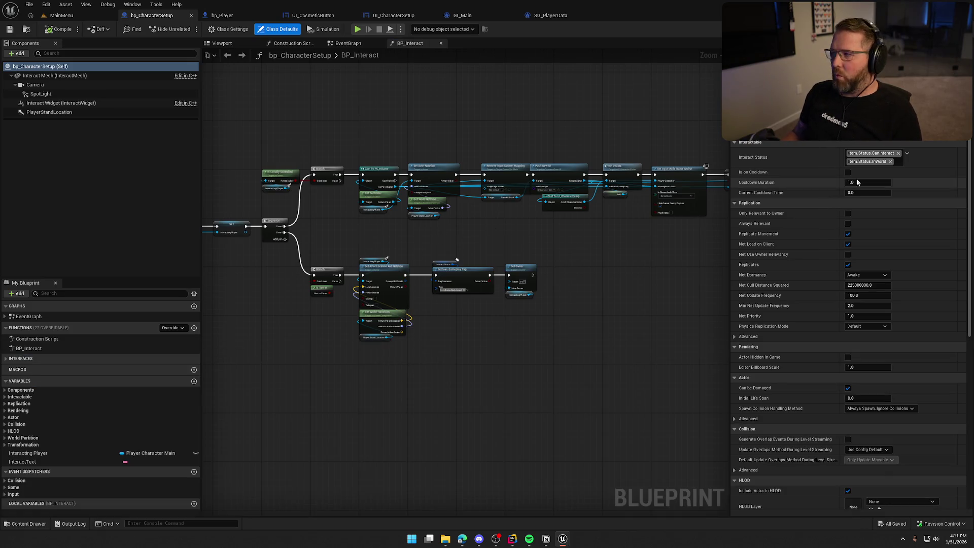